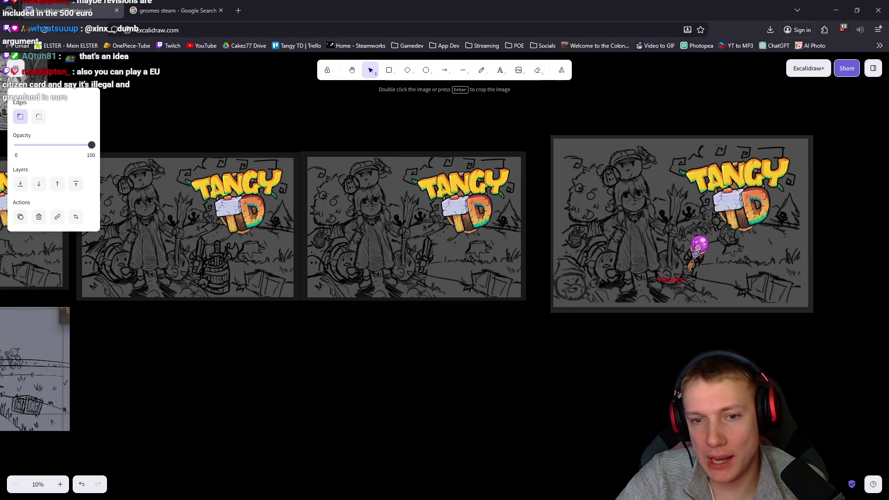
Step: Select the small line-art sketch and scale it up to full size
scroll(675, 190, "right", 4)
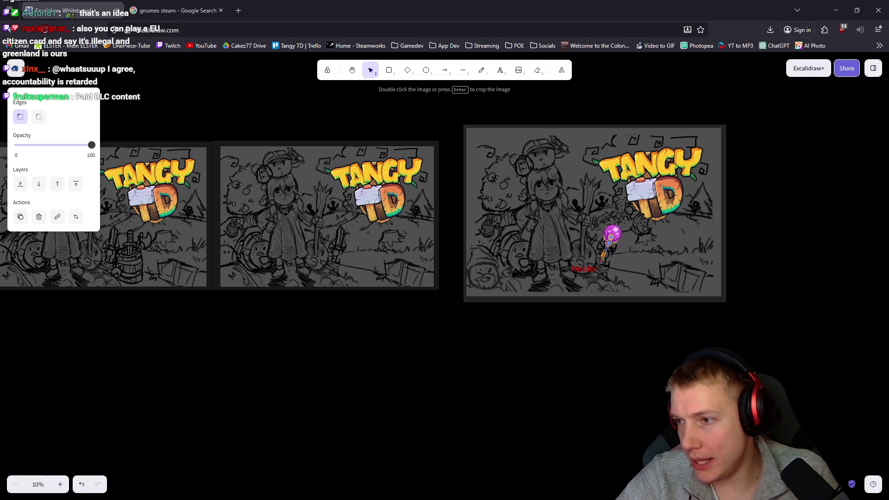
scroll(560, 259, "right", 3)
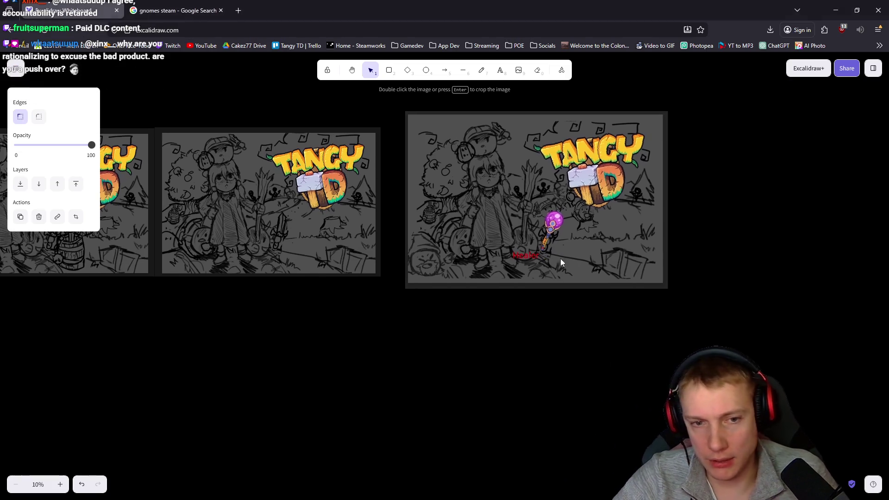
left_click(561, 259)
left_click_drag(543, 242, 332, 109)
mouse_move(443, 219)
left_mouse_down()
mouse_move(731, 241)
mouse_move(760, 224)
left_mouse_up()
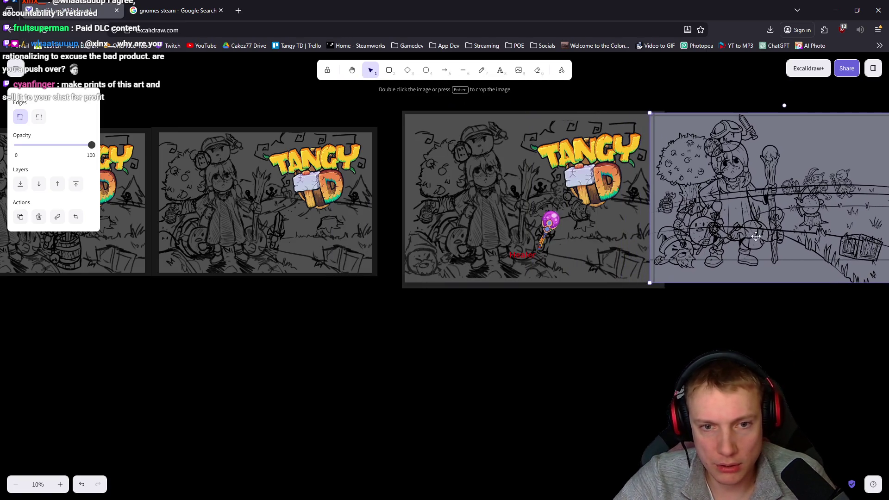
Step: Move the enlarged sketch right beside the Tangy TD sketch with the purple orb
scroll(760, 224, "right", 5)
left_click_drag(583, 225, 620, 224)
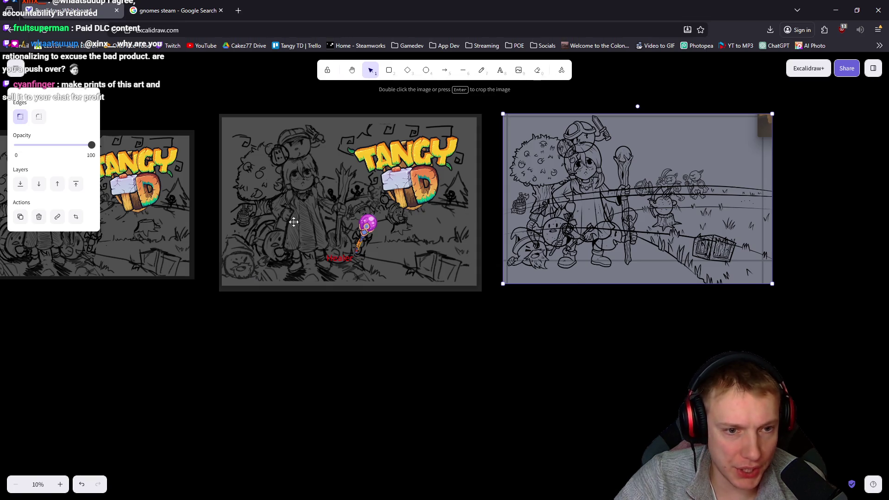
scroll(321, 246, "left", 8)
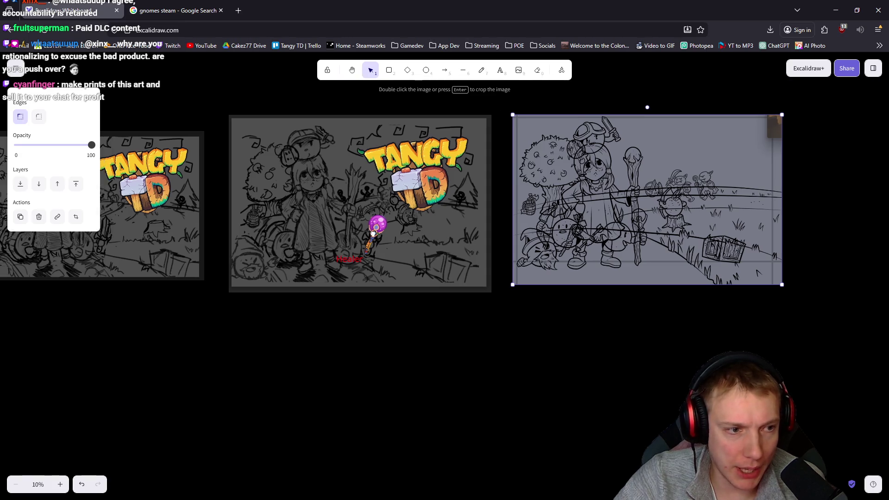
scroll(321, 246, "left", 3)
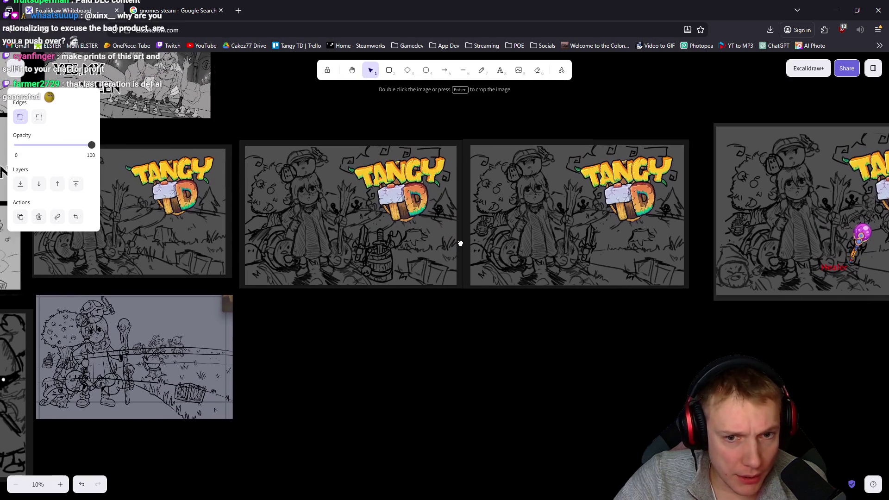
scroll(481, 246, "left", 4)
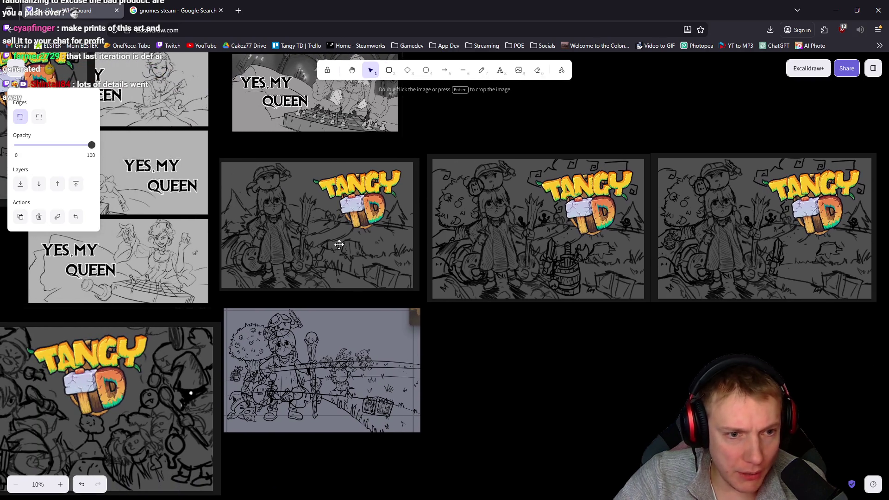
scroll(419, 255, "left", 1)
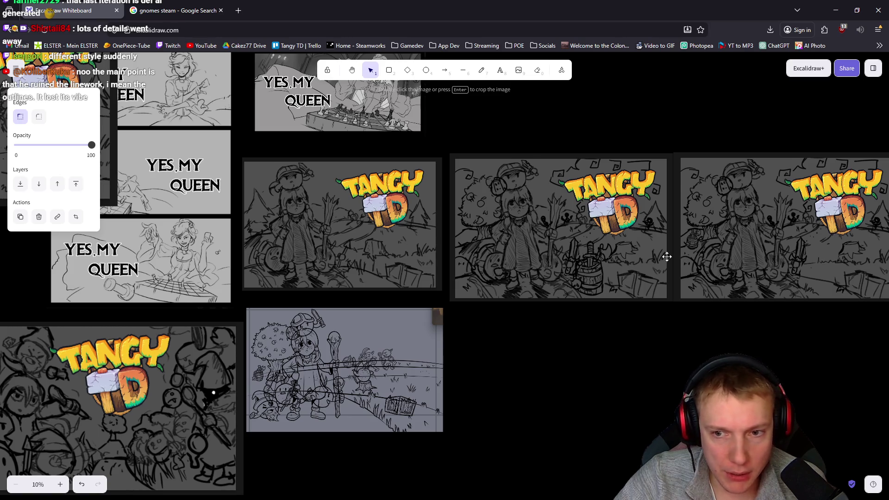
scroll(667, 256, "right", 5)
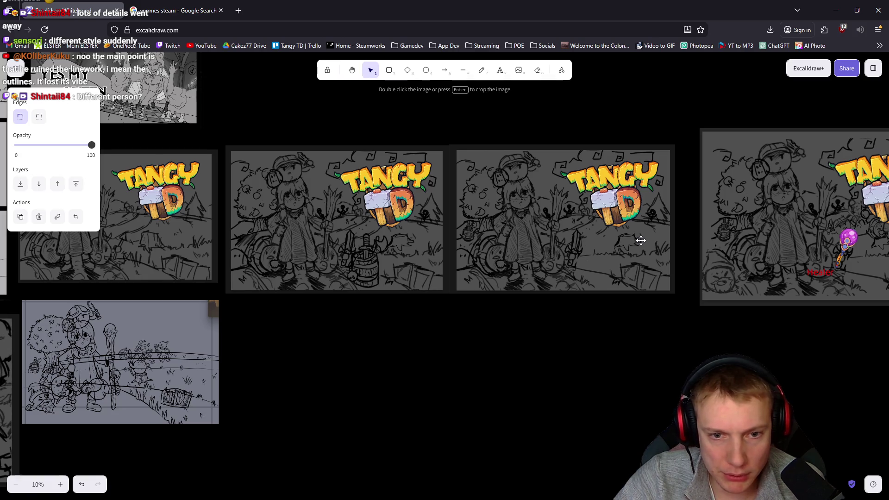
mouse_move(624, 254)
left_mouse_down()
mouse_move(468, 252)
mouse_move(549, 258)
left_mouse_up()
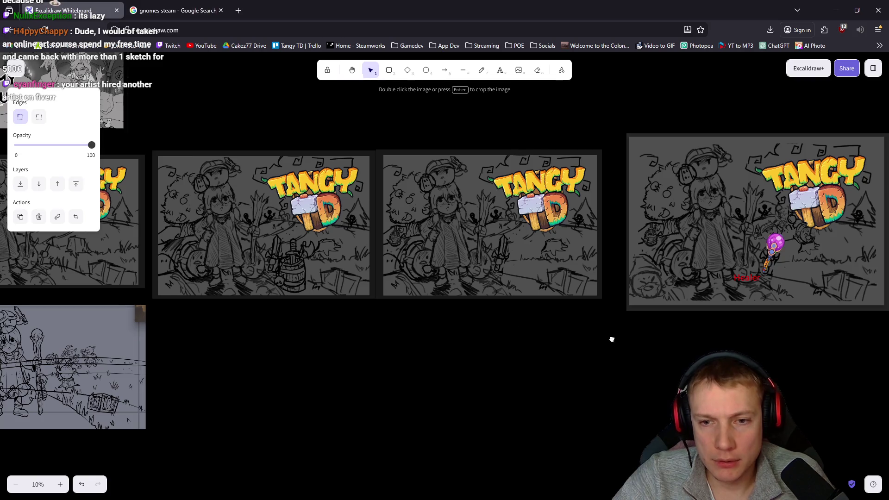
scroll(611, 338, "right", 8)
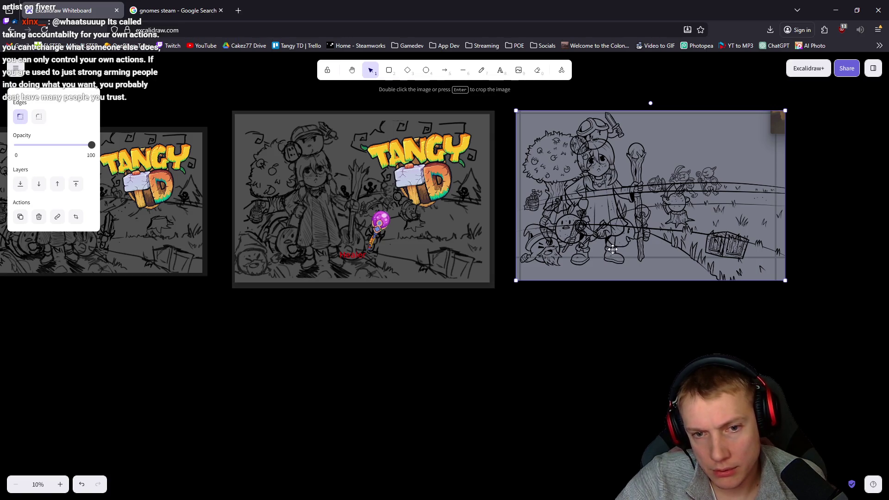
left_click_drag(432, 317, 729, 358)
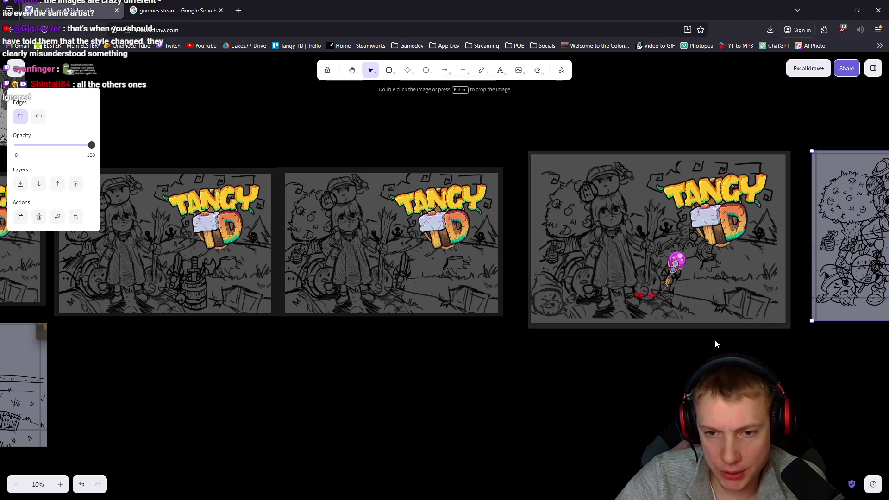
scroll(714, 341, "right", 5)
scroll(418, 299, "left", 8)
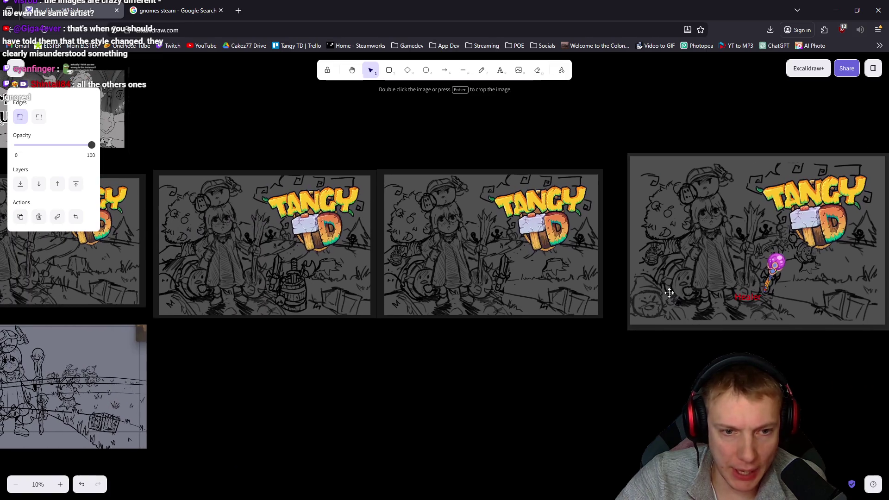
scroll(499, 278, "left", 7)
scroll(499, 278, "left", 2)
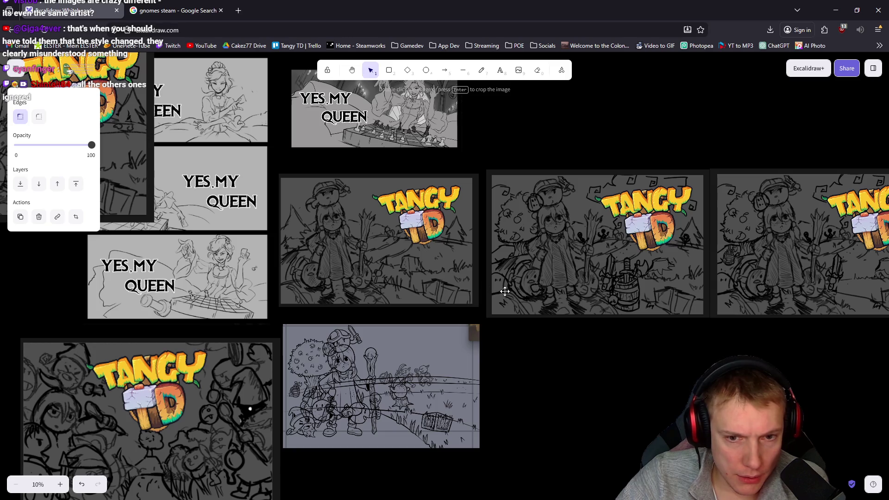
scroll(508, 278, "right", 8)
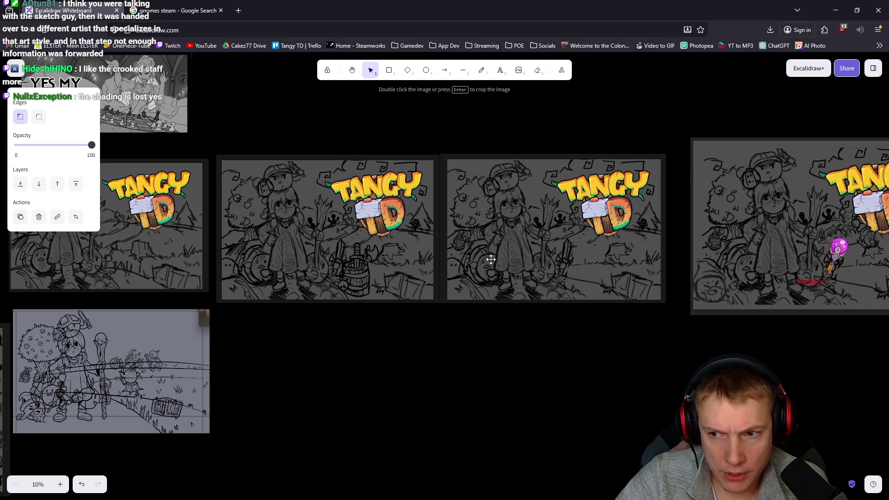
left_click_drag(537, 272, 485, 273)
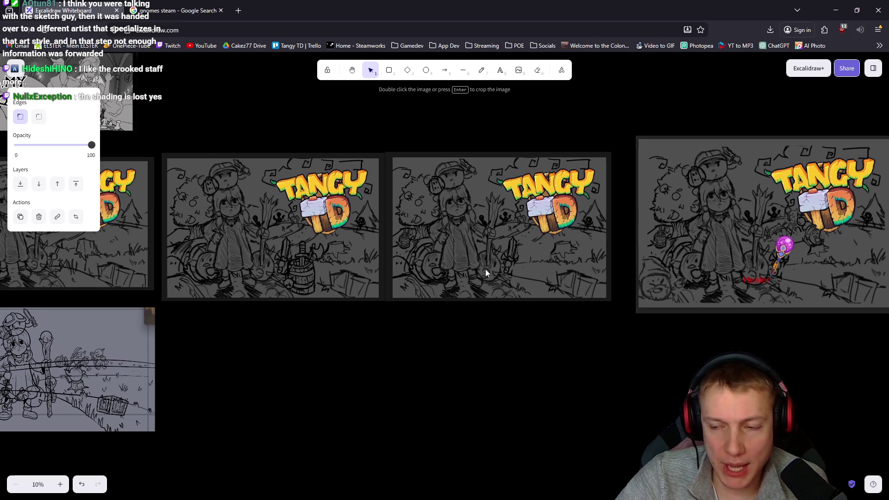
left_click_drag(486, 273, 100, 273)
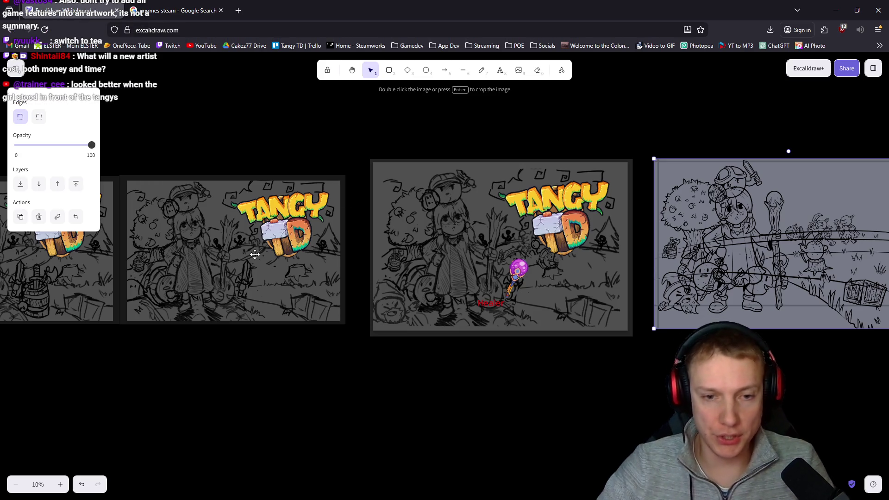
left_click_drag(255, 254, 474, 142)
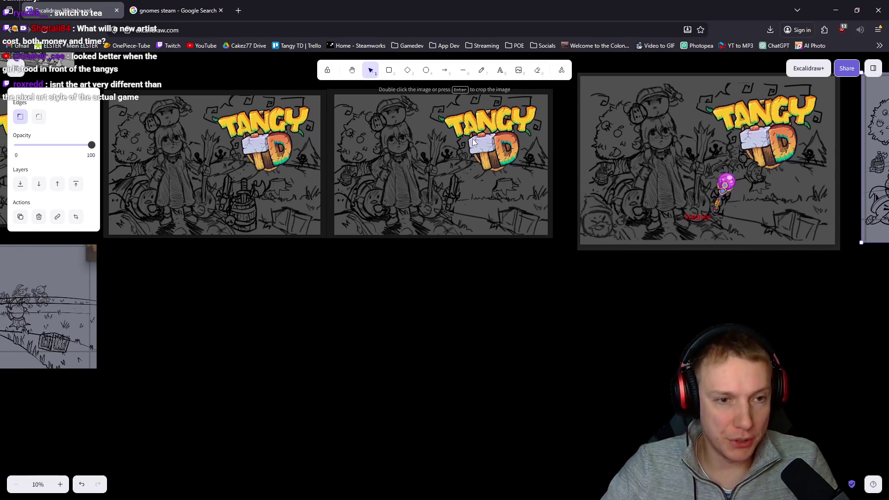
scroll(451, 155, "up", 1)
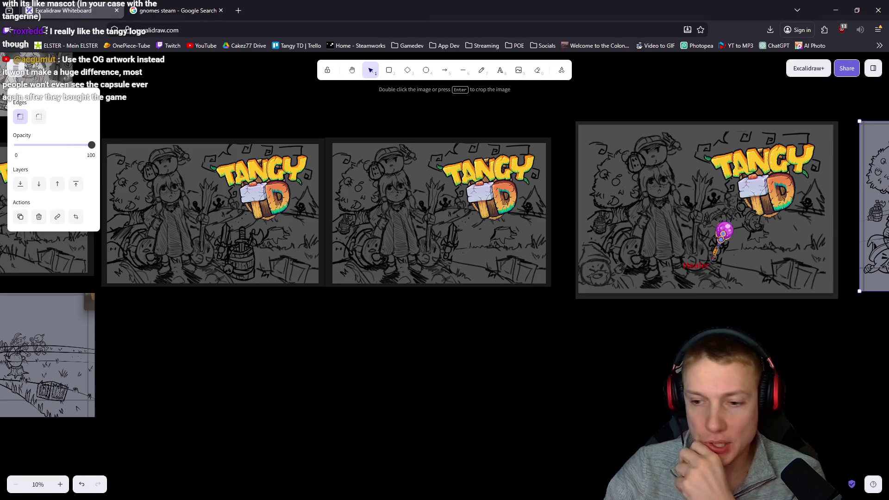
left_click_drag(551, 328, 534, 315)
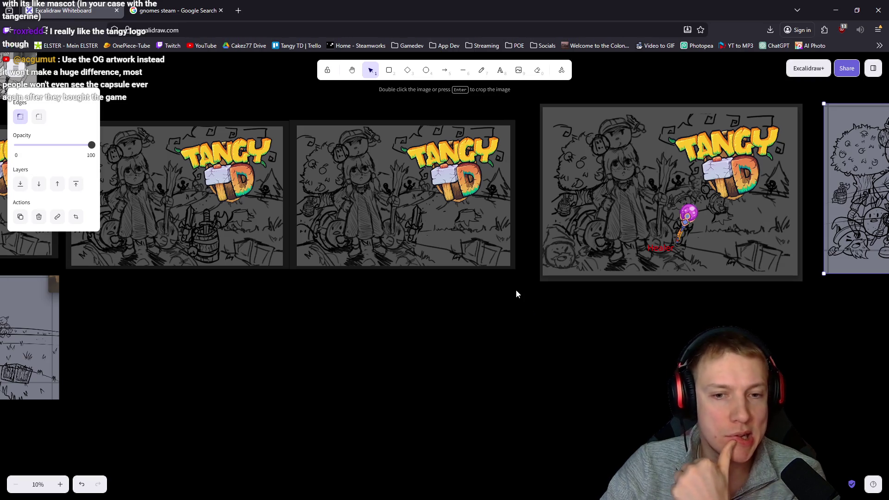
left_click_drag(457, 287, 487, 280)
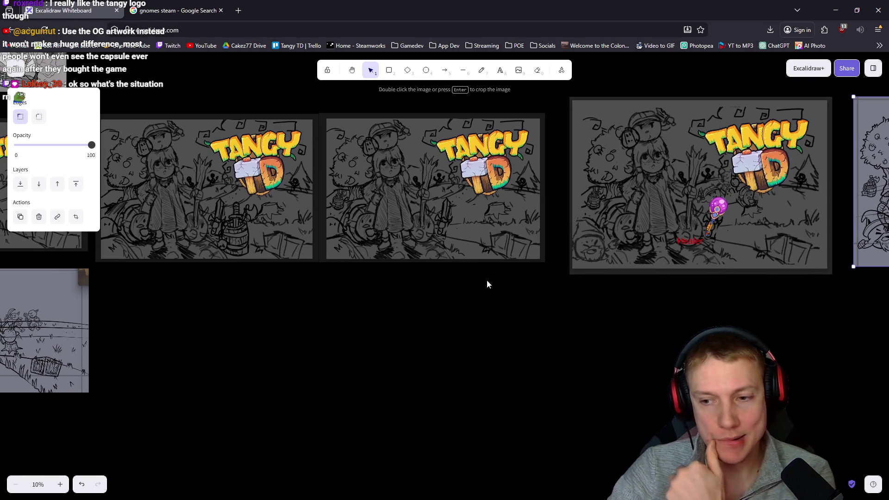
scroll(489, 279, "up", 5)
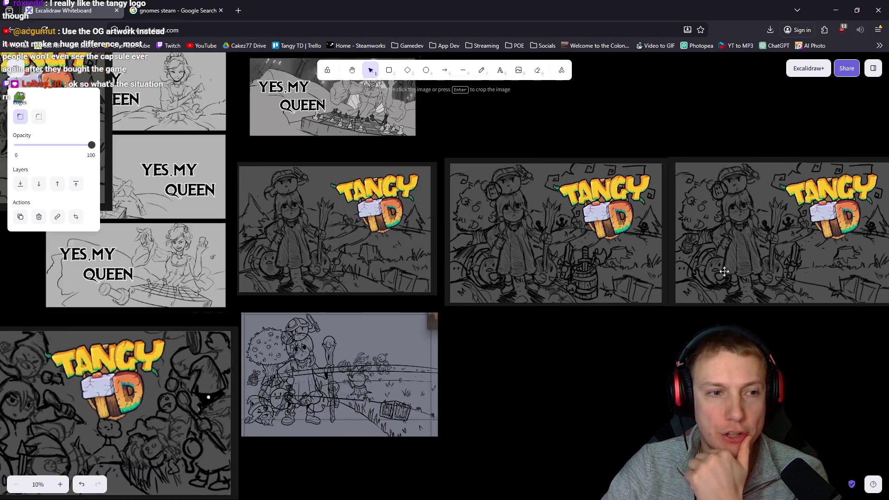
scroll(407, 159, "left", 10)
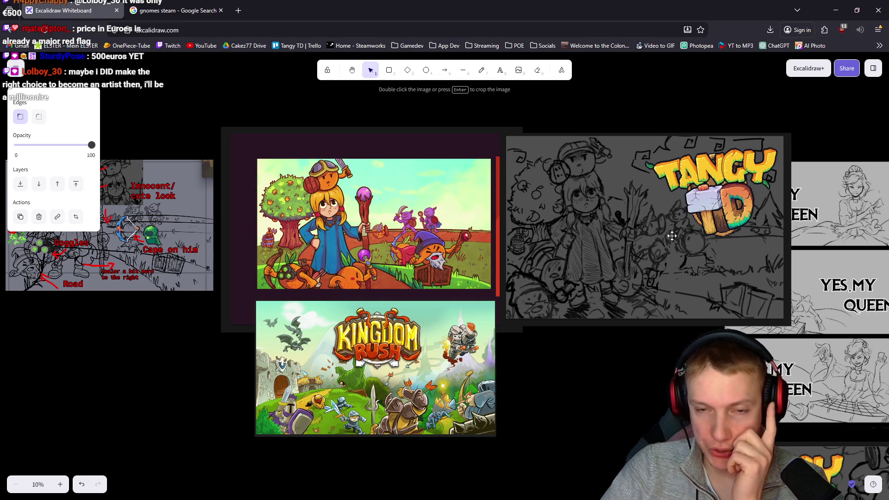
scroll(467, 227, "right", 5)
scroll(649, 256, "right", 3)
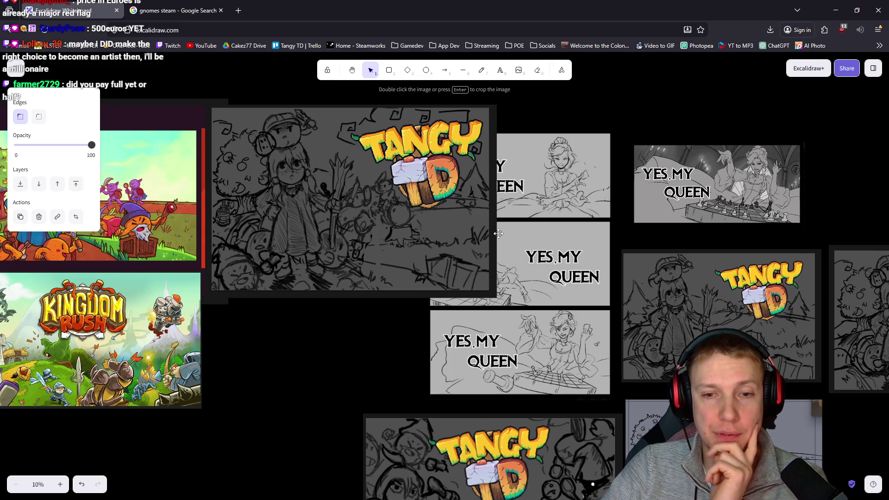
scroll(498, 233, "right", 5)
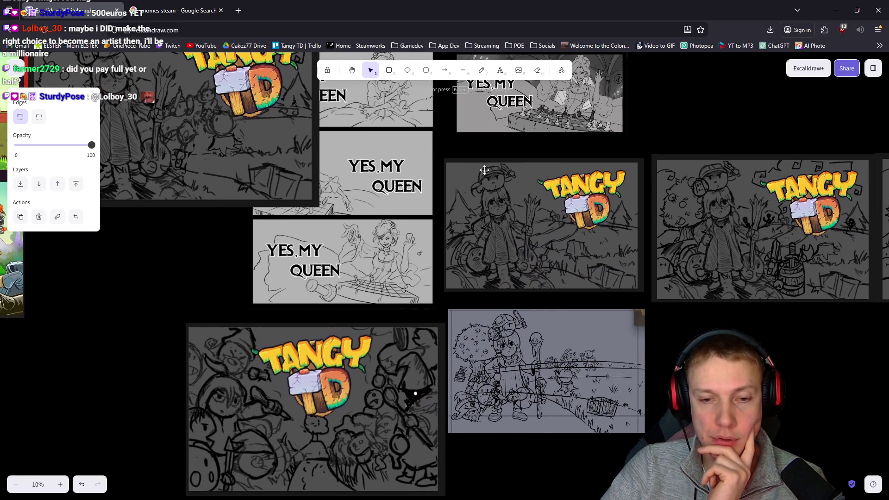
scroll(596, 220, "right", 2)
scroll(596, 220, "right", 2)
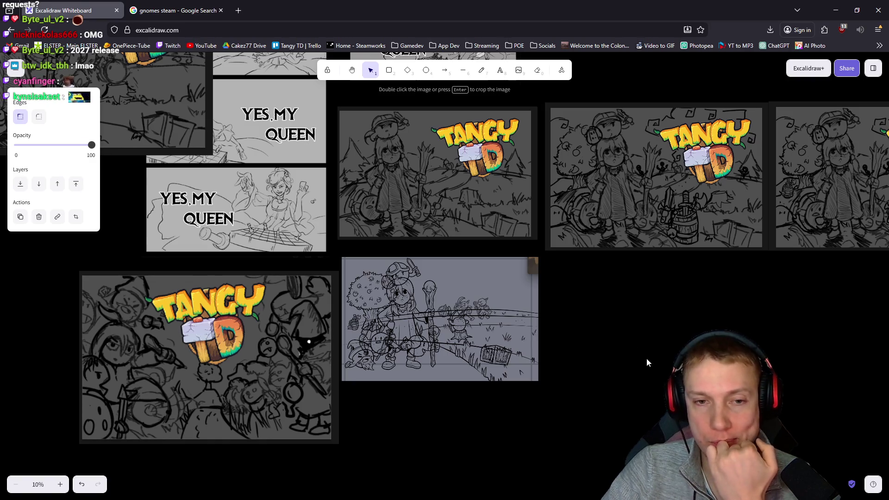
scroll(647, 358, "right", 3)
scroll(649, 361, "up", 2)
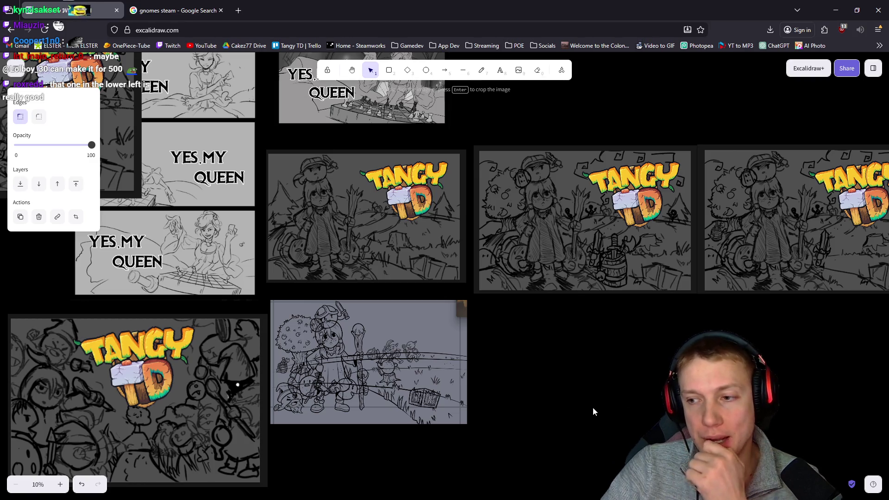
scroll(341, 237, "left", 8)
scroll(340, 237, "left", 5)
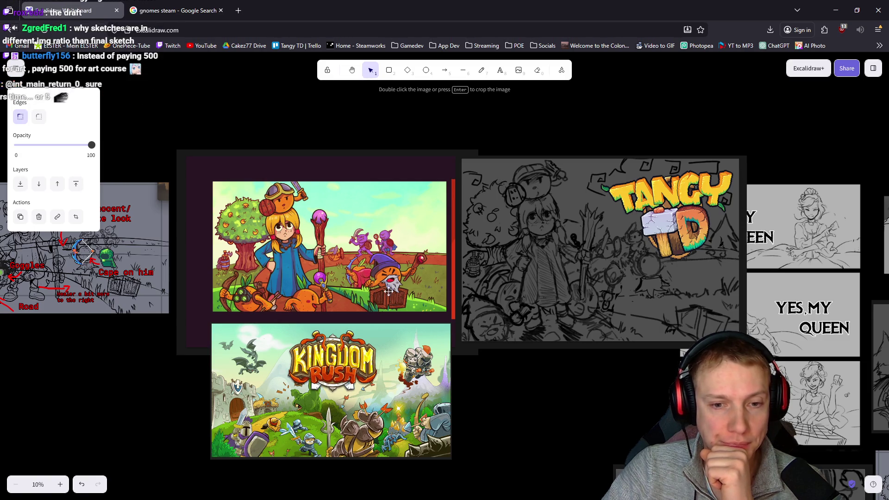
scroll(509, 292, "right", 3)
scroll(510, 292, "down", 1)
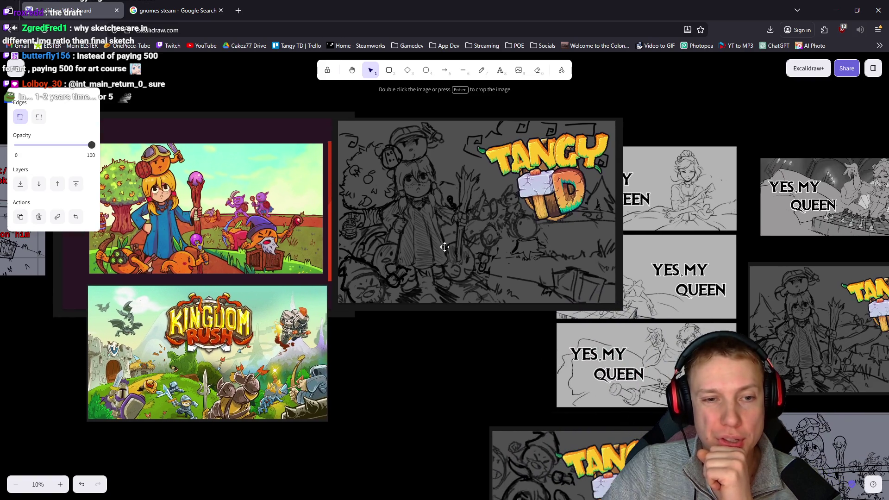
scroll(351, 166, "right", 10)
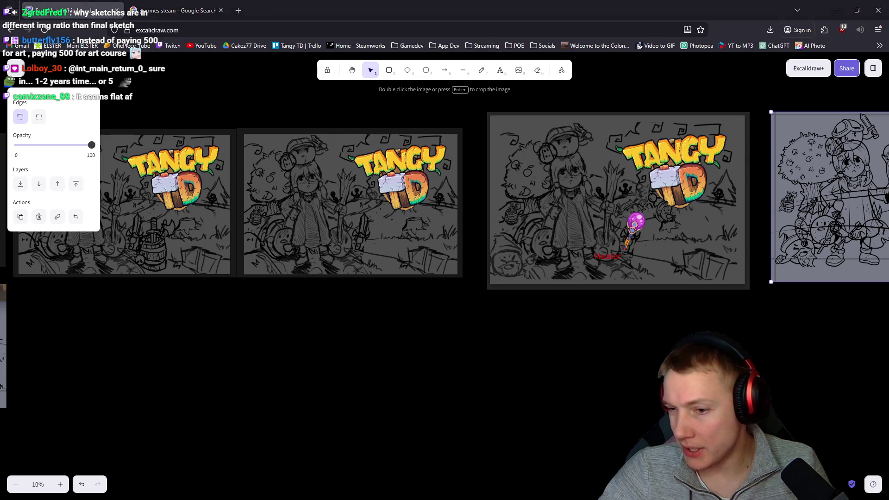
Step: Paste the Tangy TD sketch into Photopea as a 1131 × 747 image and collapse the side panels
key("alt+Tab")
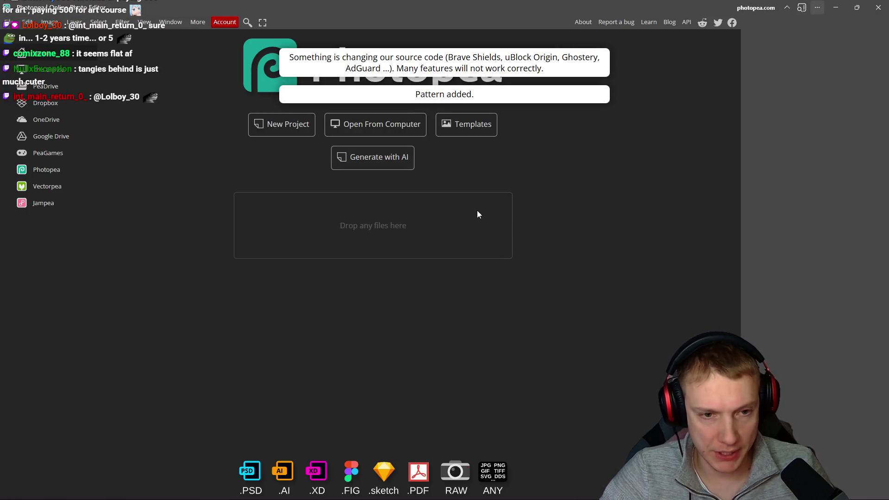
key("ctrl+v")
scroll(382, 241, "down", 1)
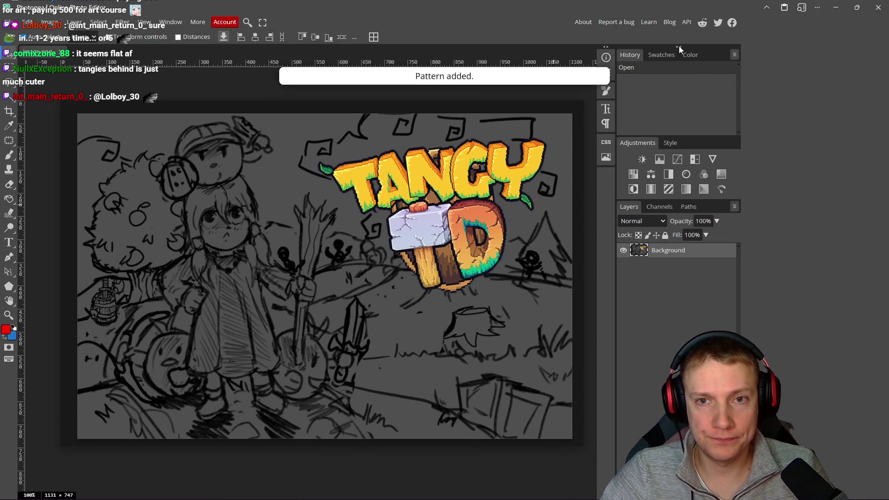
left_click(679, 46)
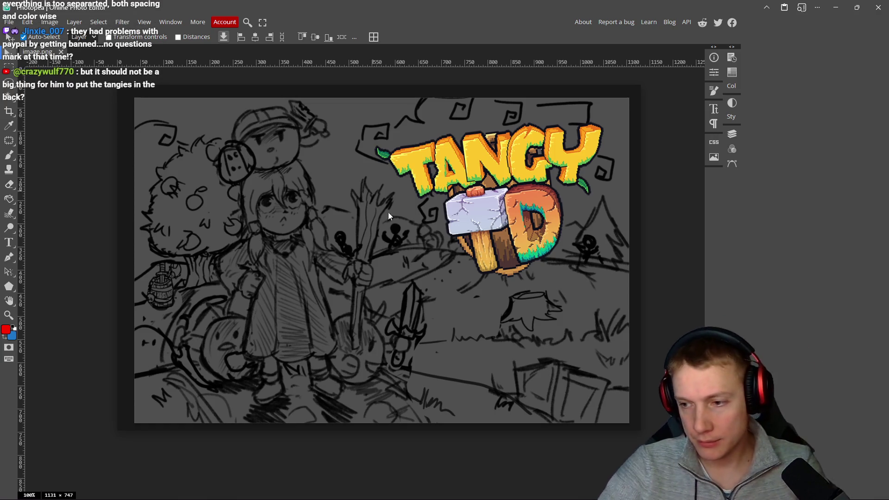
Step: Pan around the Tangy TD sketch, then expand the History, Adjustments and Layers panel column
left_click_drag(430, 306, 429, 237)
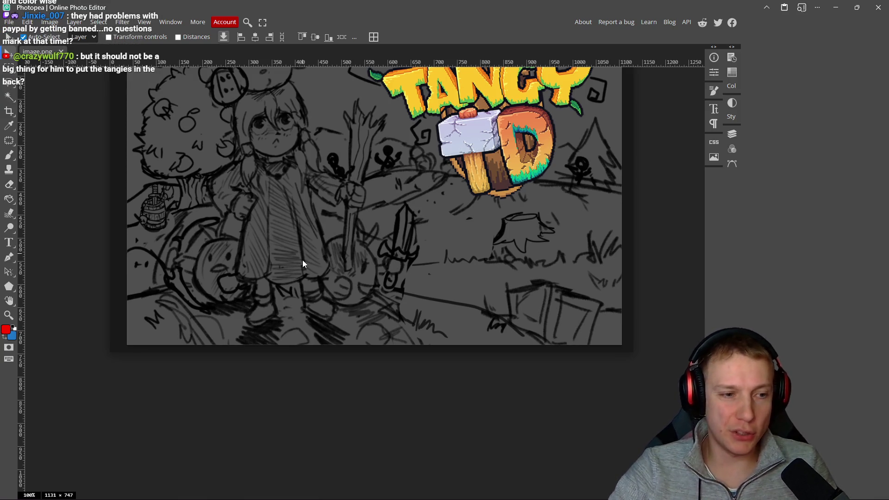
left_click_drag(236, 274, 292, 273)
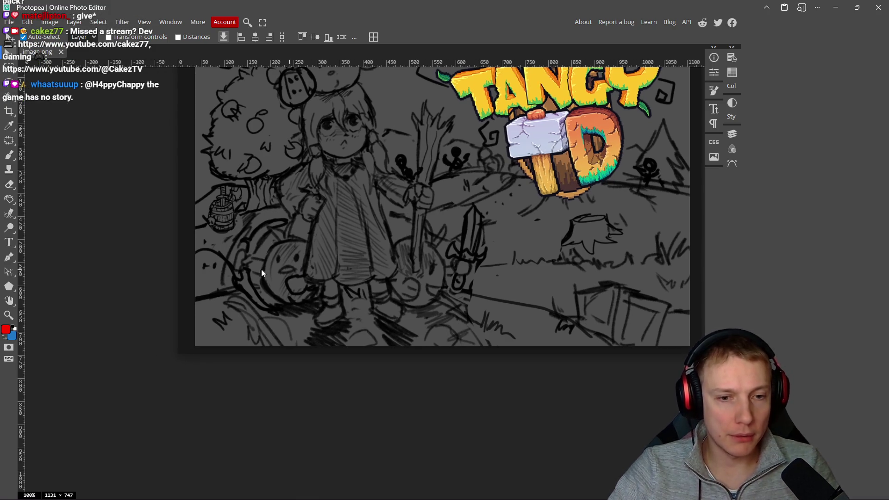
mouse_move(475, 318)
left_mouse_down()
mouse_move(463, 310)
mouse_move(425, 348)
left_mouse_up()
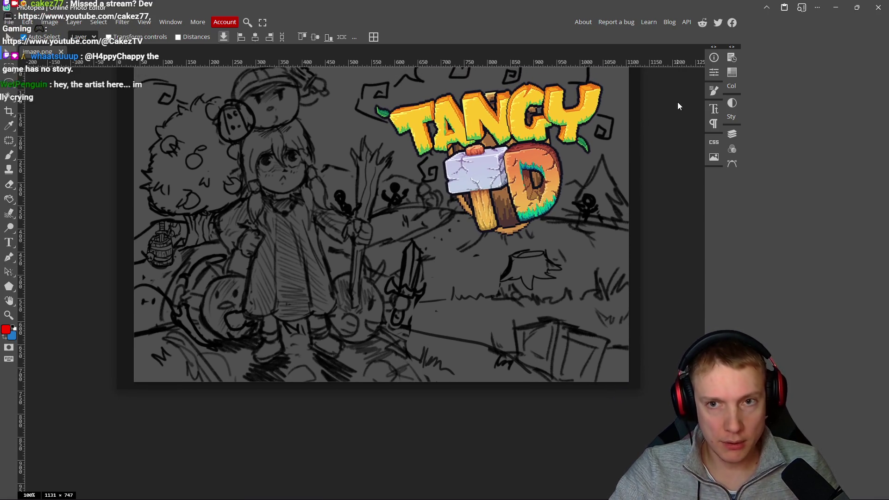
left_click(734, 48)
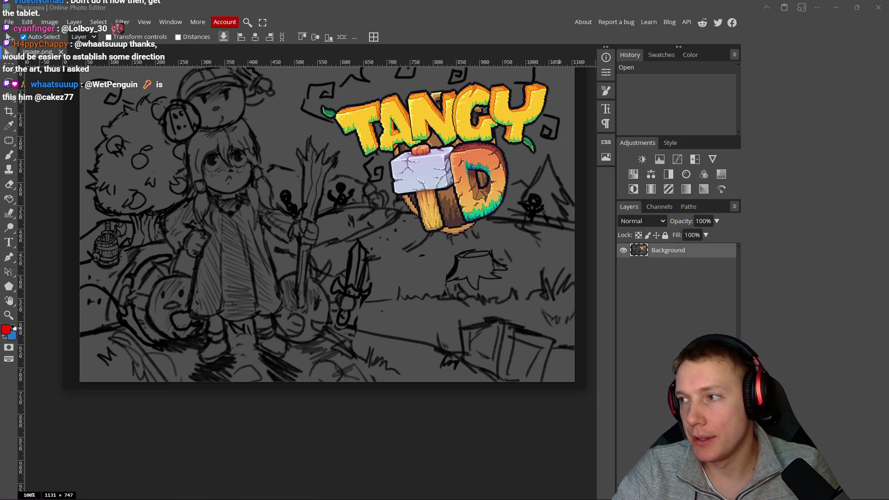
key("alt+Tab")
scroll(539, 241, "down", 10)
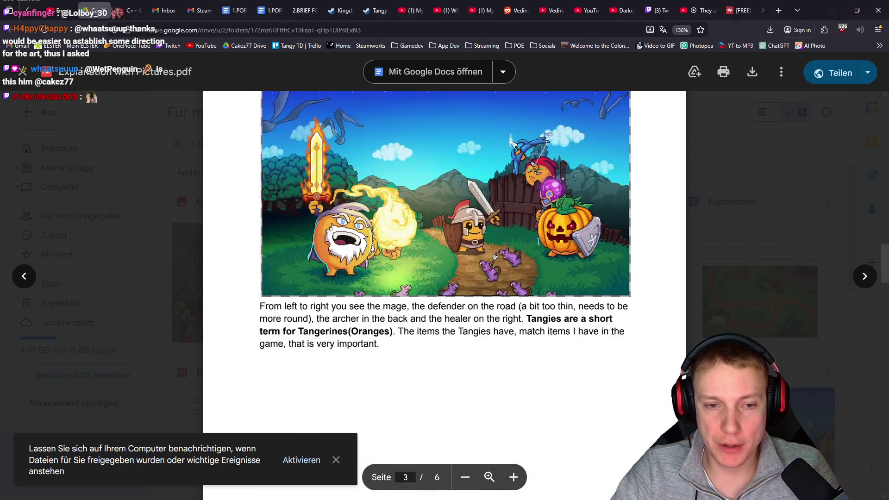
scroll(538, 242, "down", 15)
scroll(561, 202, "down", 10)
scroll(541, 209, "up", 15)
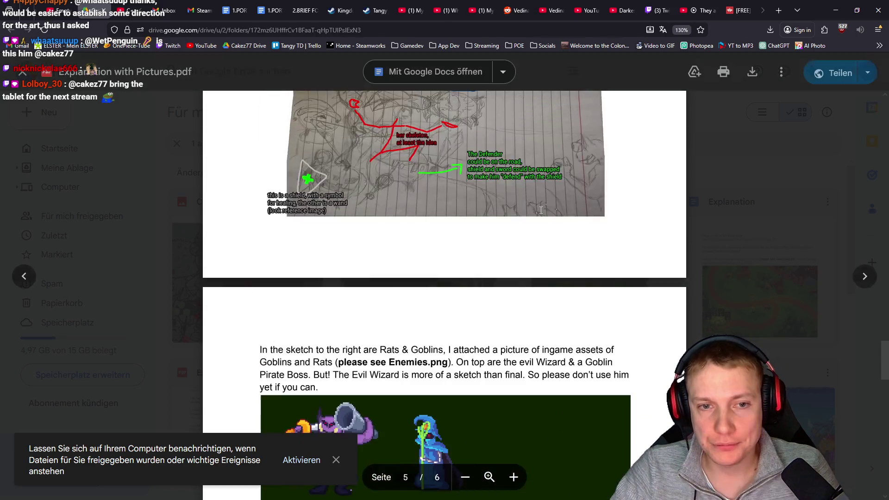
scroll(541, 210, "down", 5)
key("alt+Tab")
mouse_move(368, 255)
left_mouse_down()
mouse_move(429, 247)
mouse_move(301, 277)
mouse_move(317, 266)
mouse_move(358, 283)
left_mouse_up()
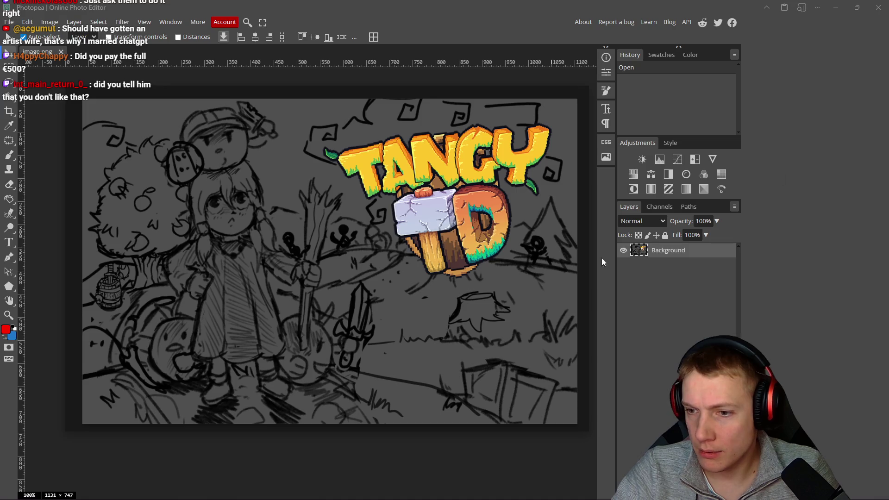
Step: Create Layer 1 with Ctrl+Shift+N, sample black for the brush, and undo a test stroke
scroll(289, 266, "down", 1)
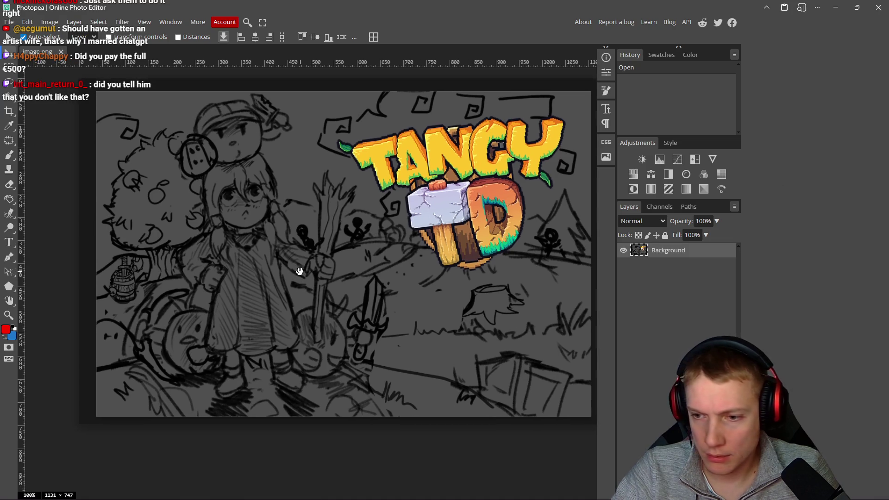
key("ctrl+shift+n")
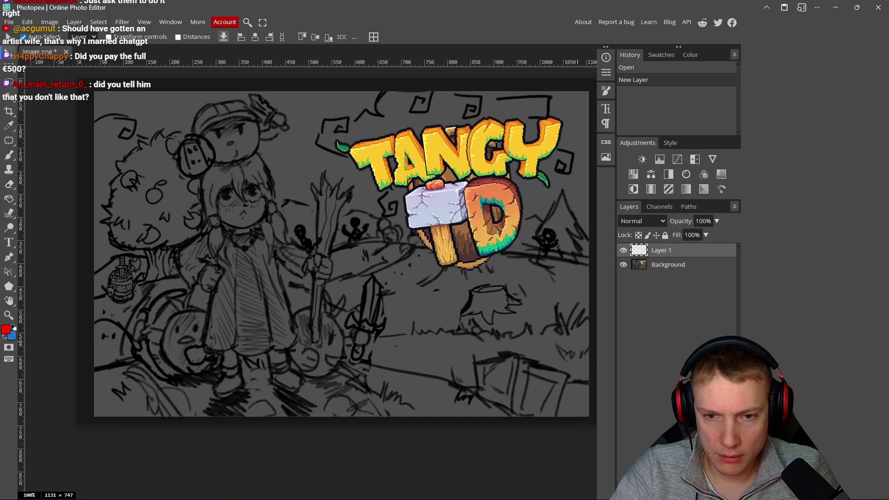
key("b")
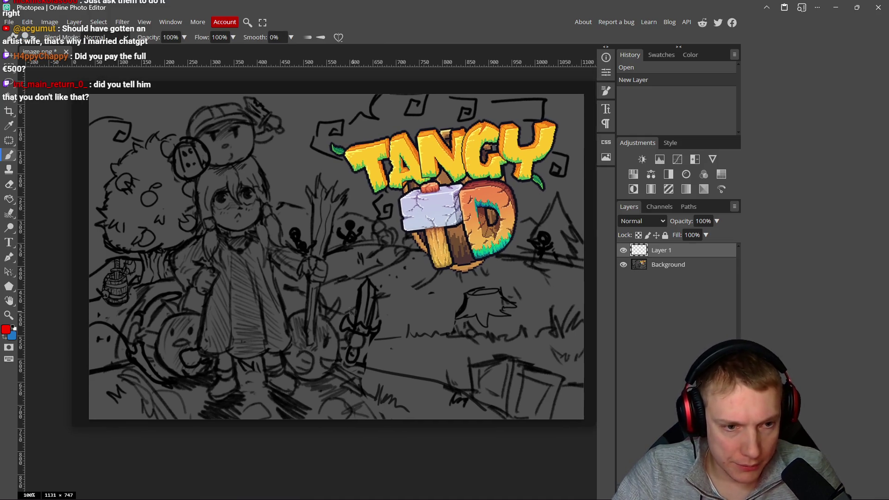
scroll(353, 326, "up", 5)
left_click(372, 273, "alt")
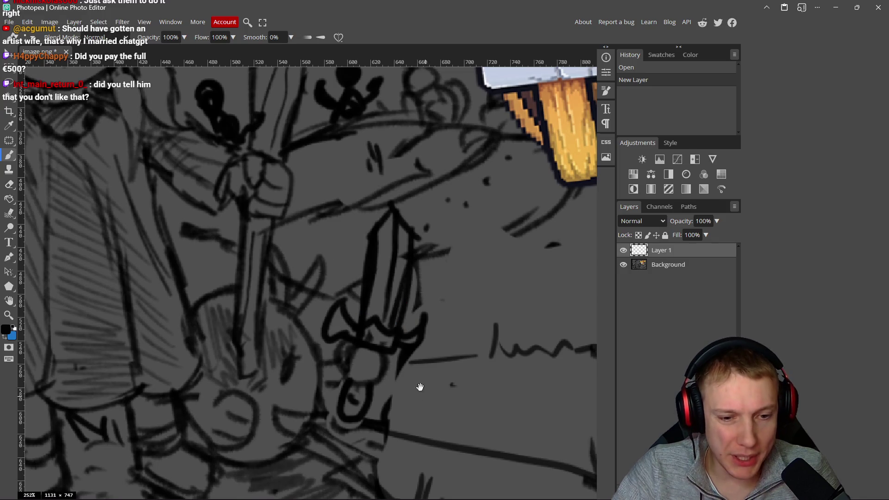
scroll(399, 370, "down", 3)
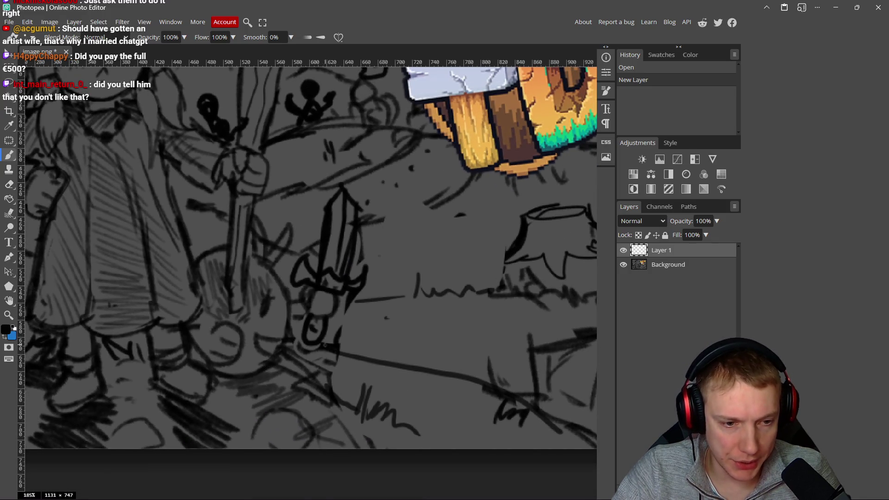
left_click_drag(324, 345, 406, 367)
key("ctrl+z")
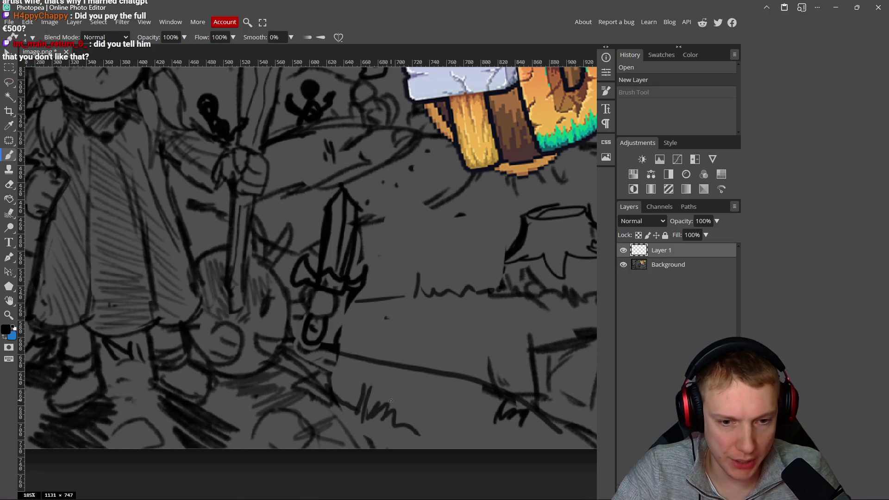
Step: Paint black strokes along the girl's neck, arm and side on Layer 1
scroll(357, 364, "down", 3)
scroll(356, 364, "down", 4)
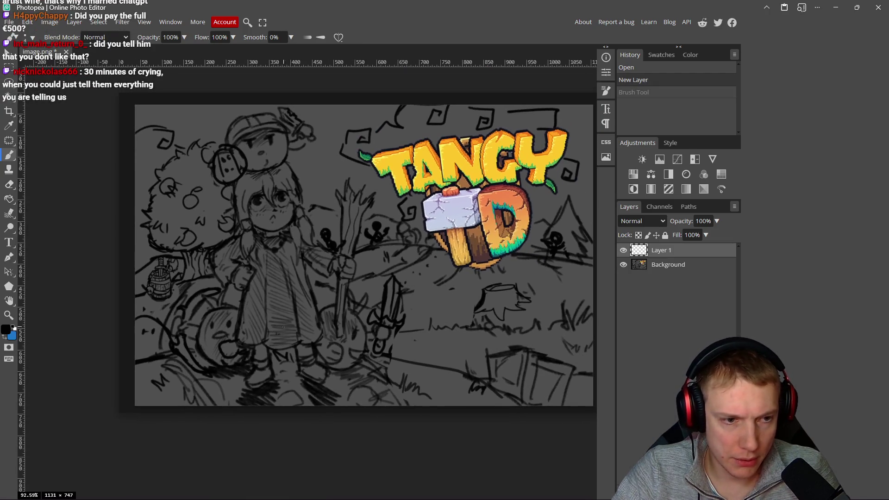
scroll(289, 317, "up", 2)
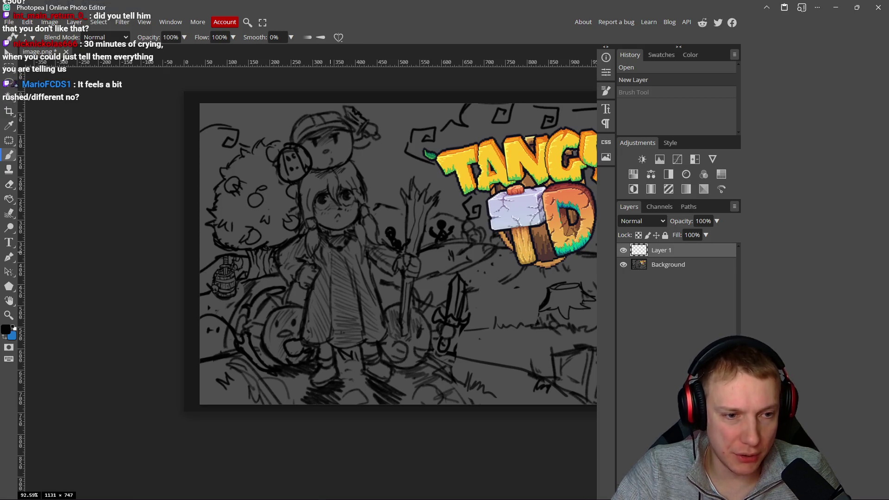
scroll(330, 253, "up", 6)
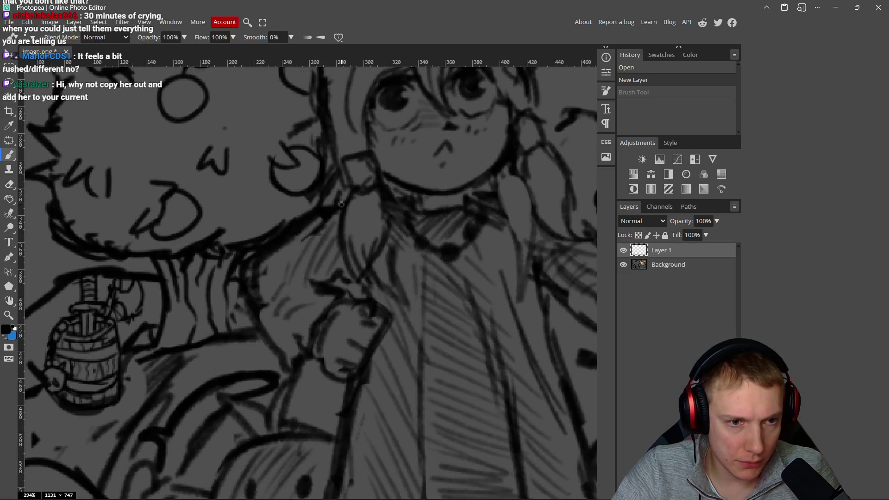
left_click_drag(346, 205, 329, 207)
mouse_move(258, 263)
left_mouse_down()
mouse_move(248, 281)
mouse_move(255, 319)
mouse_move(292, 368)
mouse_move(309, 355)
mouse_move(299, 346)
mouse_move(309, 333)
left_mouse_up()
mouse_move(346, 296)
left_mouse_down()
mouse_move(308, 282)
mouse_move(345, 272)
left_mouse_up()
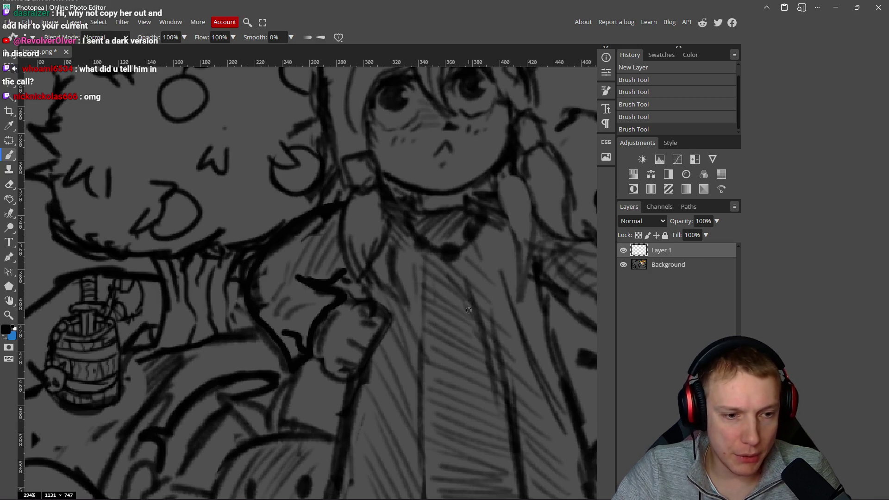
scroll(384, 255, "up", 1)
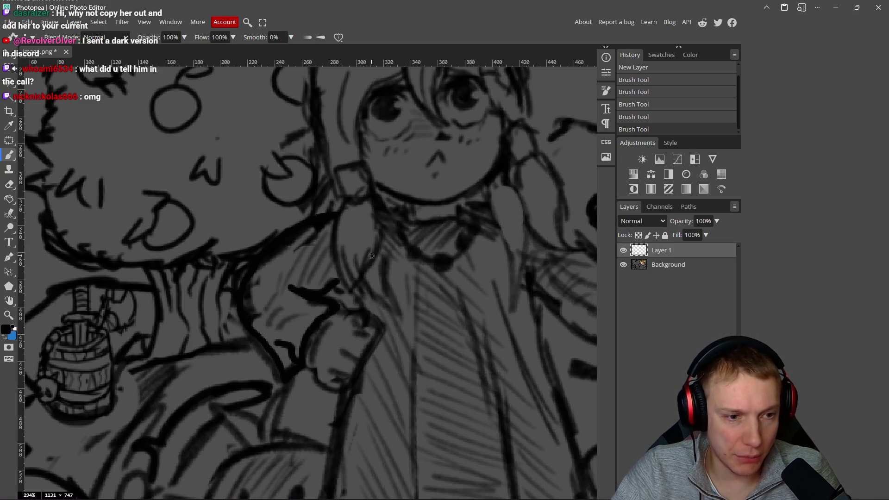
Step: Set the foreground colour to pure red and bucket-fill the black outline stroke
key("g")
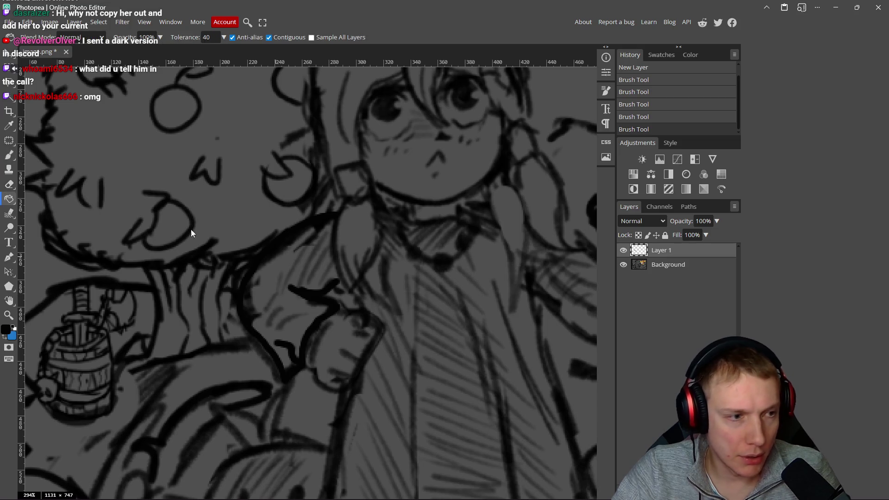
left_click(6, 331)
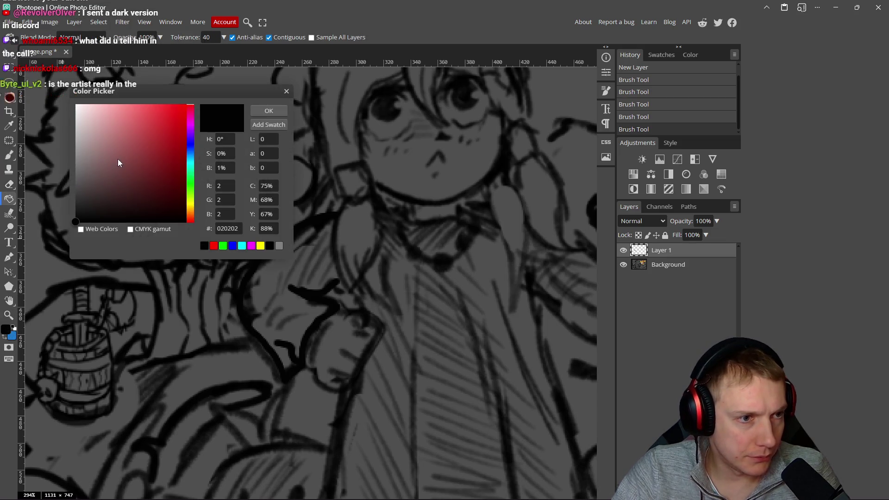
left_click_drag(119, 163, 251, 88)
left_click(268, 109)
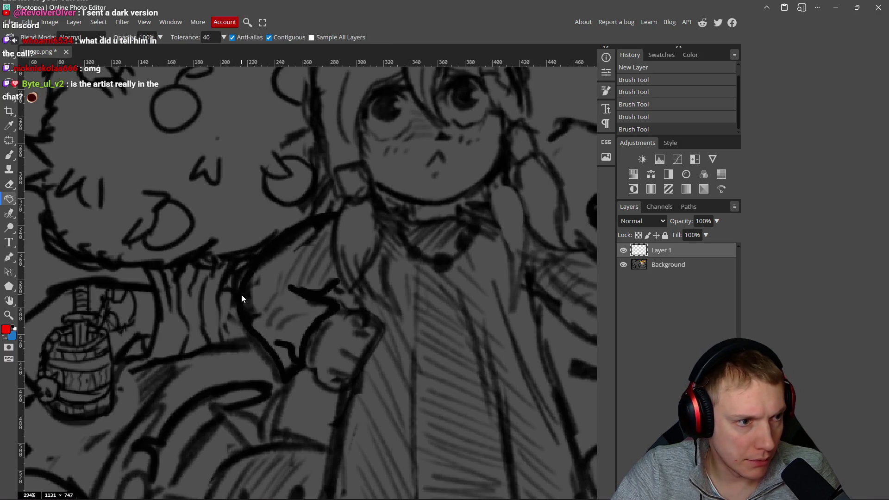
left_click(242, 295)
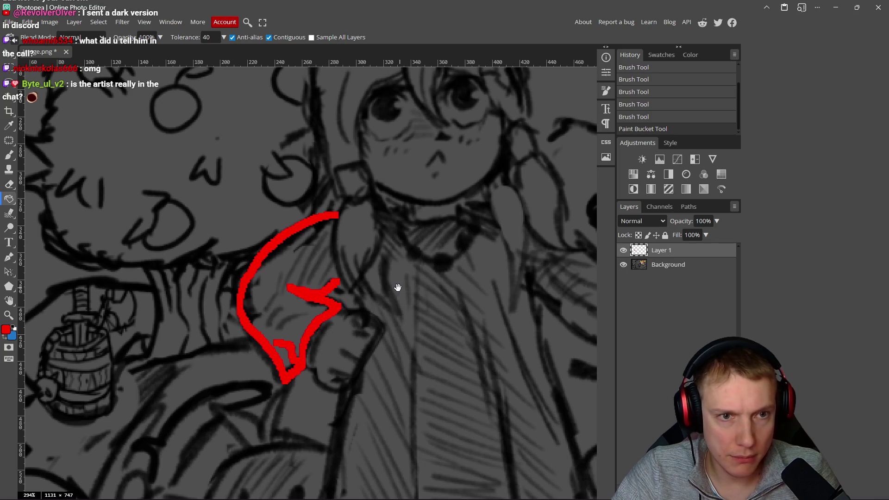
left_click_drag(398, 288, 396, 287)
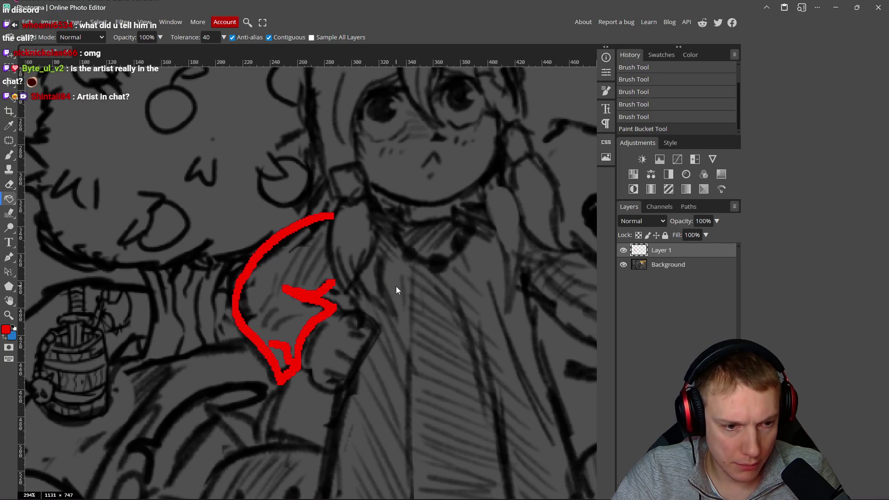
Step: Undo a red brush stroke, then select all of Layer 1 and delete its contents
key("b")
mouse_move(393, 282)
left_mouse_down()
mouse_move(406, 297)
mouse_move(403, 350)
mouse_move(394, 342)
left_mouse_up()
key("ctrl+z")
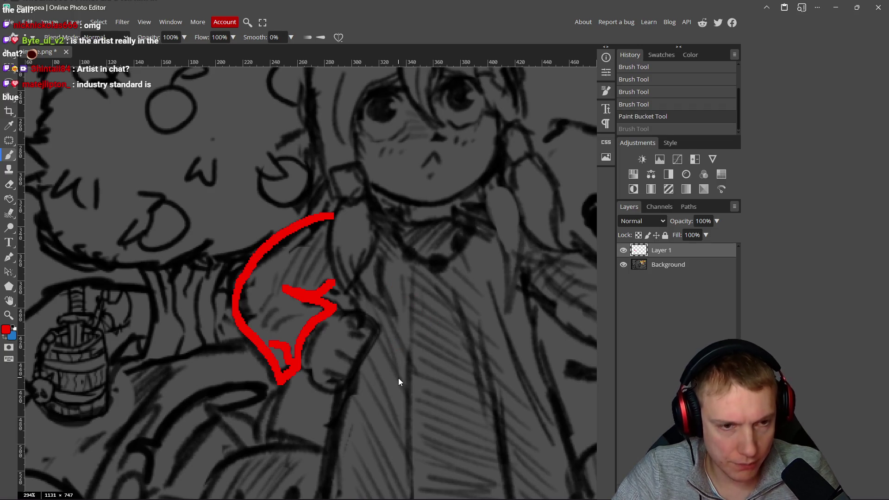
key("ctrl+a")
key("Delete")
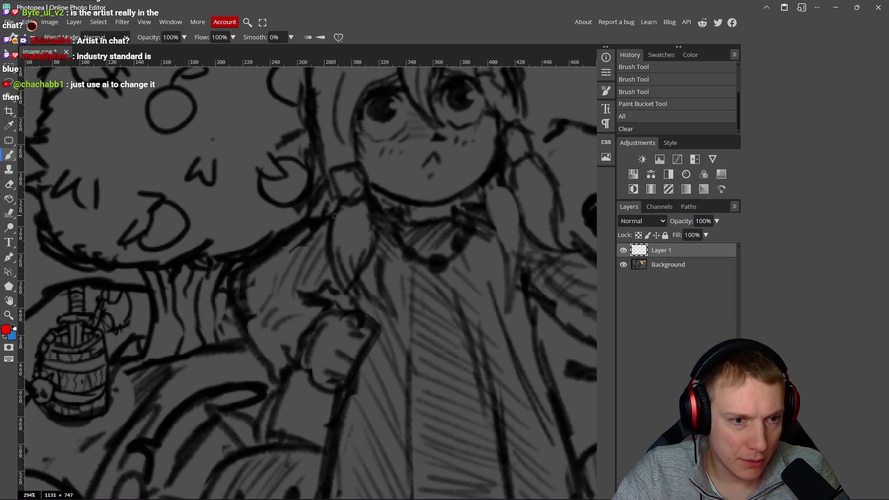
Step: Trace the girl's shoulder and arm outline in red, ending with a hook
scroll(335, 216, "down", 5)
scroll(336, 238, "up", 5)
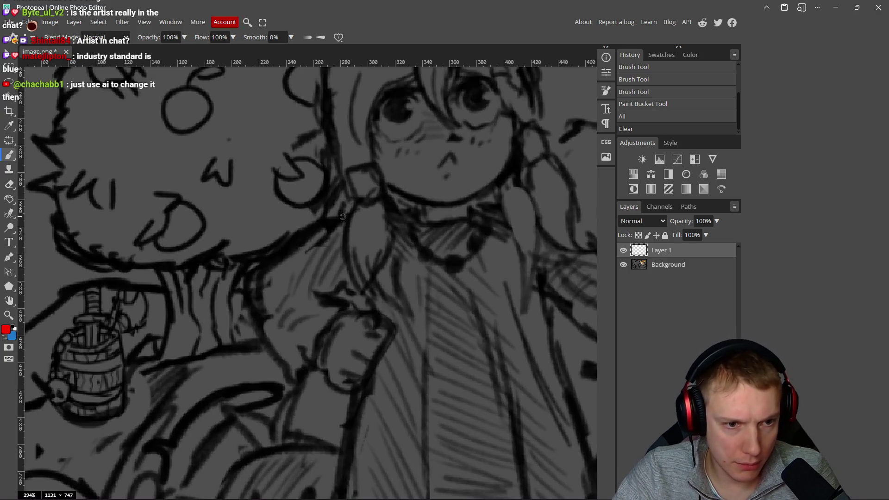
left_click_drag(338, 223, 309, 258)
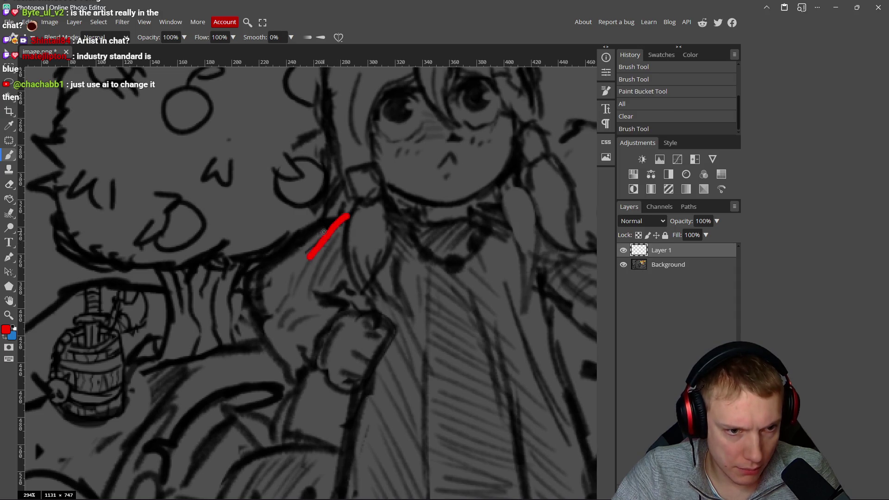
mouse_move(329, 227)
left_mouse_down()
mouse_move(276, 264)
mouse_move(258, 292)
mouse_move(271, 352)
mouse_move(293, 387)
mouse_move(311, 369)
left_mouse_up()
mouse_move(294, 340)
left_mouse_down()
mouse_move(311, 370)
mouse_move(341, 316)
mouse_move(305, 297)
mouse_move(340, 290)
left_mouse_up()
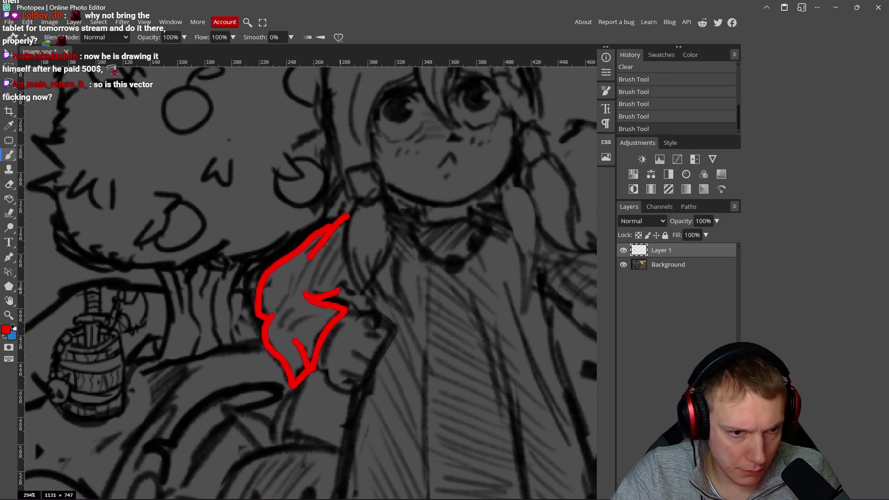
Step: Reposition the view and trace the scarf edges in red
scroll(365, 282, "down", 2)
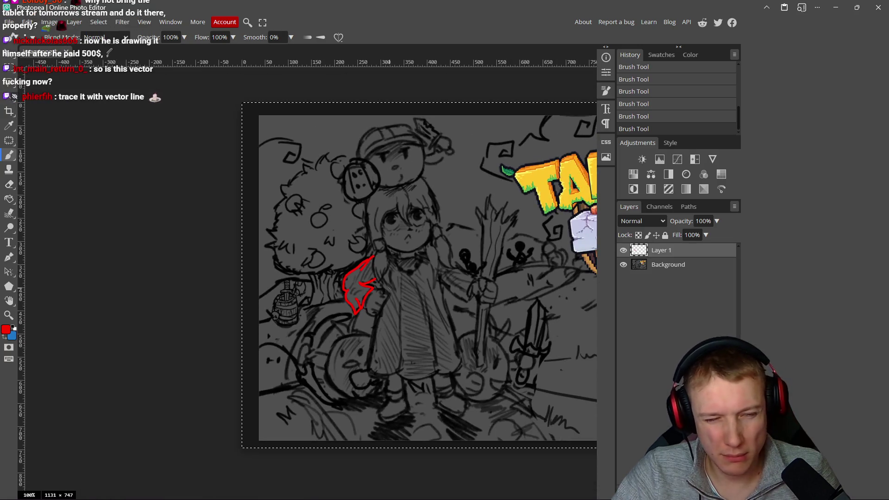
scroll(401, 271, "up", 5)
left_click_drag(424, 183, 325, 251)
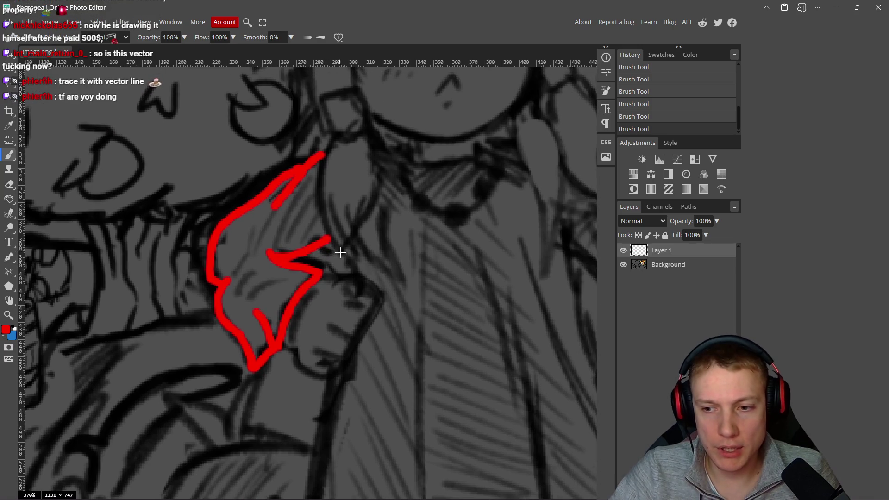
mouse_move(352, 188)
left_mouse_down()
mouse_move(327, 218)
mouse_move(333, 272)
mouse_move(347, 268)
left_mouse_up()
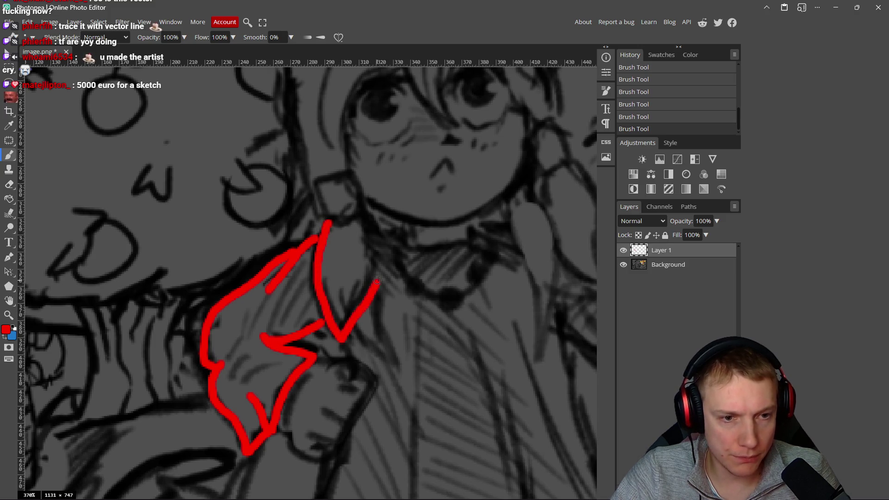
left_click_drag(377, 281, 367, 229)
scroll(381, 226, "up", 1)
left_click_drag(339, 202, 321, 210)
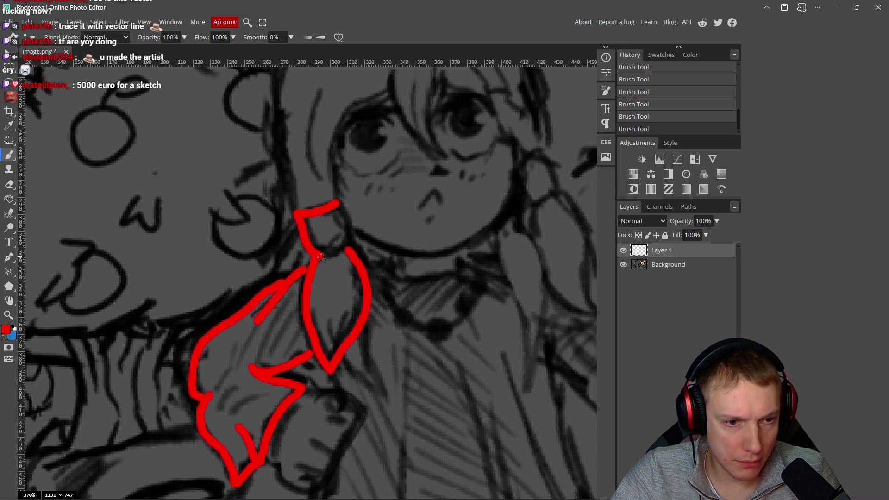
mouse_move(347, 247)
left_mouse_down()
mouse_move(343, 215)
mouse_move(322, 306)
mouse_move(319, 234)
mouse_move(347, 202)
mouse_move(412, 258)
mouse_move(418, 159)
left_mouse_up()
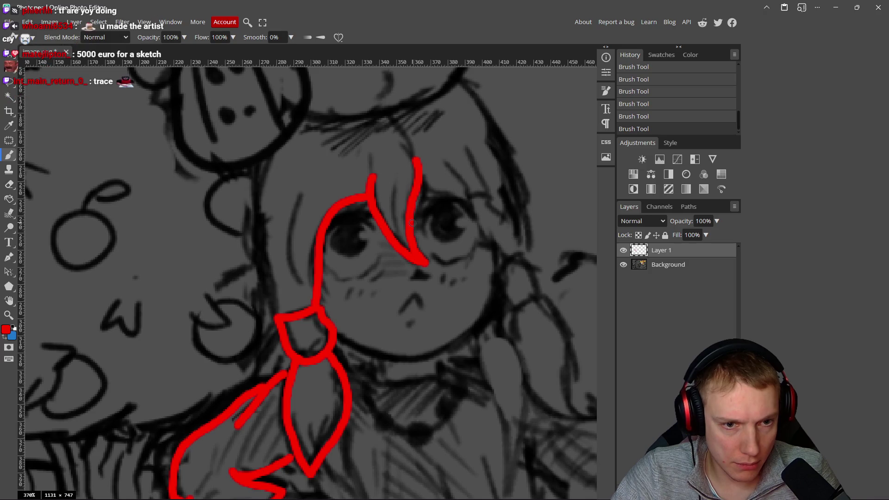
Step: Draw short red hair strands near the face, undoing the misplaced ones
left_click_drag(422, 191, 437, 162)
mouse_move(392, 185)
left_mouse_down()
mouse_move(407, 247)
mouse_move(390, 186)
left_mouse_up()
key("ctrl+z")
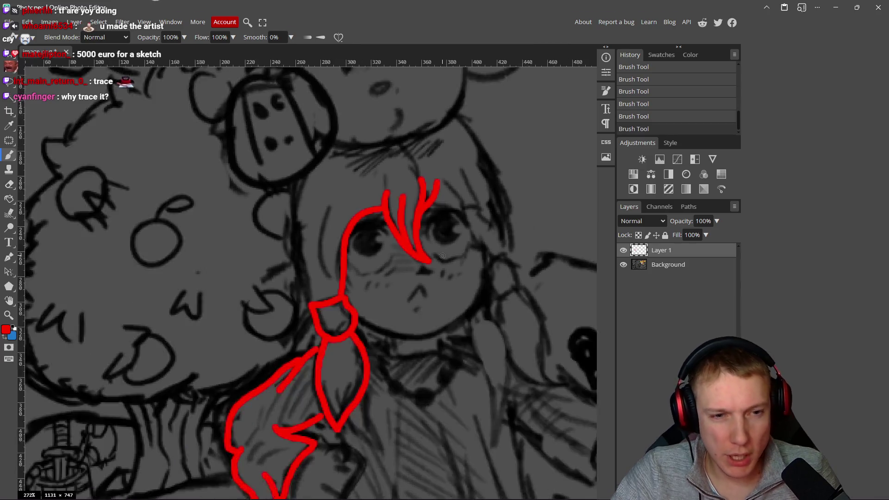
scroll(459, 271, "down", 5)
scroll(443, 253, "up", 5)
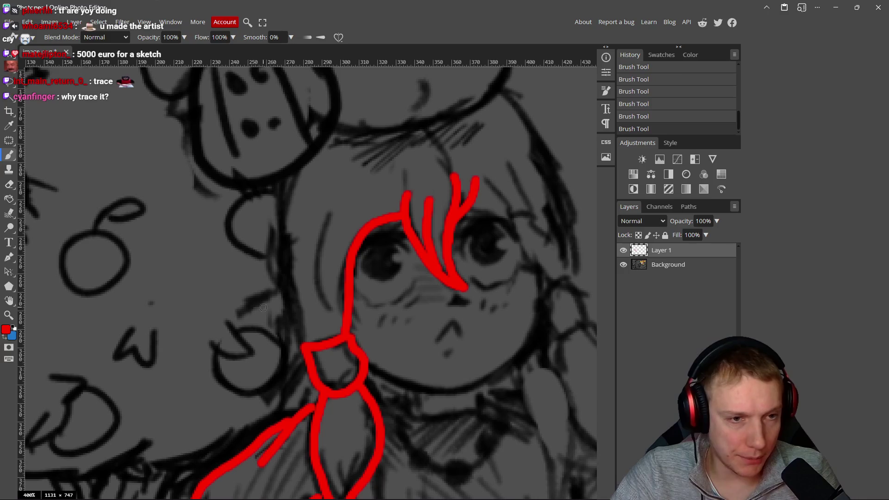
mouse_move(272, 180)
left_mouse_down()
mouse_move(288, 179)
mouse_move(294, 198)
mouse_move(287, 248)
mouse_move(296, 310)
mouse_move(318, 340)
left_mouse_up()
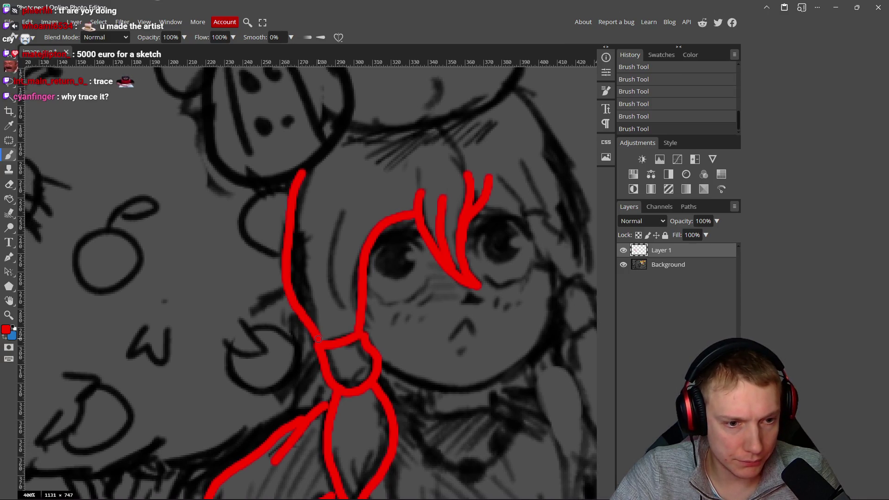
scroll(318, 340, "down", 4)
scroll(374, 274, "up", 3)
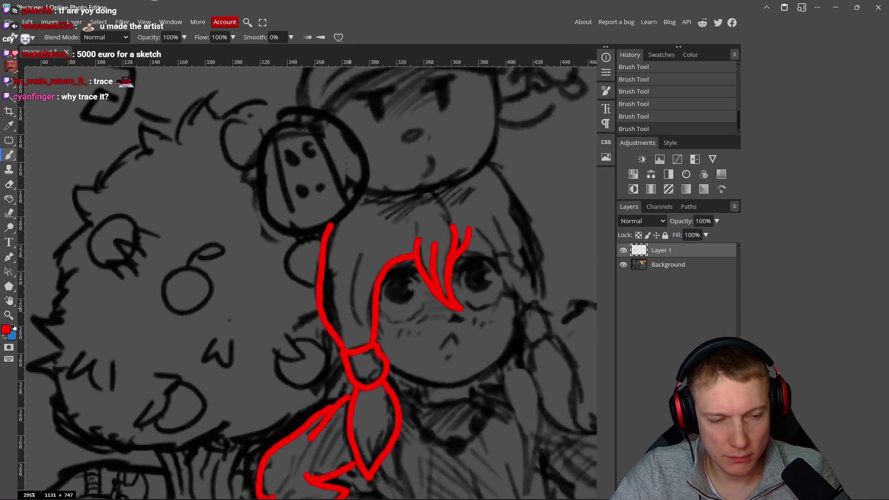
key("ctrl+z")
Step: Trace the left side of the girl's face down to the bow, redrawing it once
mouse_move(322, 206)
left_mouse_down()
mouse_move(320, 278)
mouse_move(344, 351)
left_mouse_up()
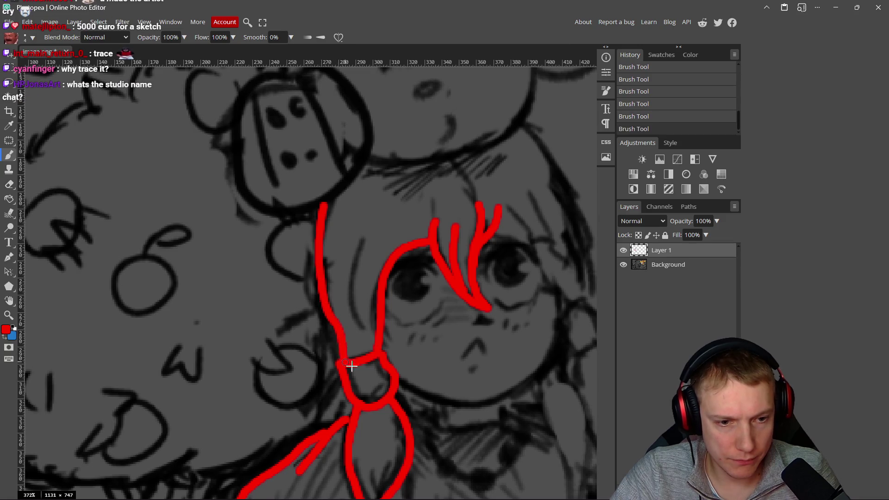
scroll(425, 306, "down", 6)
scroll(425, 306, "up", 5)
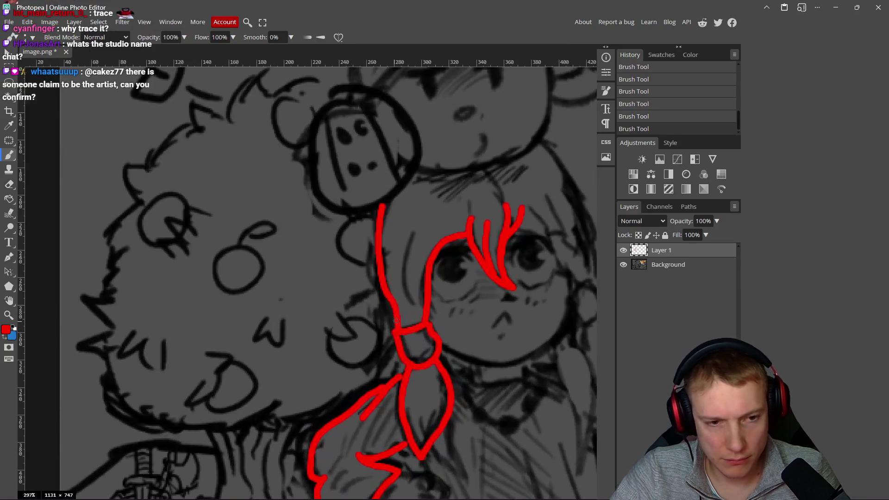
key("ctrl+z")
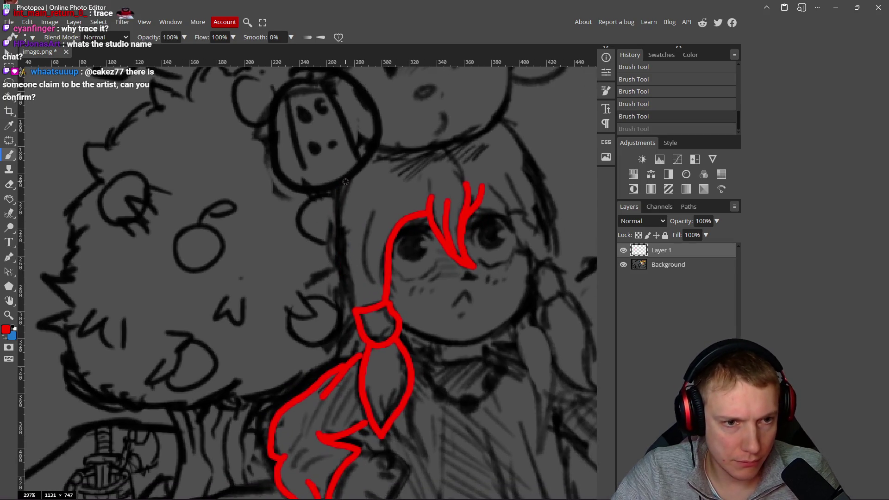
mouse_move(334, 210)
left_mouse_down()
mouse_move(332, 258)
mouse_move(353, 312)
left_mouse_up()
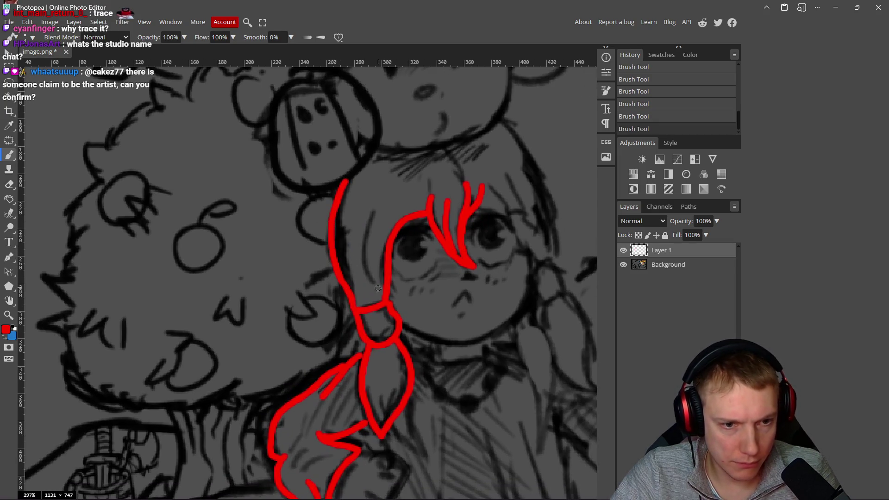
scroll(406, 200, "right", 3)
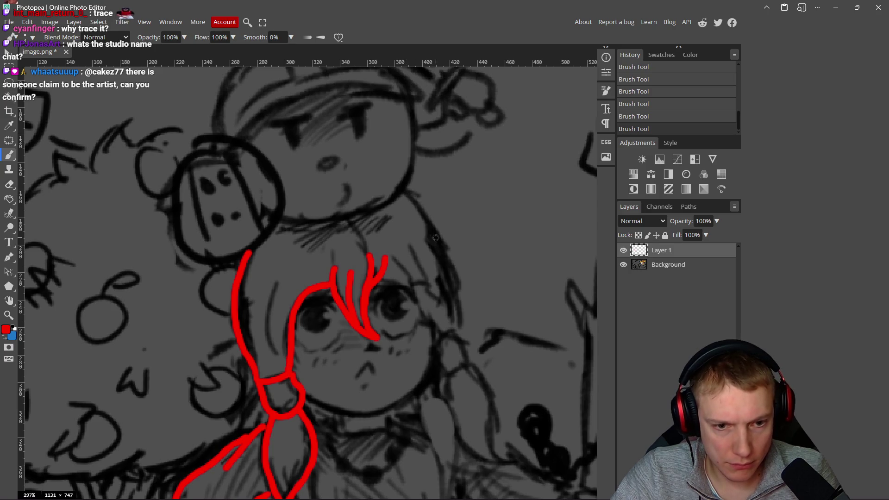
scroll(436, 237, "down", 2)
scroll(417, 241, "up", 2)
Step: Add a red hair strand over the eyes and trace the girl's jawline
mouse_move(360, 232)
left_mouse_down()
mouse_move(394, 250)
mouse_move(412, 276)
mouse_move(404, 238)
mouse_move(380, 204)
left_mouse_up()
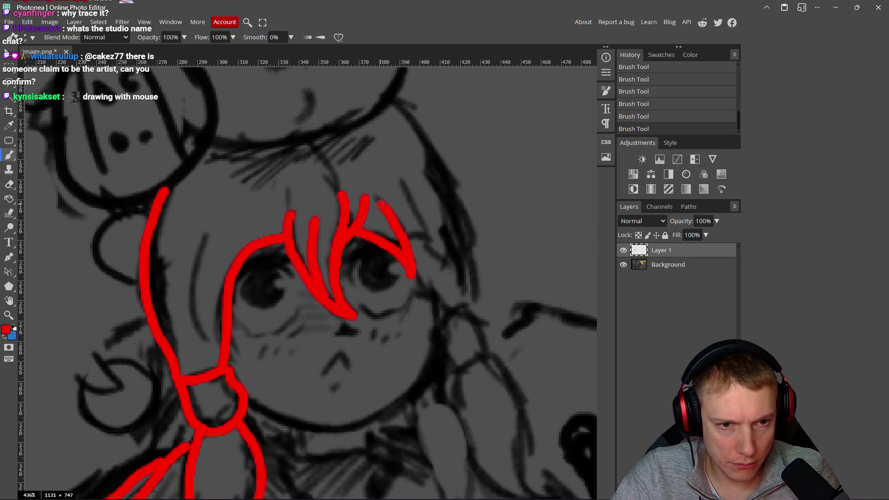
scroll(347, 222, "down", 2)
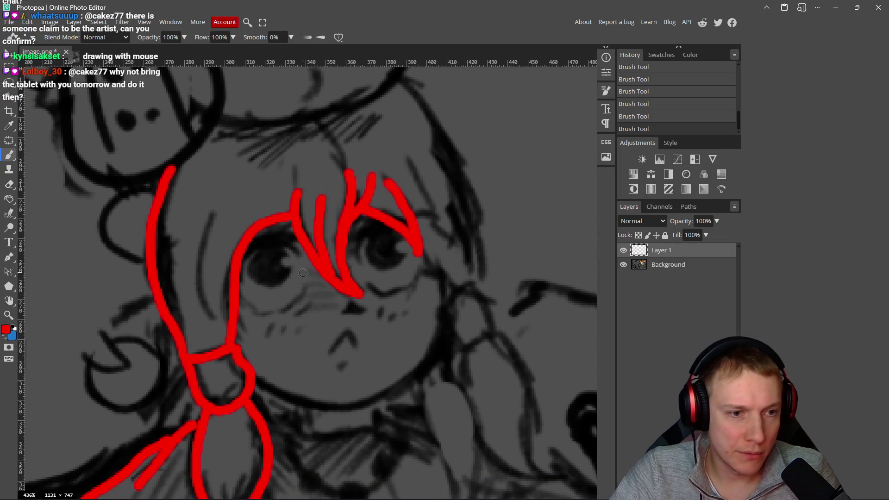
scroll(338, 259, "down", 1)
scroll(273, 276, "up", 3)
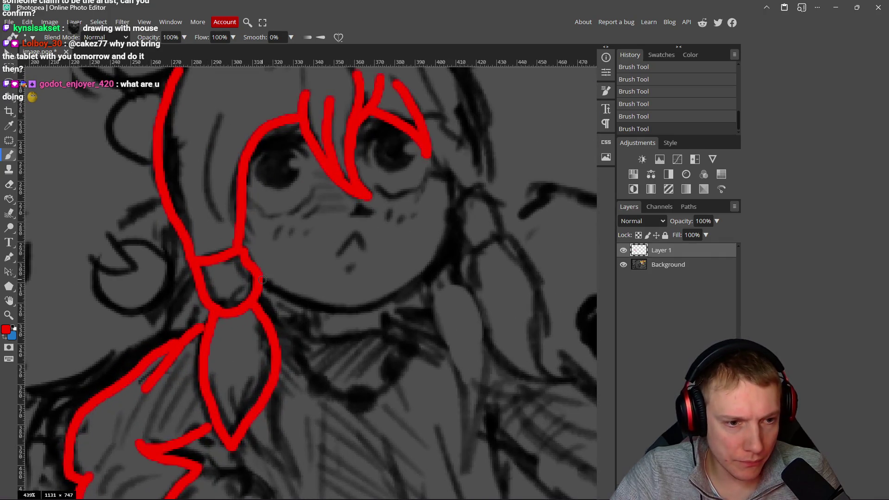
mouse_move(262, 281)
left_mouse_down()
mouse_move(297, 301)
mouse_move(345, 312)
mouse_move(427, 281)
mouse_move(449, 241)
mouse_move(448, 172)
left_mouse_up()
scroll(519, 184, "down", 2)
scroll(520, 185, "down", 2)
scroll(510, 231, "up", 5)
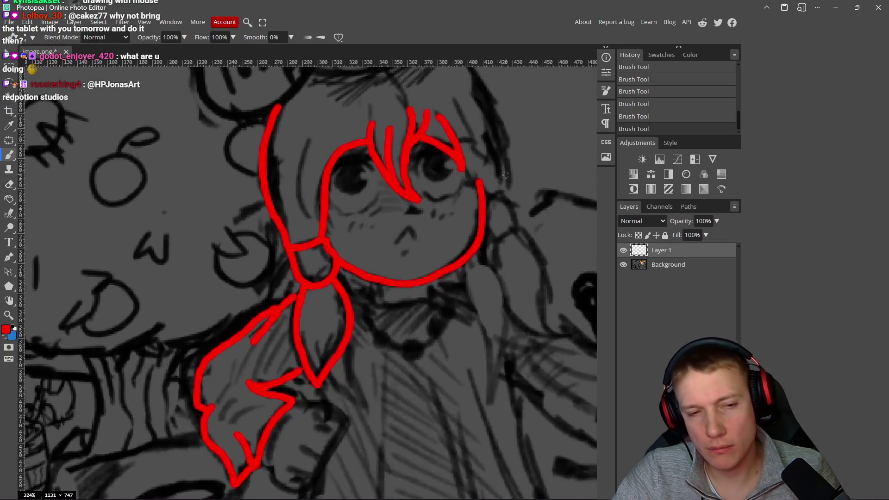
Step: Erase the red right-cheek line and redraw the cheek outline in red
left_click_drag(519, 247, 494, 253)
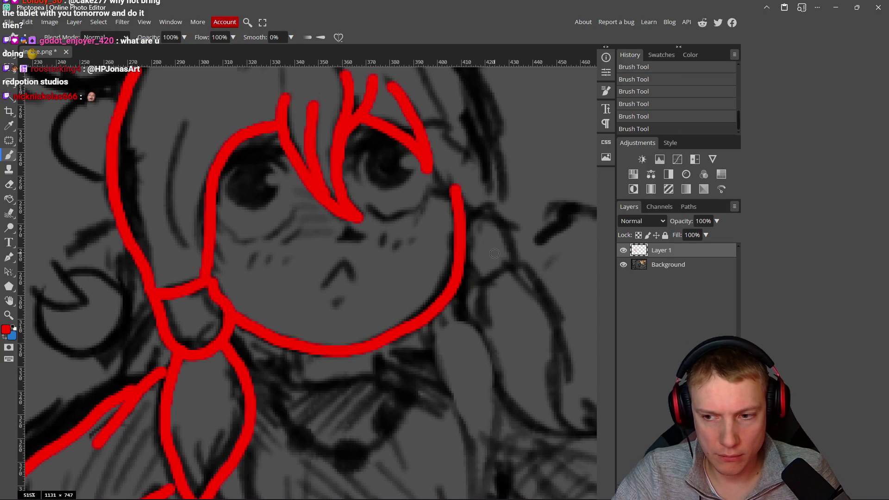
key("e")
mouse_move(448, 183)
left_mouse_down()
mouse_move(459, 204)
mouse_move(449, 294)
mouse_move(423, 321)
left_mouse_up()
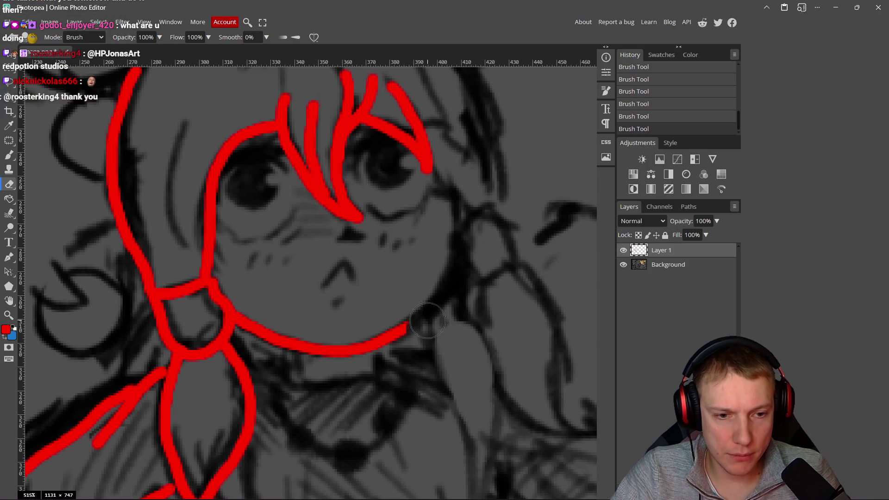
key("b")
mouse_move(397, 331)
left_mouse_down()
mouse_move(419, 318)
mouse_move(459, 260)
mouse_move(458, 194)
left_mouse_up()
Step: Circle the round emblem in red and add three diagonal stripes inside it
scroll(477, 215, "down", 10)
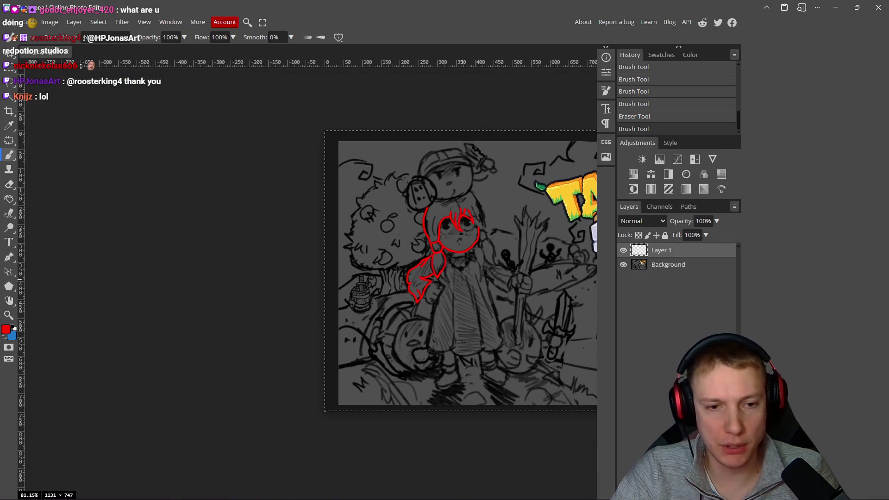
scroll(463, 280, "up", 4)
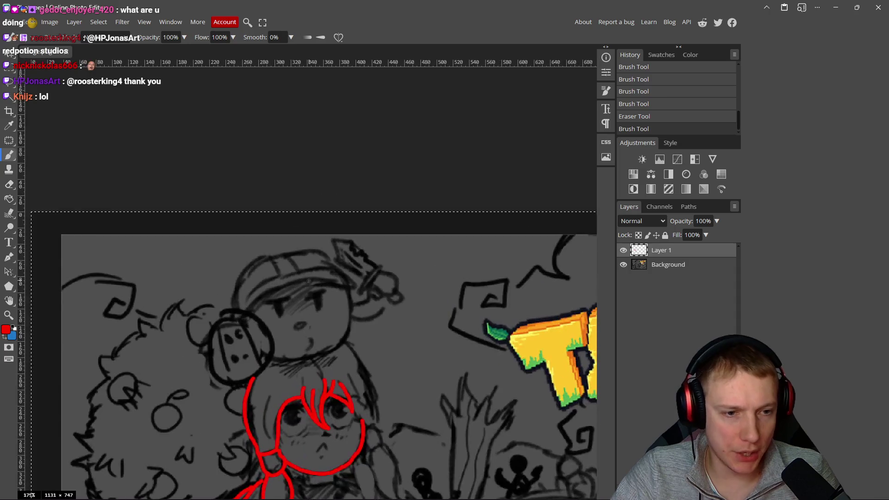
scroll(309, 280, "up", 4)
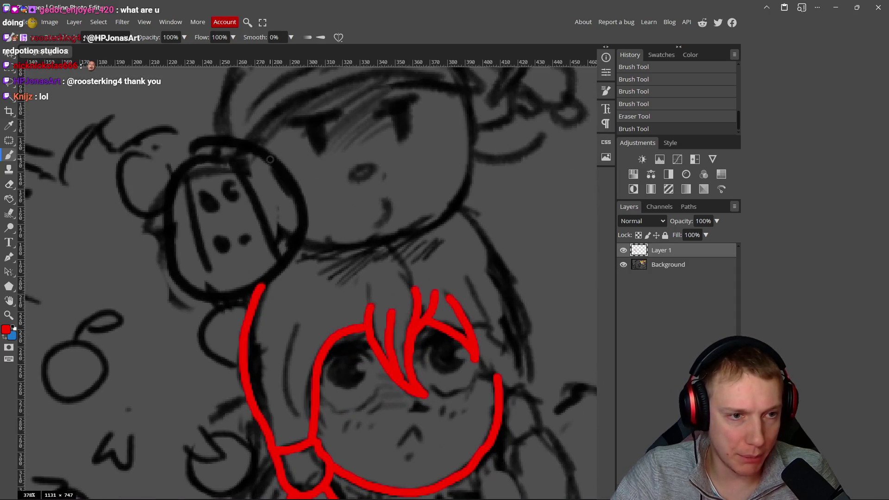
mouse_move(276, 157)
left_mouse_down()
mouse_move(232, 137)
mouse_move(185, 142)
left_mouse_up()
mouse_move(158, 172)
left_mouse_down()
mouse_move(150, 229)
mouse_move(179, 281)
mouse_move(213, 297)
mouse_move(262, 293)
mouse_move(291, 259)
mouse_move(307, 218)
mouse_move(277, 157)
left_mouse_up()
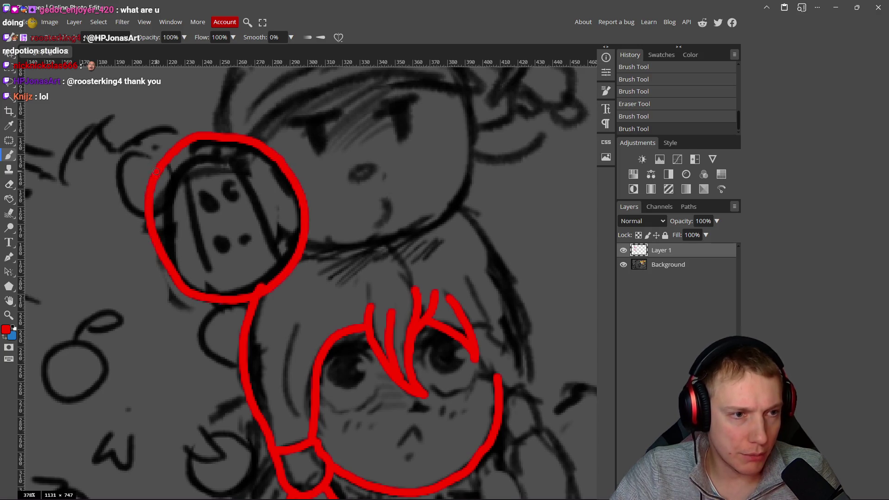
left_click_drag(163, 172, 210, 293)
left_click_drag(183, 145, 247, 292)
mouse_move(224, 141)
left_mouse_down()
mouse_move(290, 270)
mouse_move(348, 291)
mouse_move(435, 269)
mouse_move(467, 199)
mouse_move(456, 112)
left_mouse_up()
Step: Trace the upper character's jaw, right side and top of the face in red
scroll(306, 266, "up", 2)
key("ctrl+z")
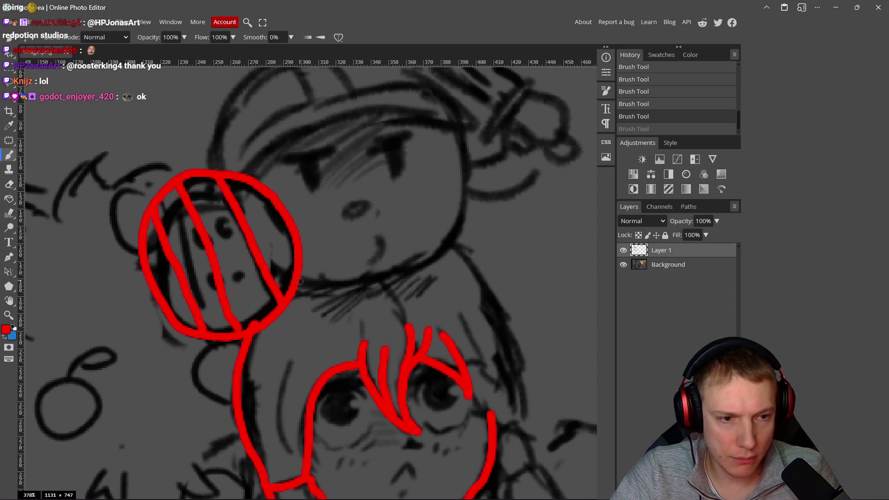
mouse_move(295, 283)
left_mouse_down()
mouse_move(327, 288)
mouse_move(413, 274)
mouse_move(466, 216)
mouse_move(465, 116)
left_mouse_up()
scroll(433, 202, "up", 2)
mouse_move(447, 196)
left_mouse_down()
mouse_move(433, 181)
mouse_move(333, 175)
mouse_move(252, 209)
mouse_move(229, 240)
mouse_move(198, 179)
mouse_move(237, 128)
mouse_move(274, 124)
left_mouse_up()
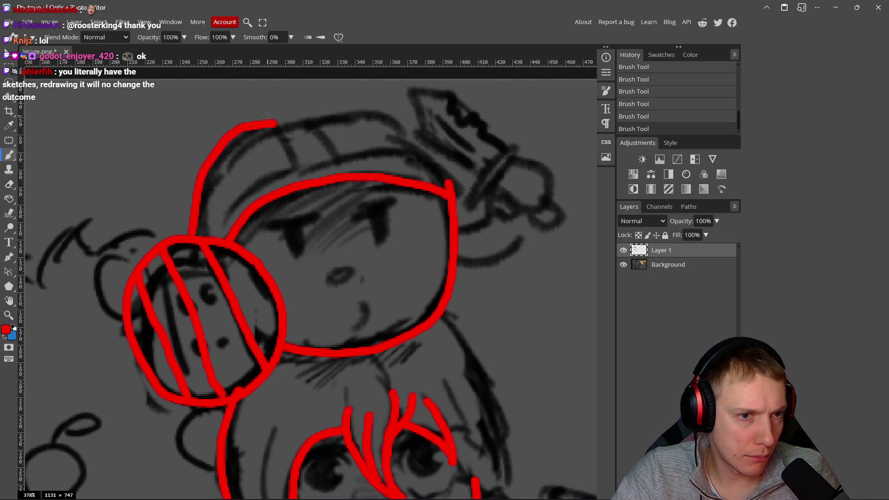
Step: Outline the top arc and brim of the upper character's cap in red, redoing bad strokes
mouse_move(341, 158)
left_mouse_down()
mouse_move(297, 110)
mouse_move(262, 109)
mouse_move(300, 165)
left_mouse_up()
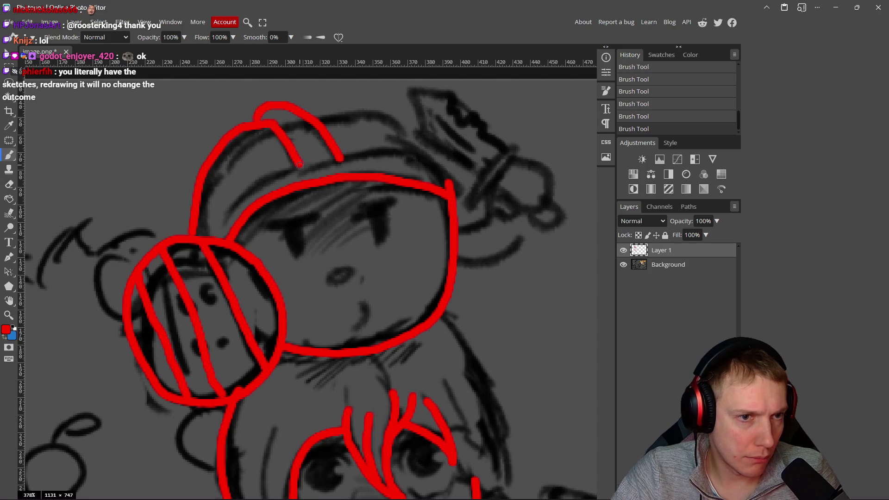
left_click_drag(309, 113, 406, 147)
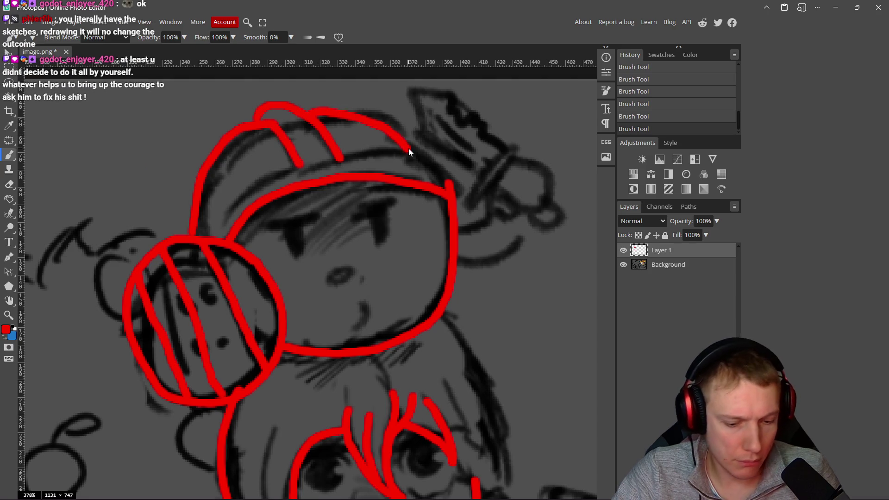
key("ctrl+z")
mouse_move(315, 115)
left_mouse_down()
mouse_move(371, 110)
mouse_move(414, 149)
left_mouse_up()
mouse_move(216, 237)
left_mouse_down()
mouse_move(232, 211)
mouse_move(294, 175)
mouse_move(373, 161)
left_mouse_up()
key("ctrl+z")
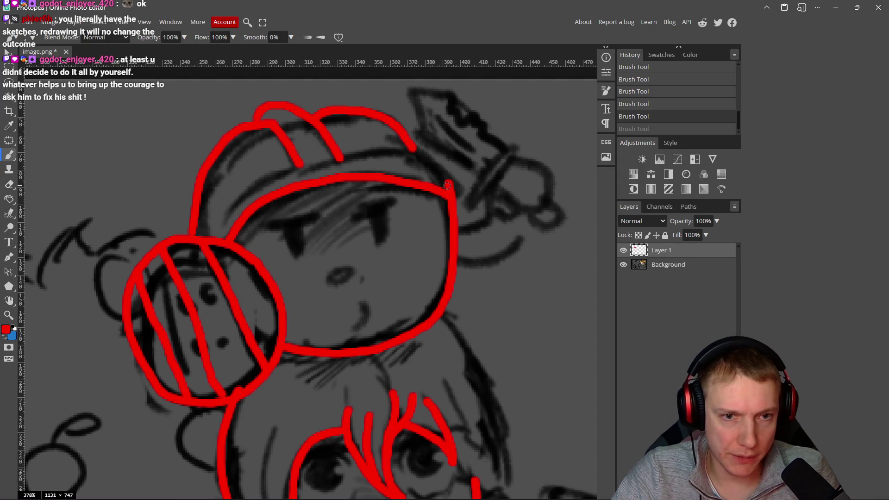
mouse_move(447, 165)
left_mouse_down()
mouse_move(423, 151)
mouse_move(362, 149)
mouse_move(285, 173)
mouse_move(224, 219)
left_mouse_up()
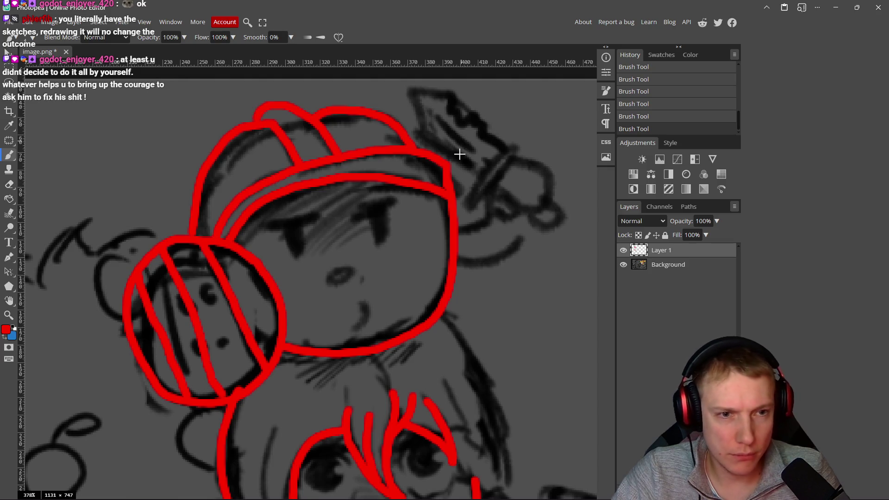
Step: Trace both edges of the blade tip and the knot's lobes below it in red
scroll(459, 154, "down", 4)
scroll(460, 234, "up", 8)
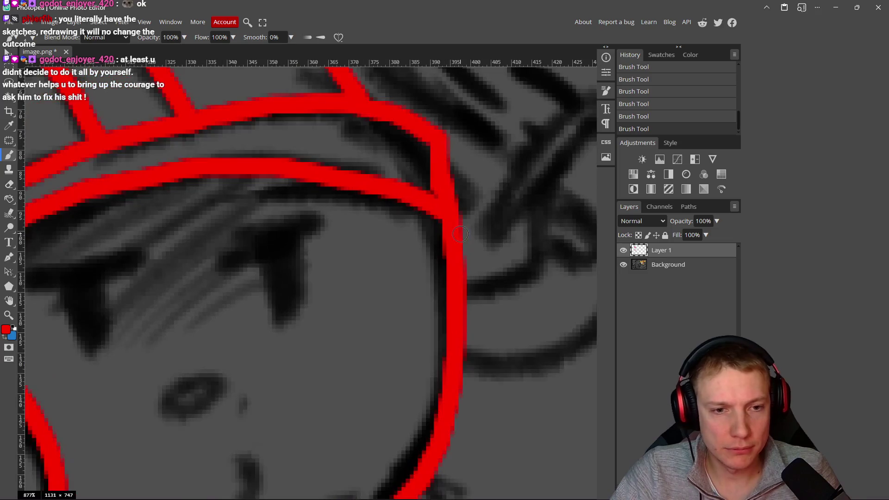
scroll(460, 234, "down", 5)
scroll(417, 216, "up", 2)
mouse_move(424, 224)
left_mouse_down()
mouse_move(356, 151)
mouse_move(278, 140)
mouse_move(326, 200)
left_mouse_up()
key("ctrl+z")
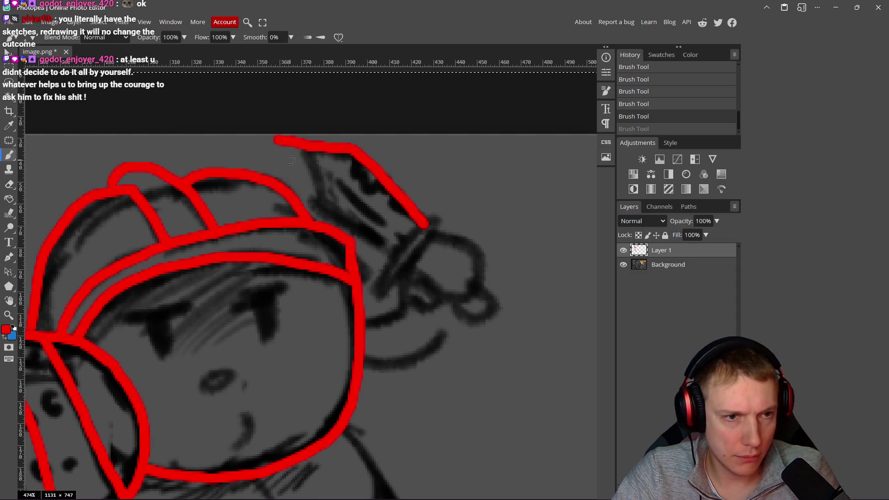
mouse_move(278, 139)
left_mouse_down()
mouse_move(307, 204)
mouse_move(379, 253)
left_mouse_up()
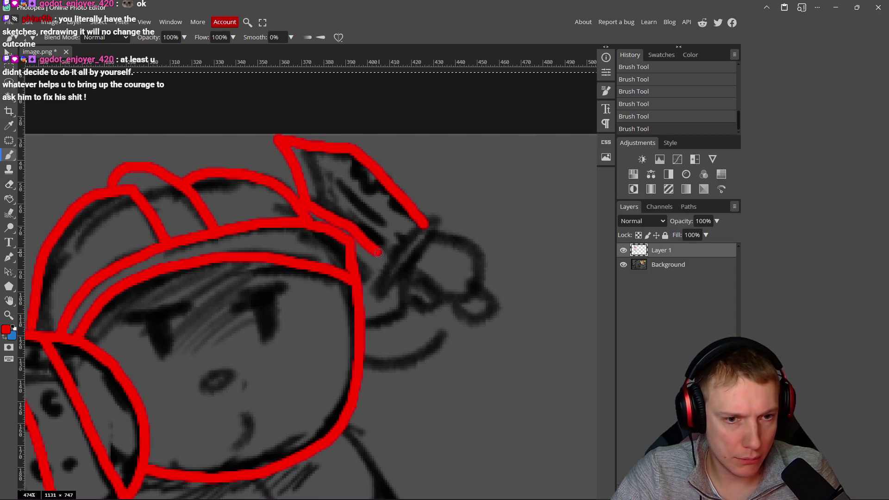
mouse_move(442, 206)
left_mouse_down()
mouse_move(378, 266)
mouse_move(433, 234)
mouse_move(434, 209)
left_mouse_up()
mouse_move(435, 241)
left_mouse_down()
mouse_move(475, 251)
mouse_move(479, 293)
mouse_move(422, 276)
mouse_move(419, 314)
mouse_move(439, 297)
mouse_move(492, 300)
mouse_move(460, 242)
mouse_move(463, 214)
left_mouse_up()
Step: Trace the girl's right hair outline in red from the top downward, redrawing once
scroll(459, 288, "down", 5)
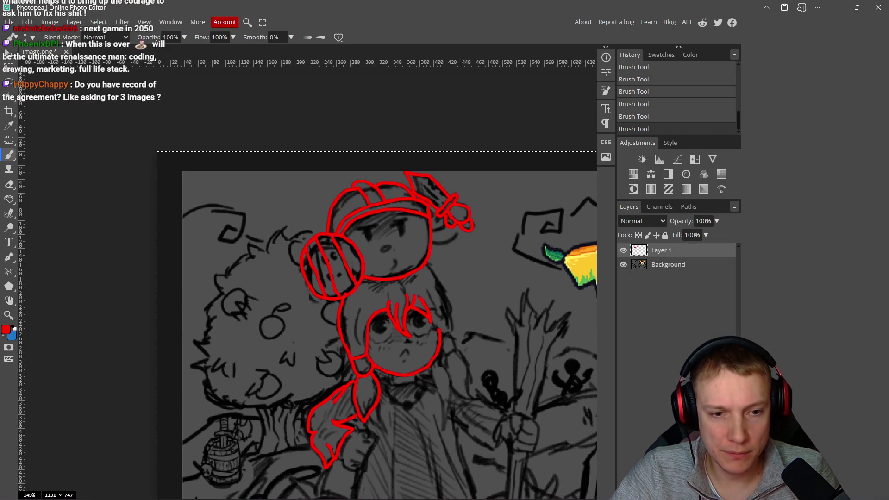
scroll(356, 287, "up", 6)
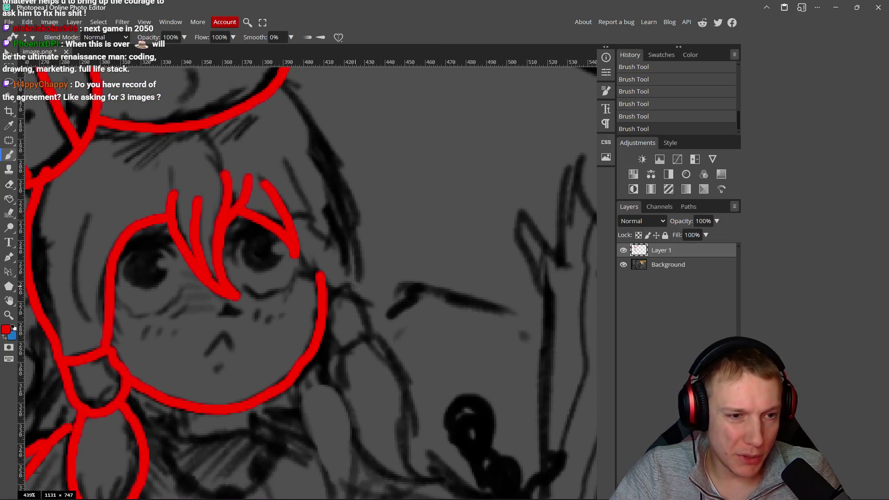
scroll(298, 109, "up", 1)
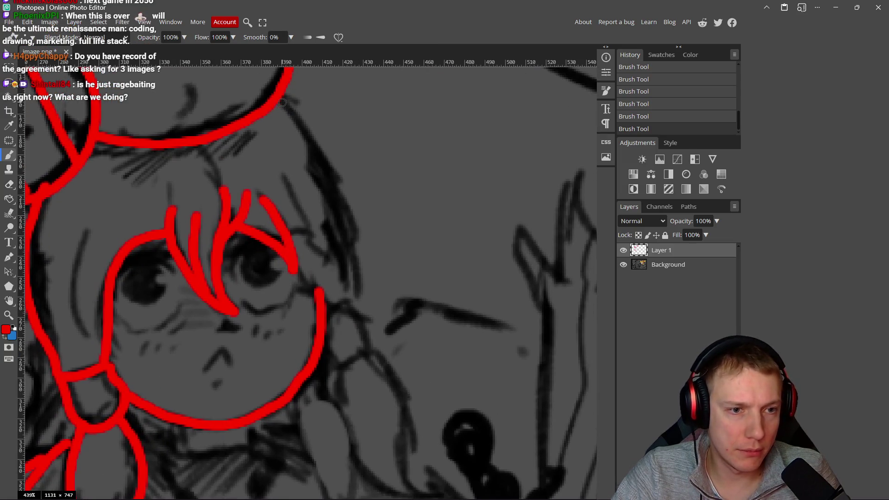
left_click_drag(283, 102, 358, 258)
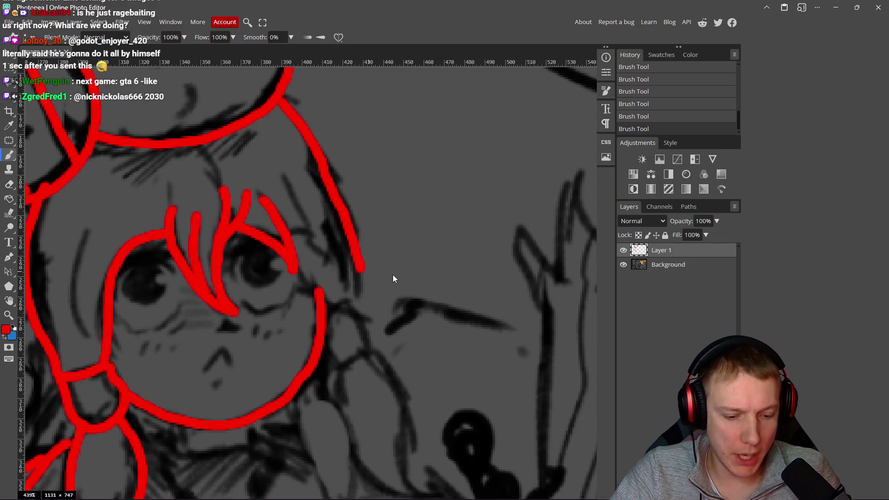
key("ctrl+z")
mouse_move(284, 101)
left_mouse_down()
mouse_move(327, 180)
mouse_move(349, 262)
mouse_move(354, 301)
mouse_move(341, 302)
left_mouse_up()
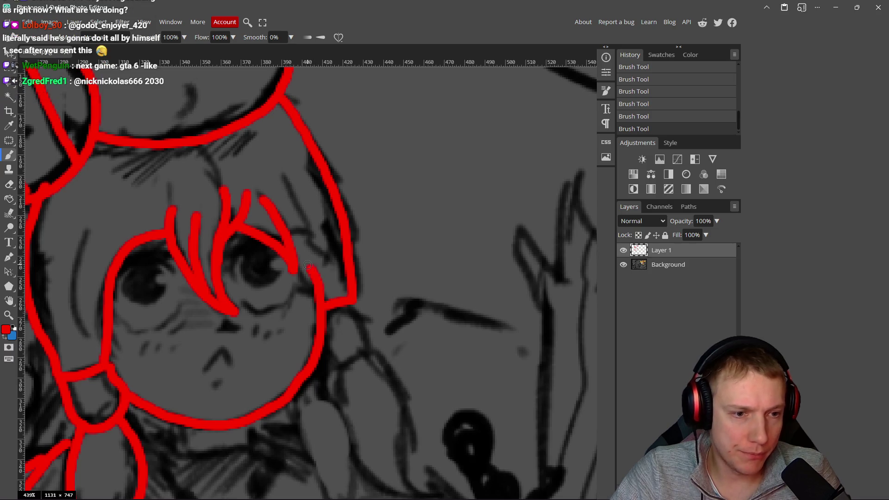
scroll(370, 295, "down", 5)
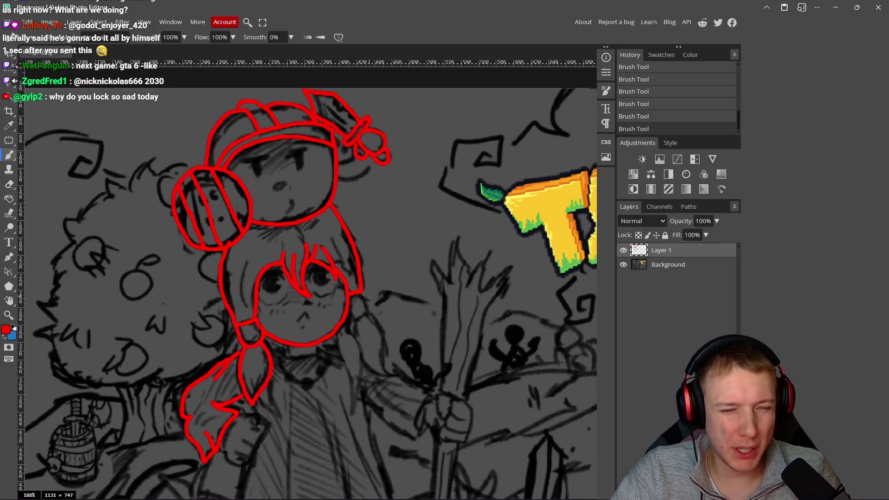
scroll(370, 297, "up", 5)
mouse_move(361, 291)
left_mouse_down()
mouse_move(372, 324)
mouse_move(339, 348)
mouse_move(327, 336)
mouse_move(357, 283)
mouse_move(325, 320)
mouse_move(369, 389)
left_mouse_up()
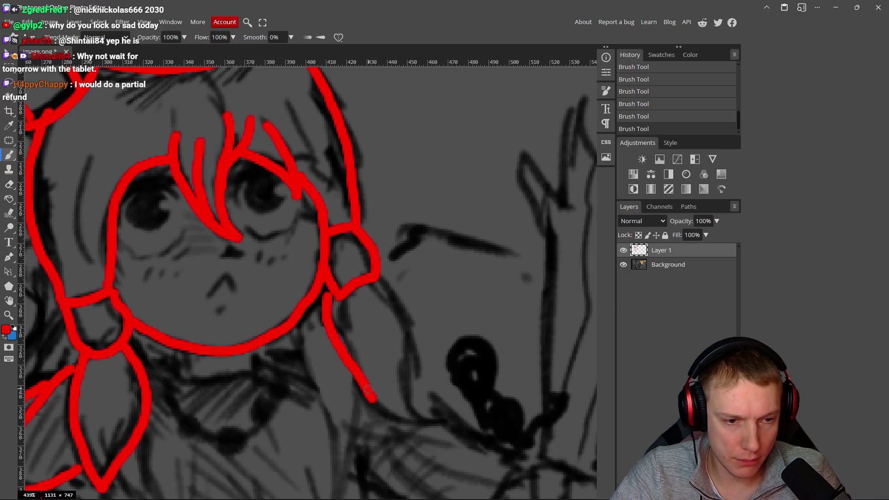
Step: Undo stray strokes, then redraw the hair tie's lower curve and the right pigtail
key("ctrl+z")
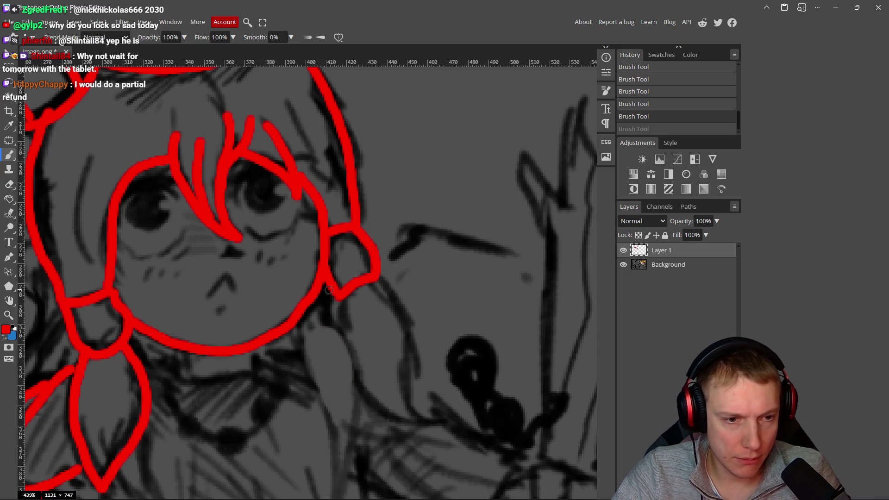
key("ctrl+z")
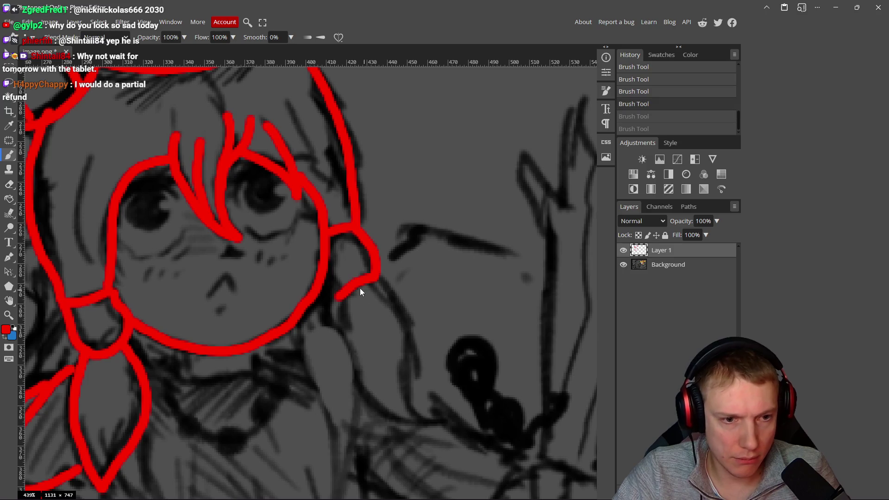
key("ctrl+z")
mouse_move(373, 277)
left_mouse_down()
mouse_move(335, 284)
mouse_move(320, 271)
mouse_move(354, 382)
left_mouse_up()
key("ctrl+z")
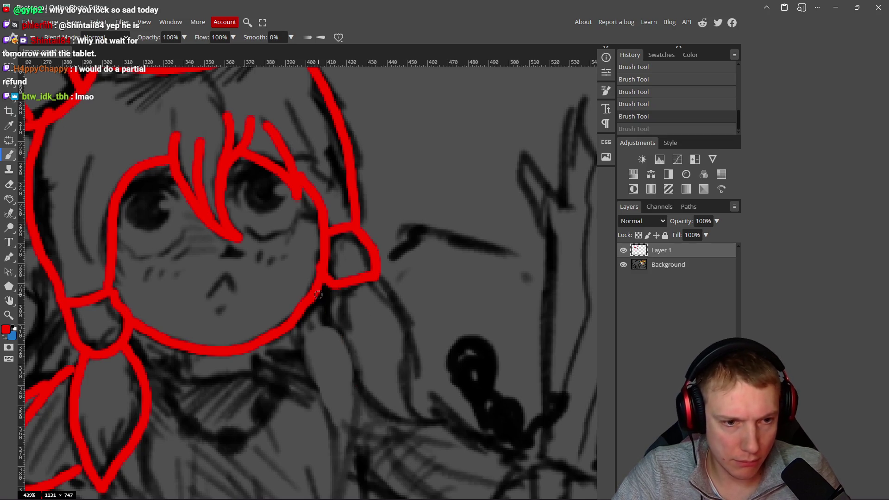
mouse_move(334, 292)
left_mouse_down()
mouse_move(326, 339)
mouse_move(359, 391)
mouse_move(433, 420)
left_mouse_up()
scroll(433, 420, "down", 3)
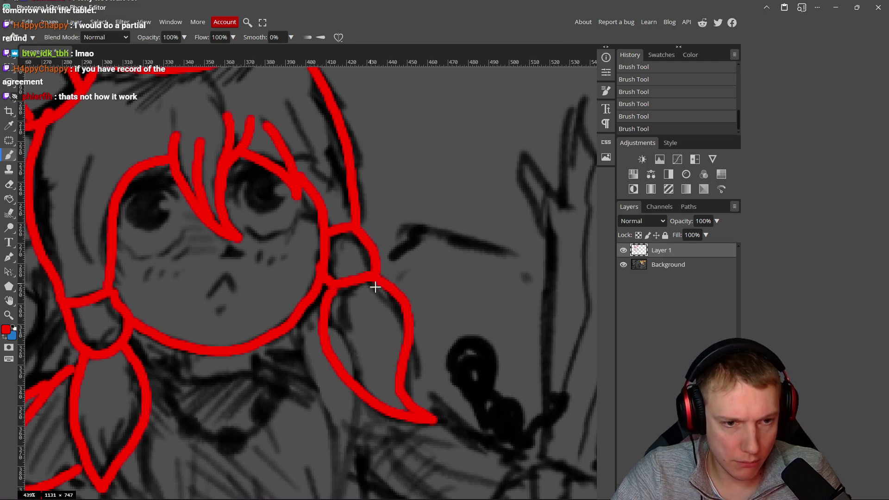
scroll(373, 287, "down", 2)
scroll(400, 287, "down", 3)
scroll(371, 274, "up", 2)
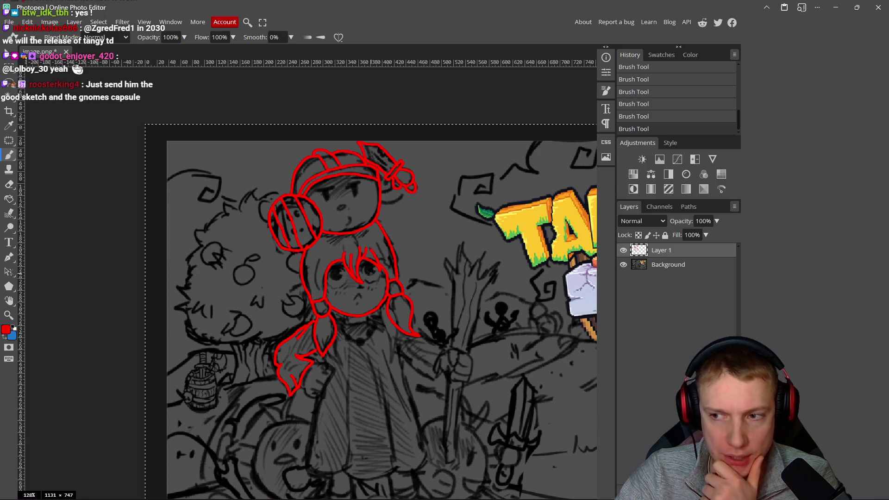
Step: Zoom and pan the canvas until the tree stump and ground below the logo fill the view
scroll(345, 281, "down", 1)
scroll(345, 280, "up", 8)
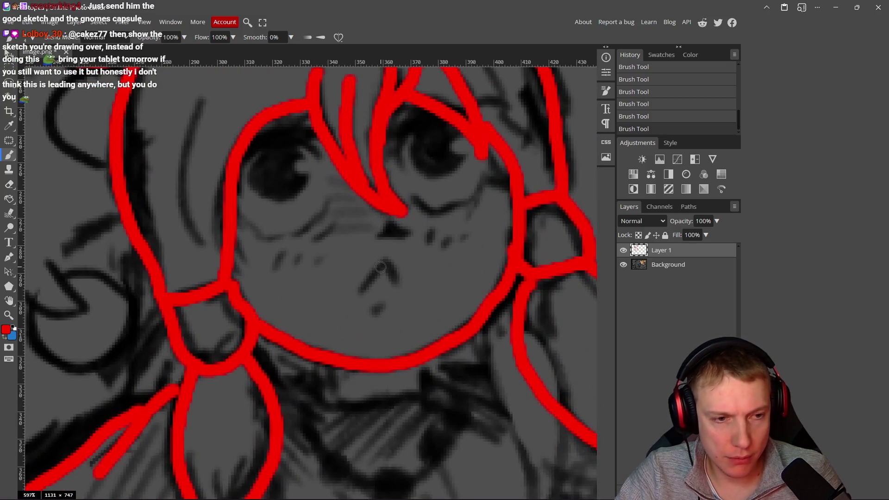
scroll(380, 267, "down", 10)
scroll(380, 266, "up", 4)
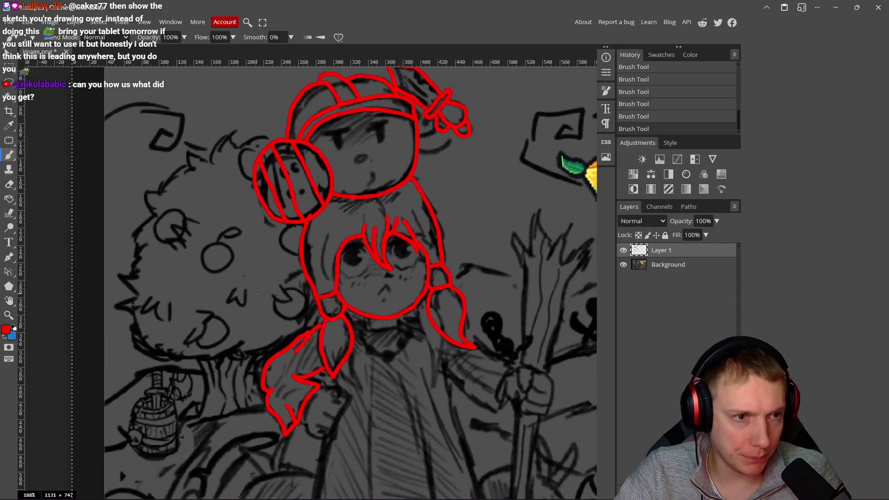
scroll(317, 329, "up", 3)
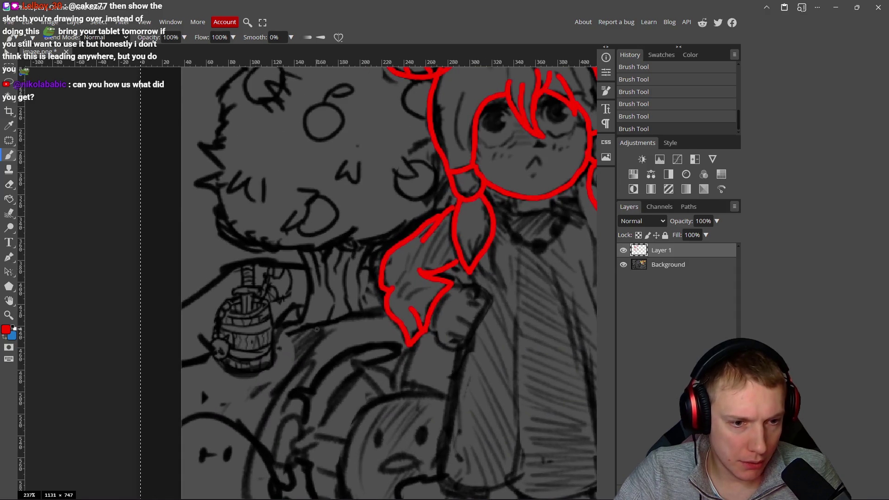
scroll(317, 329, "down", 3)
mouse_move(533, 371)
left_mouse_down()
mouse_move(258, 277)
mouse_move(296, 306)
mouse_move(352, 287)
left_mouse_up()
scroll(258, 277, "down", 3)
scroll(424, 286, "up", 3)
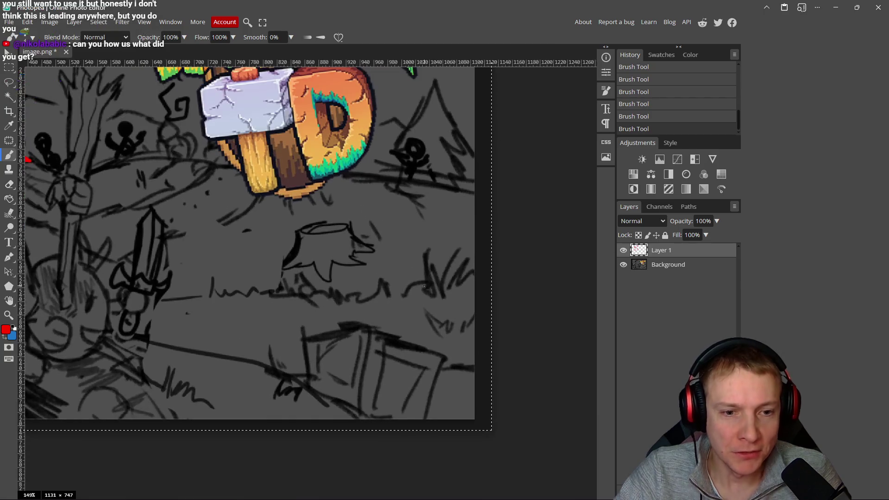
Step: Paint a large and a smaller red grass tuft along the ground right of the stump
scroll(424, 286, "up", 2)
left_click_drag(432, 284, 482, 287)
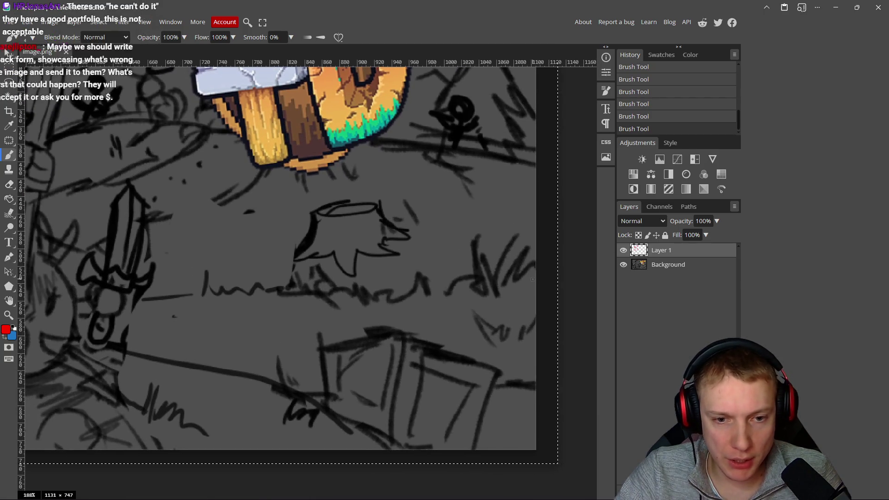
mouse_move(515, 271)
left_mouse_down()
mouse_move(518, 254)
mouse_move(487, 267)
mouse_move(456, 263)
left_mouse_up()
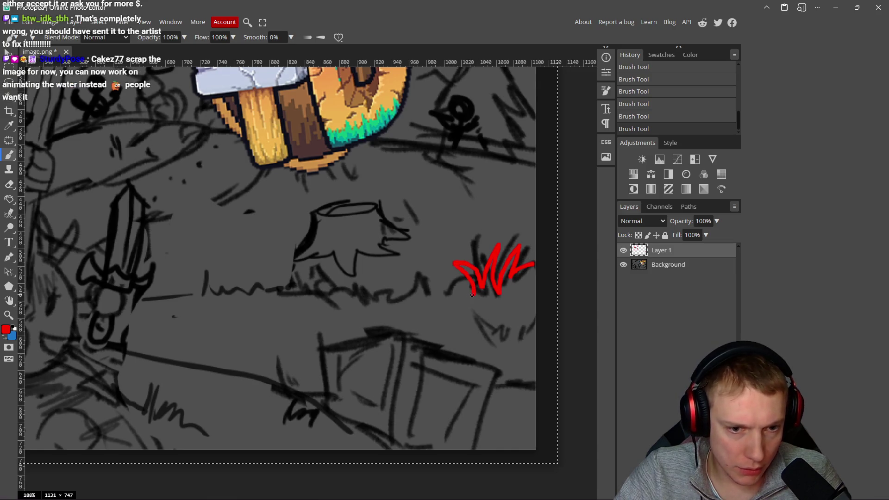
left_click_drag(428, 293, 411, 284)
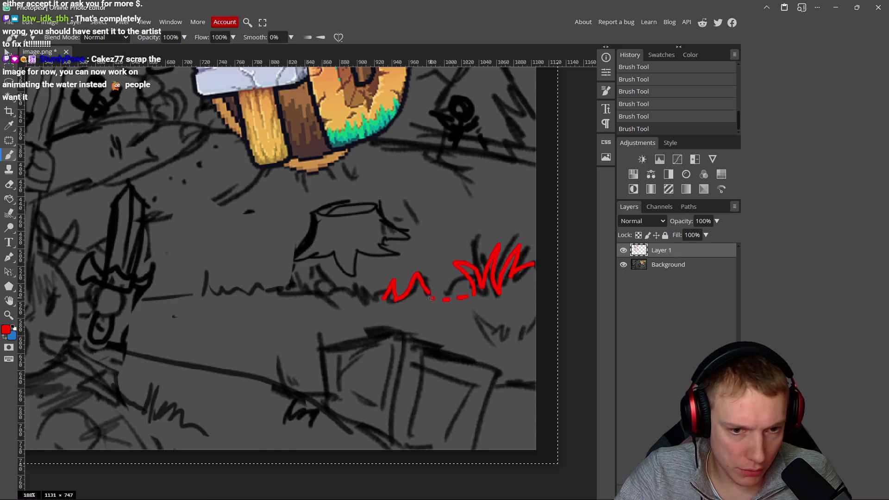
scroll(459, 299, "left", 3)
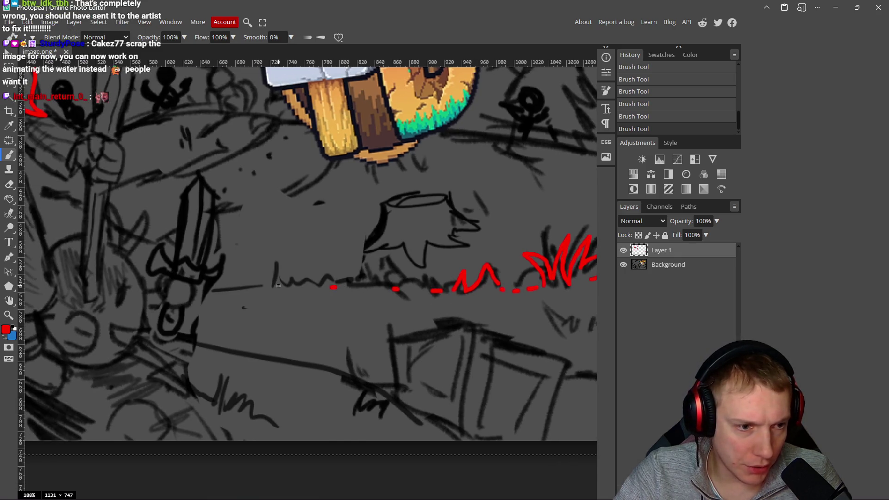
left_click_drag(118, 267, 330, 268)
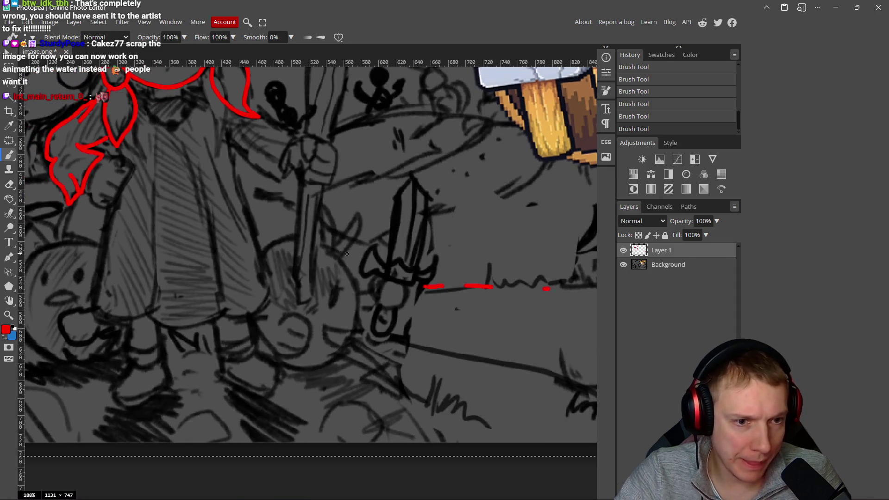
scroll(347, 254, "down", 5)
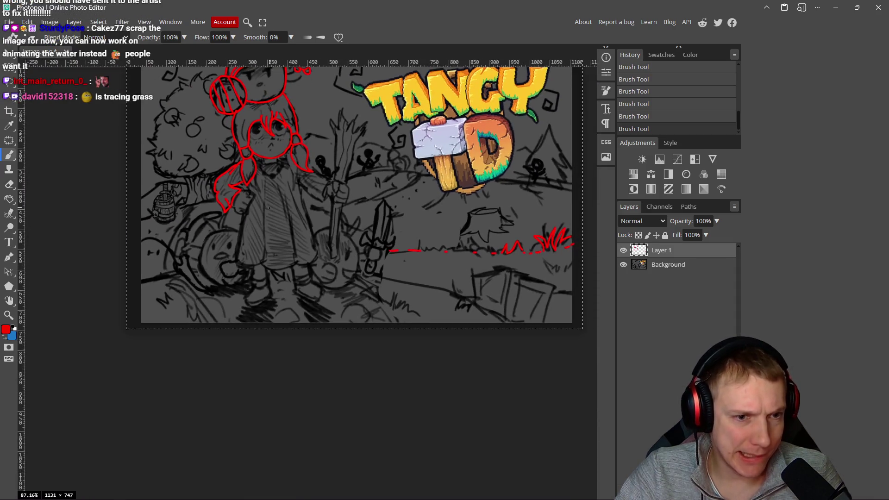
Step: Undo and restore the ground dashes, then extend the ground line left past the girl
scroll(359, 300, "up", 3)
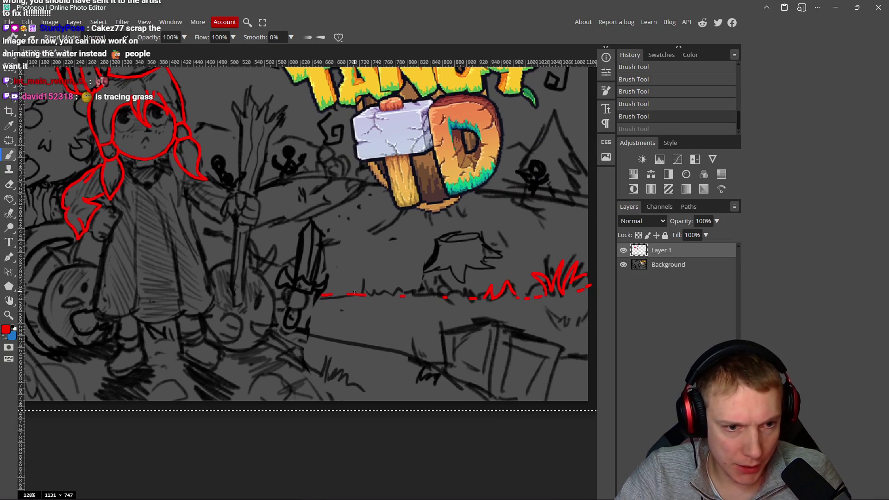
key("ctrl+z")
key("ctrl+shift+z")
key("ctrl+shift+z")
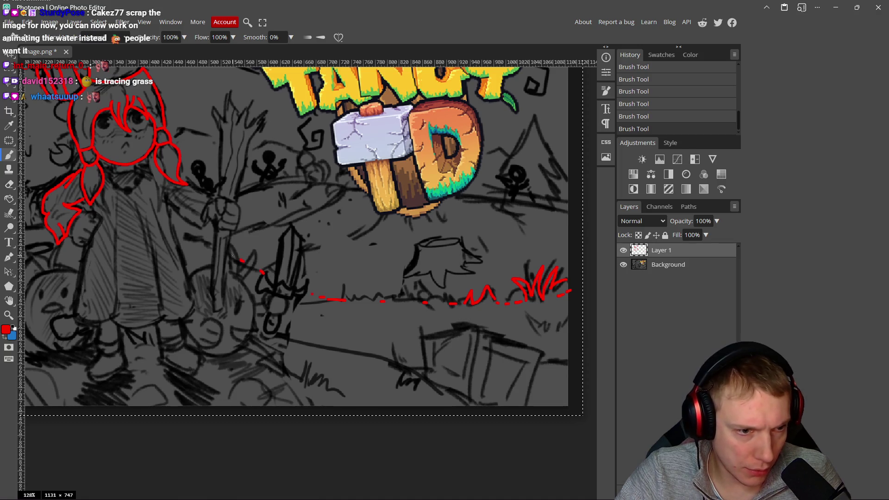
scroll(260, 254, "left", 4)
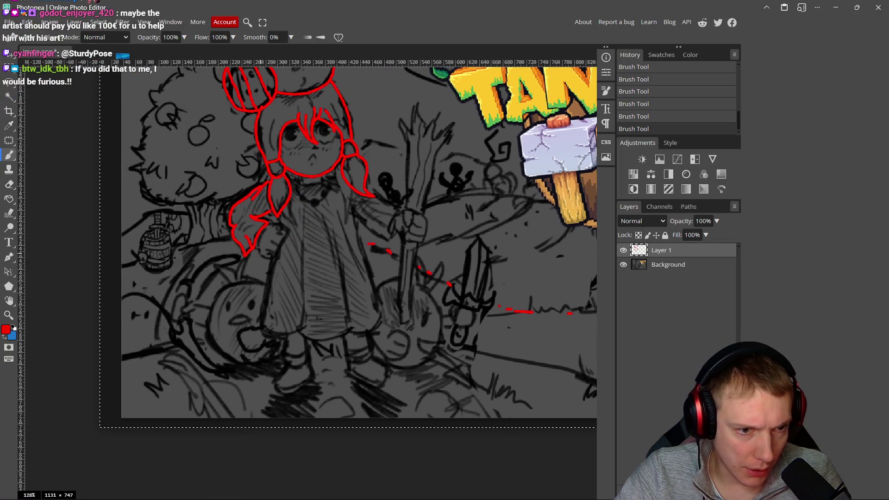
left_click_drag(200, 239, 122, 265)
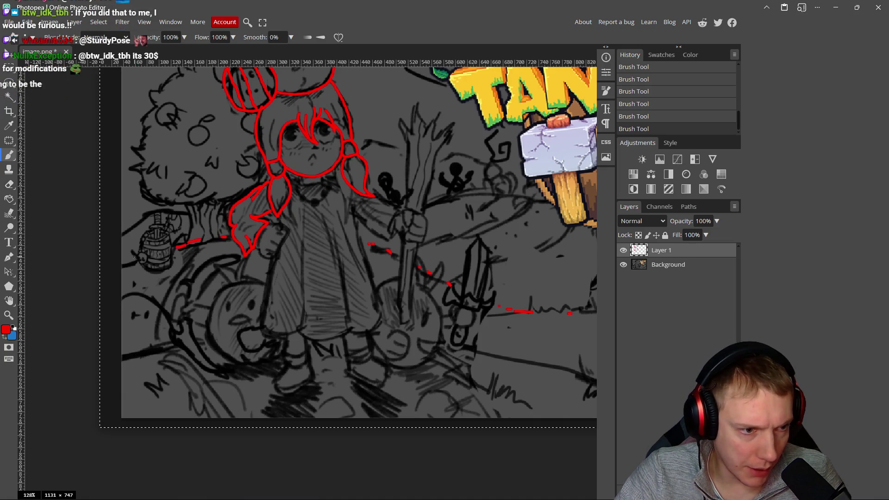
Step: Undo the last stroke and redraw the dashed ground line right of the hammer
scroll(367, 290, "down", 5)
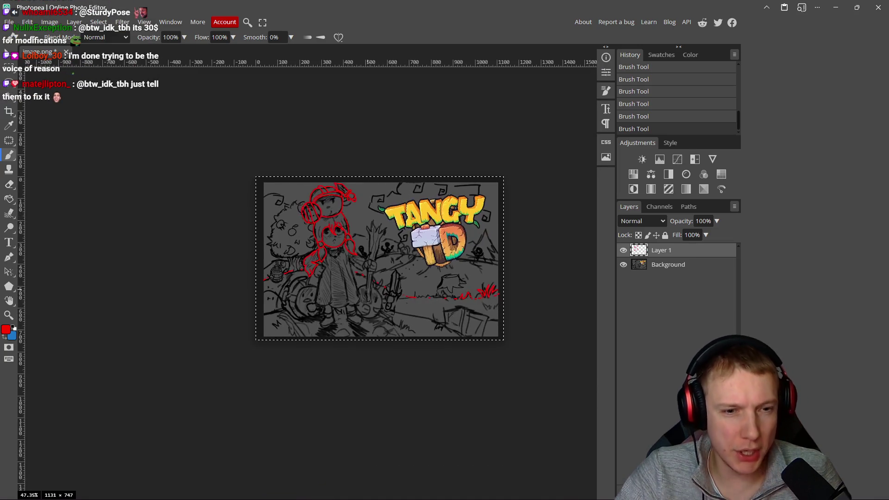
scroll(295, 278, "up", 4)
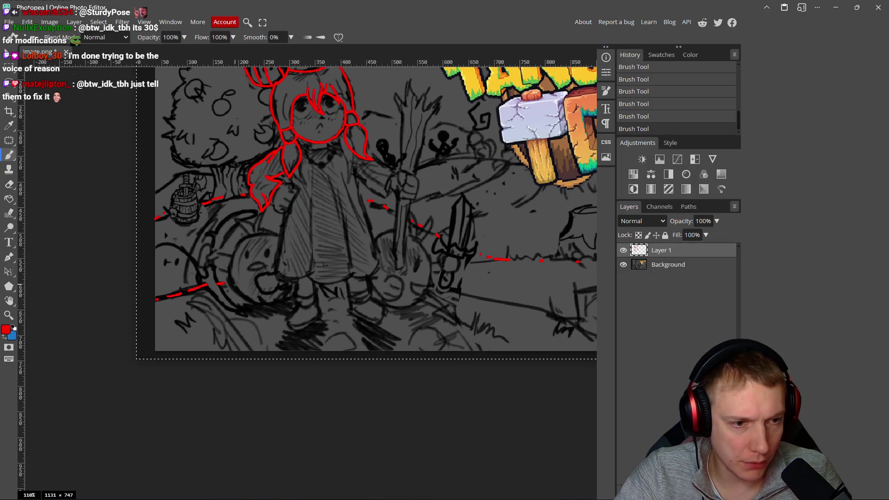
scroll(234, 284, "right", 3)
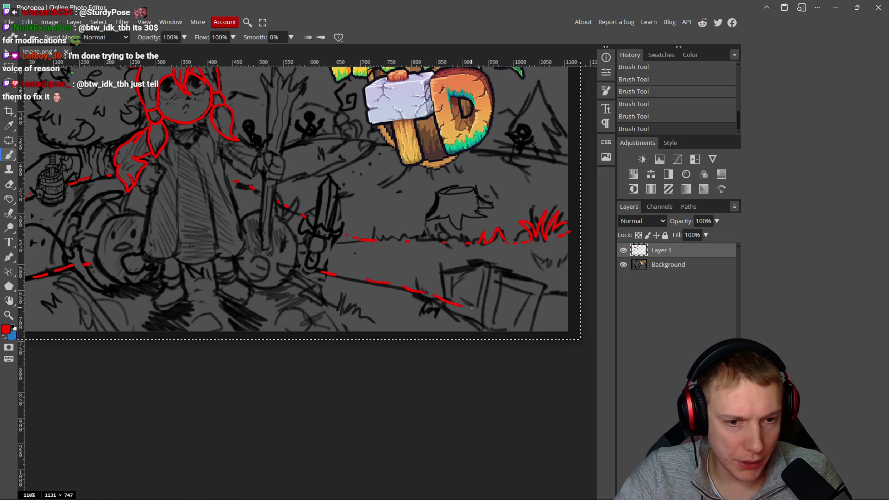
scroll(352, 276, "down", 4)
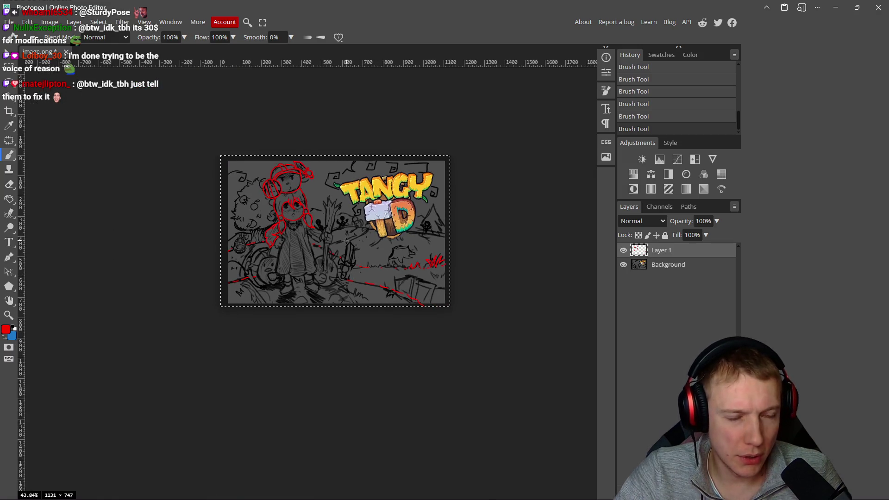
scroll(347, 241, "up", 4)
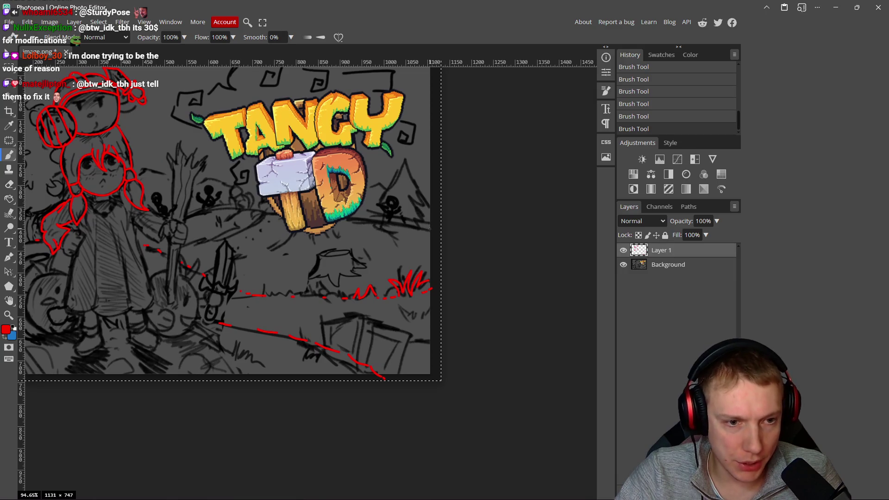
key("ctrl+z")
scroll(404, 230, "up", 1)
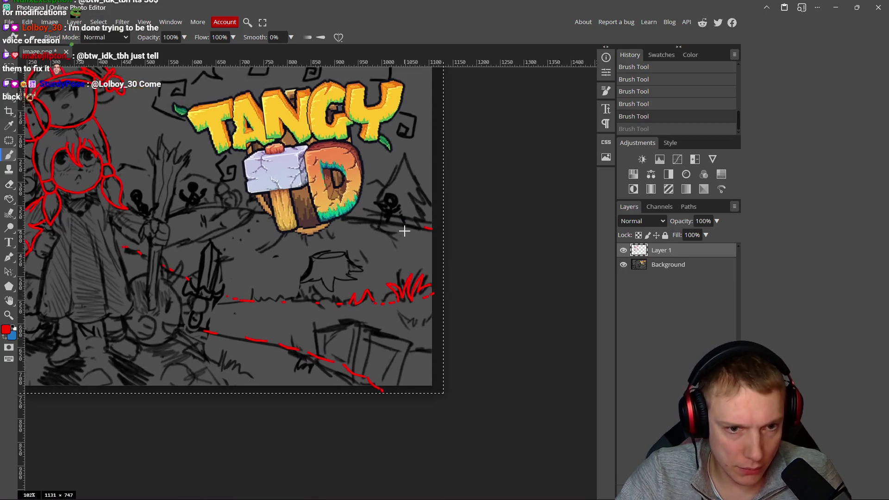
scroll(404, 231, "up", 2)
left_click_drag(419, 227, 391, 222)
Step: Try a long red curve rising toward the hammer, then undo it
left_click_drag(330, 212, 467, 234)
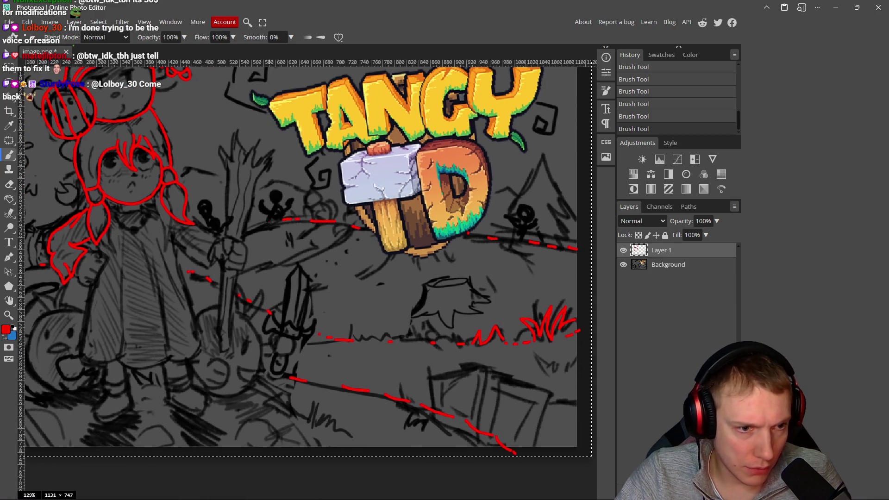
scroll(251, 228, "down", 6)
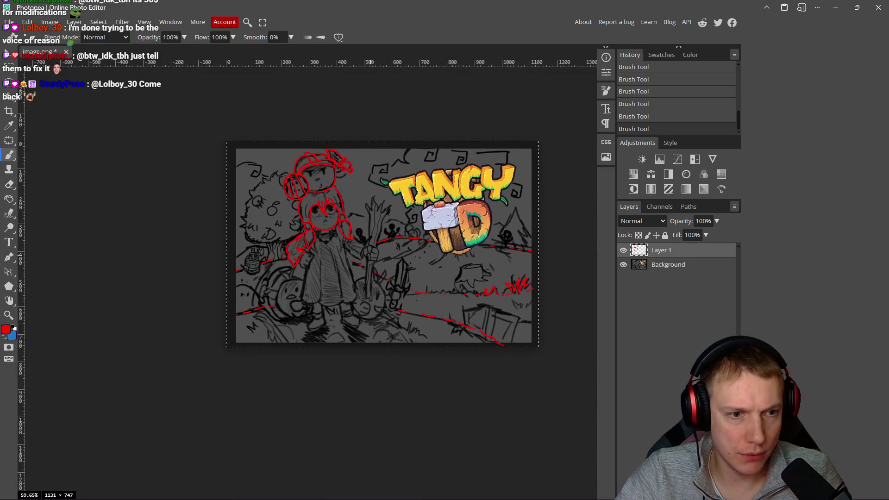
scroll(378, 256, "down", 1)
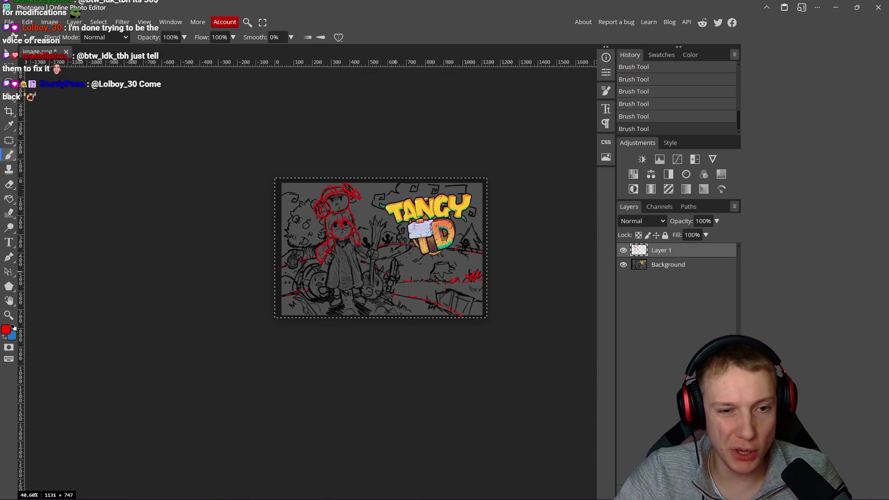
scroll(395, 271, "up", 7)
scroll(454, 249, "up", 1)
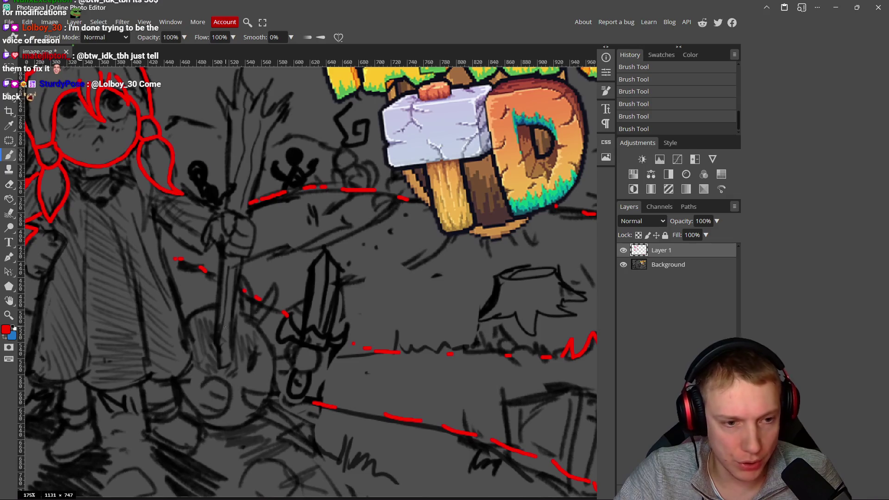
scroll(321, 310, "down", 3)
scroll(295, 310, "up", 3)
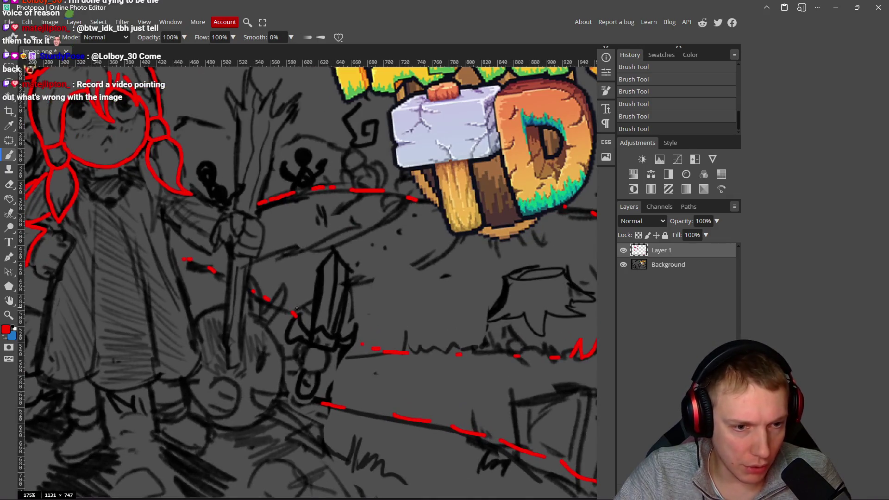
mouse_move(294, 311)
left_mouse_down()
mouse_move(393, 281)
mouse_move(469, 239)
mouse_move(289, 306)
left_mouse_up()
key("ctrl+z")
key("ctrl+z")
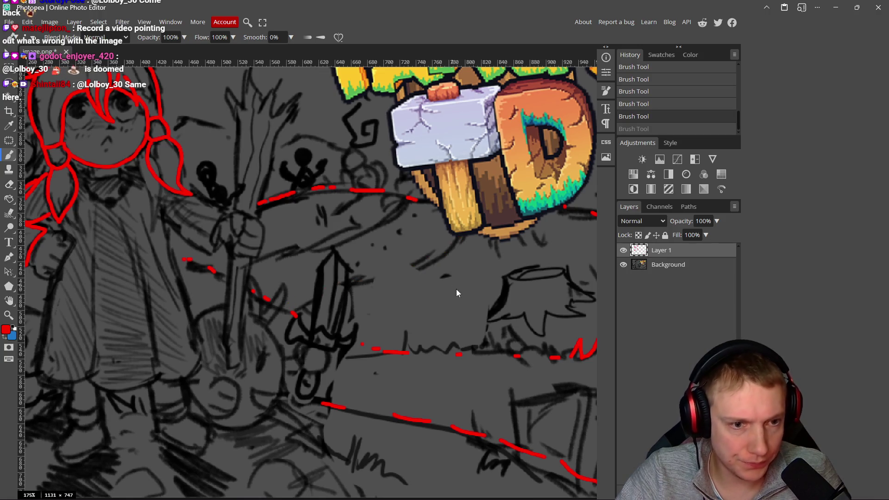
Step: Draw two trial red curves between the sword and the hammer, then undo them
mouse_move(220, 271)
left_mouse_down()
mouse_move(347, 245)
mouse_move(411, 198)
left_mouse_up()
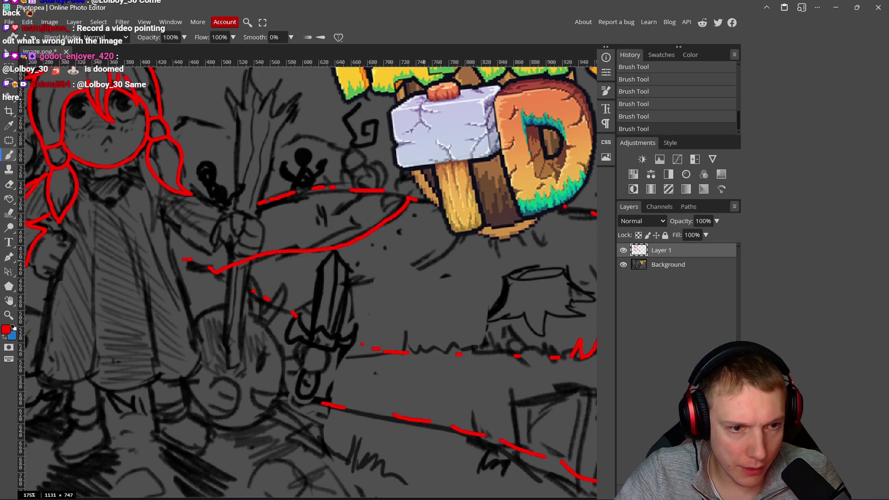
mouse_move(462, 235)
left_mouse_down()
mouse_move(387, 285)
mouse_move(291, 312)
left_mouse_up()
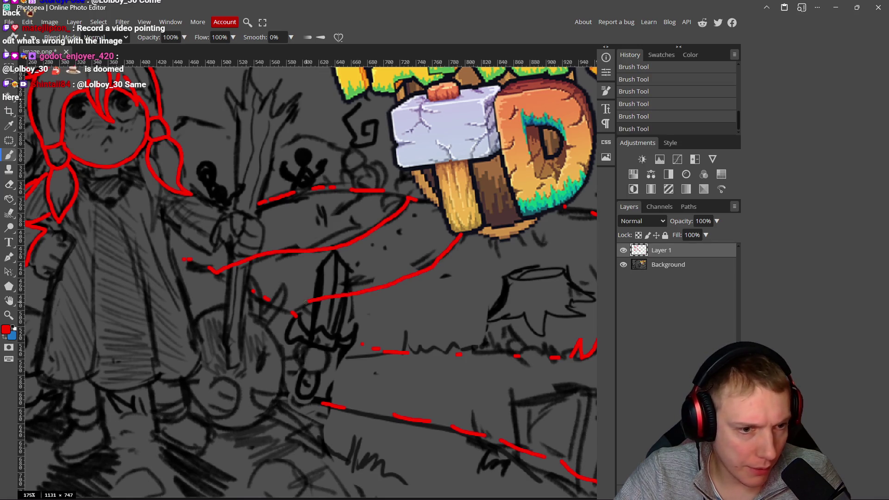
scroll(371, 276, "down", 5)
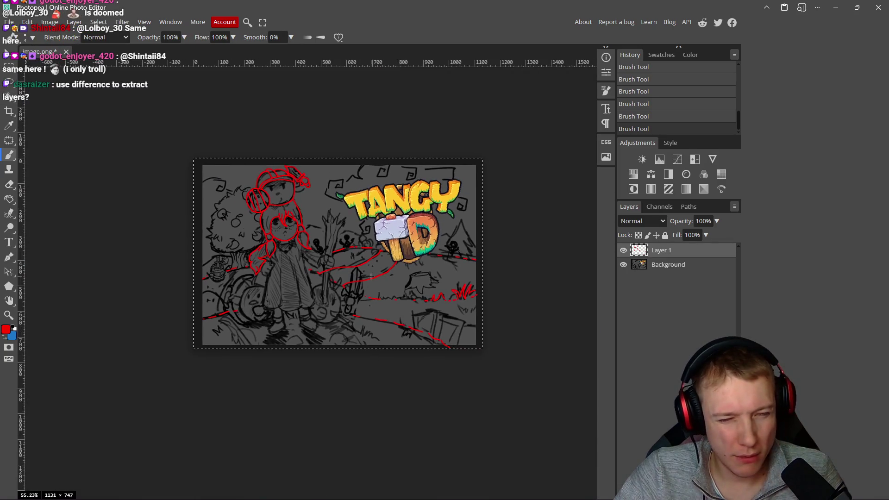
scroll(371, 276, "up", 5)
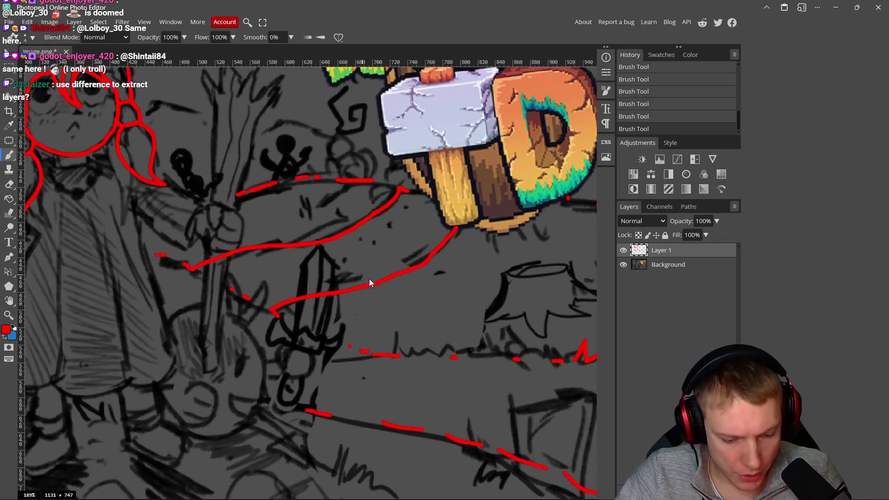
key("ctrl+z")
key("ctrl+z")
Step: Redraw a red curve up to the hammer's base, discarding a second curve toward the sword
mouse_move(275, 314)
left_mouse_down()
mouse_move(412, 267)
mouse_move(447, 231)
left_mouse_up()
mouse_move(398, 188)
left_mouse_down()
mouse_move(355, 219)
mouse_move(221, 268)
left_mouse_up()
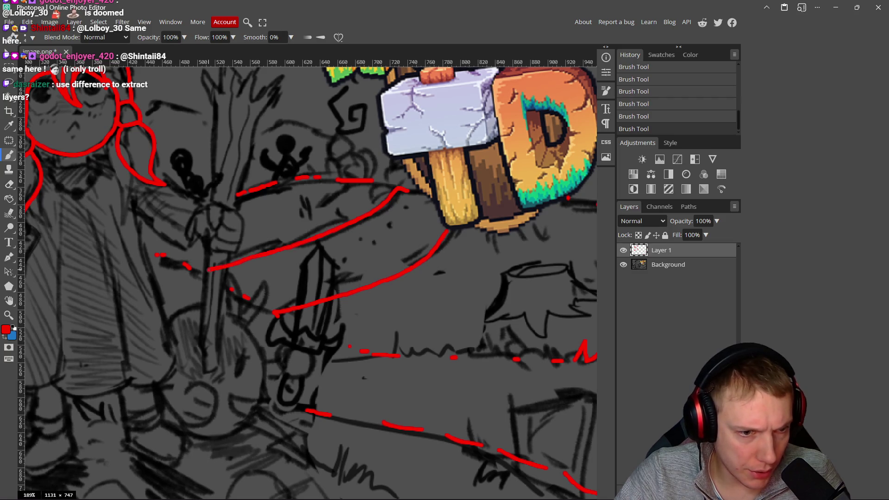
scroll(351, 281, "down", 8)
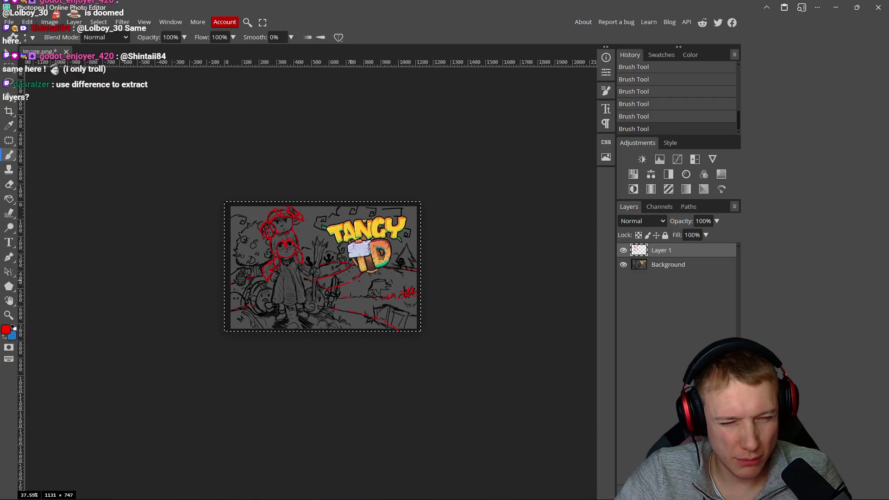
scroll(351, 281, "up", 6)
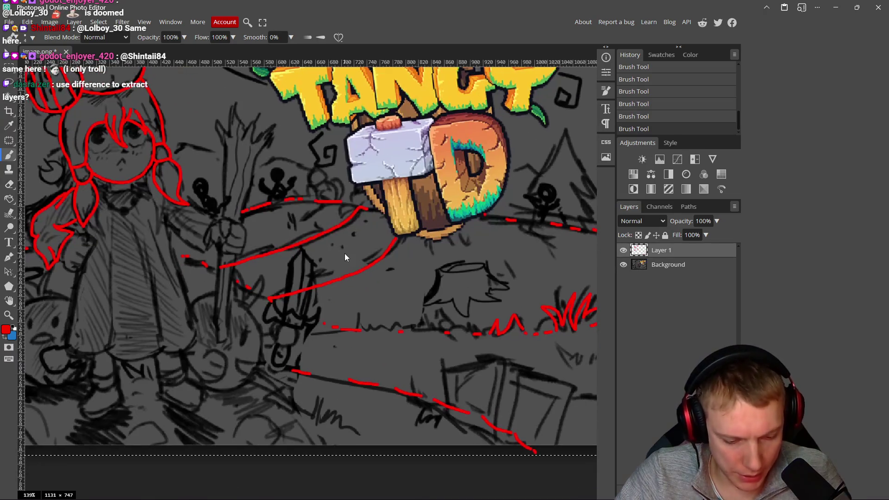
key("ctrl+z")
key("ctrl+z")
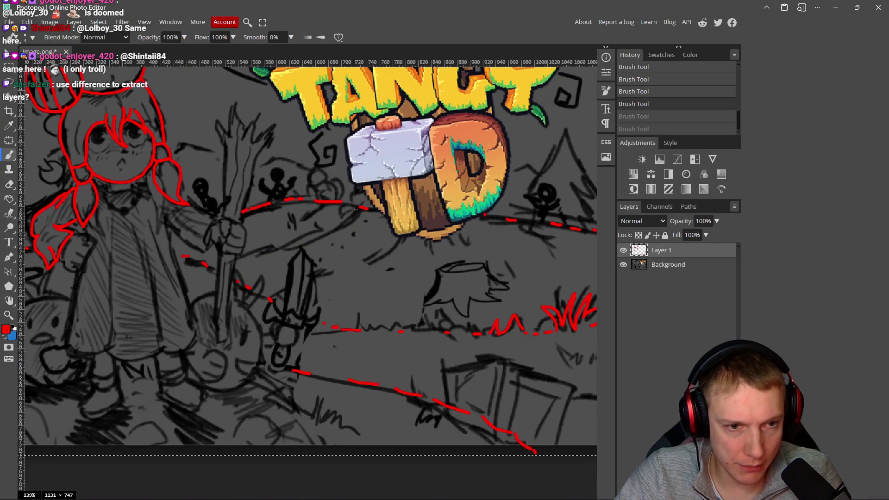
Step: Extend the red curve down to the sword, with the characters and sword in view
left_click_drag(250, 254, 218, 264)
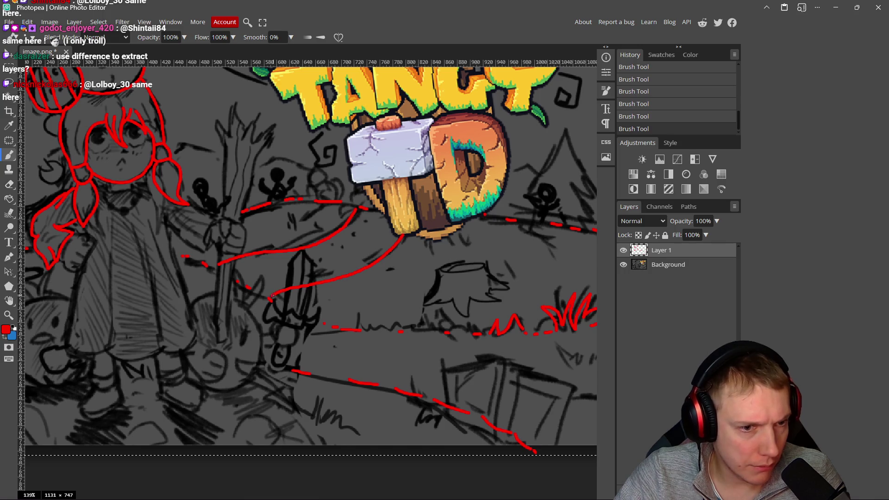
scroll(273, 295, "down", 5)
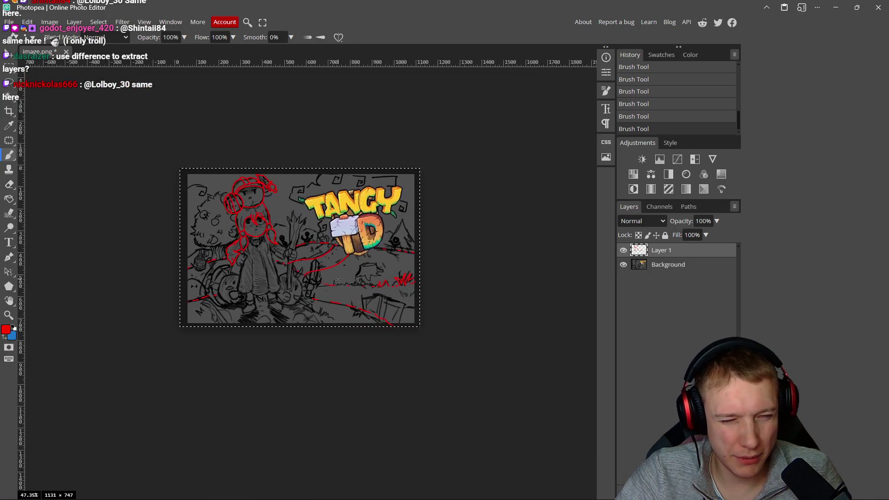
scroll(338, 279, "up", 5)
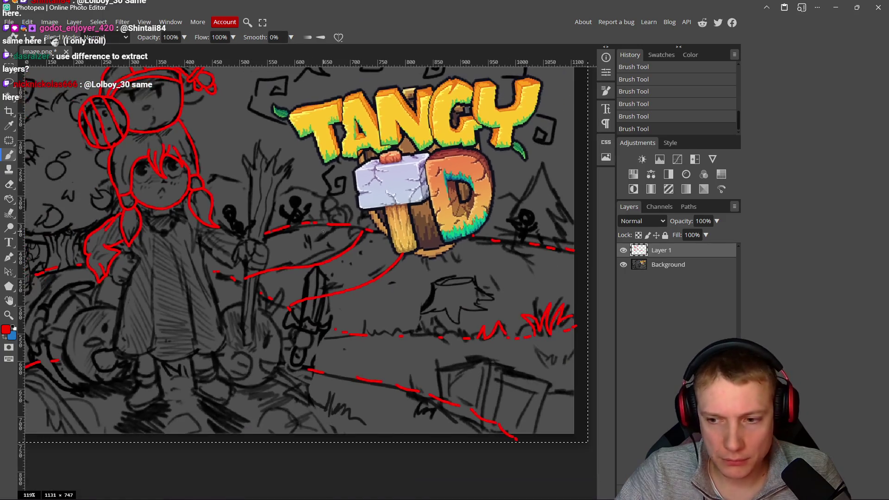
mouse_move(305, 237)
left_mouse_down()
mouse_move(356, 242)
mouse_move(379, 219)
mouse_move(350, 241)
mouse_move(397, 245)
mouse_move(383, 250)
left_mouse_up()
scroll(396, 240, "up", 2)
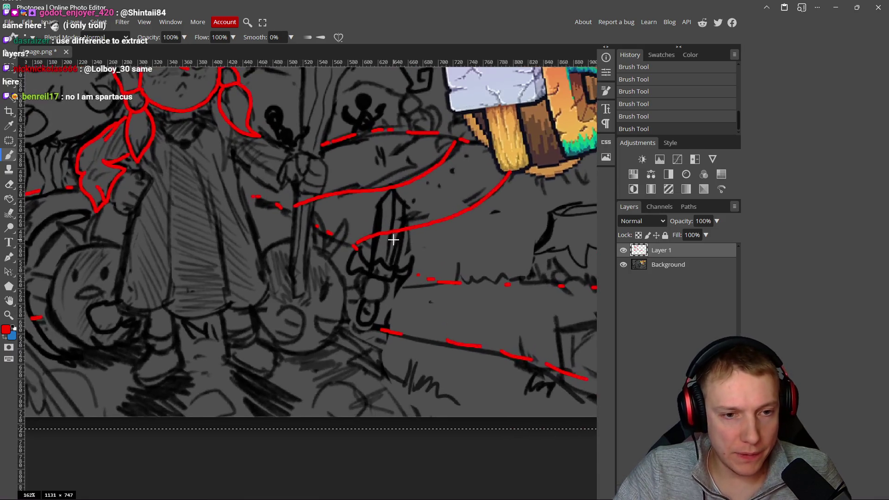
Step: Draw two short red lines below the face outline
scroll(393, 238, "down", 2)
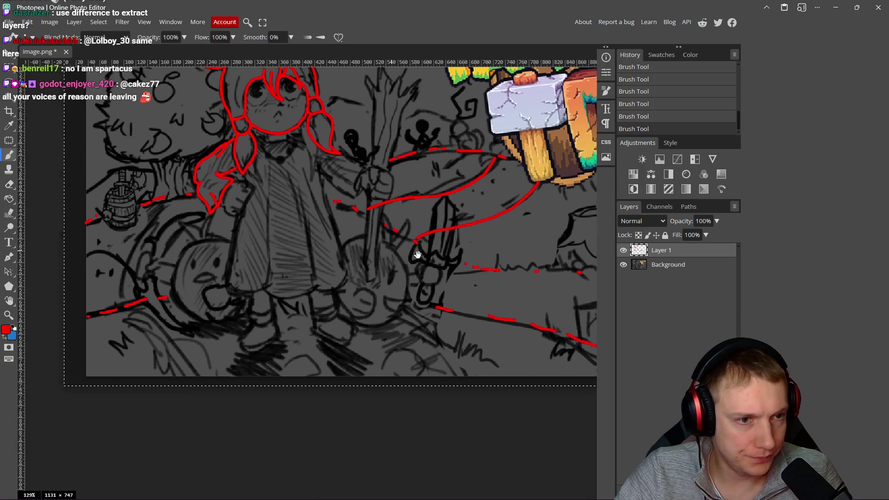
scroll(346, 254, "up", 4)
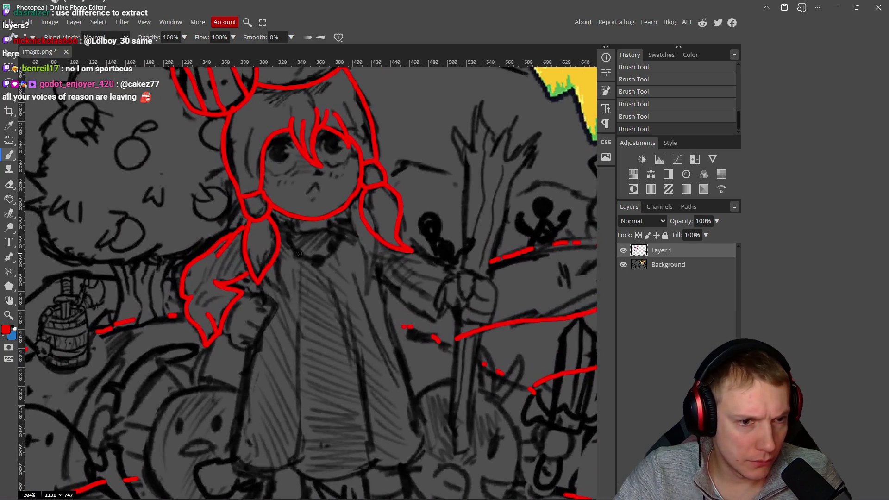
scroll(299, 254, "up", 5)
left_click_drag(295, 216, 297, 234)
mouse_move(350, 213)
left_mouse_down()
mouse_move(350, 232)
mouse_move(302, 238)
left_mouse_up()
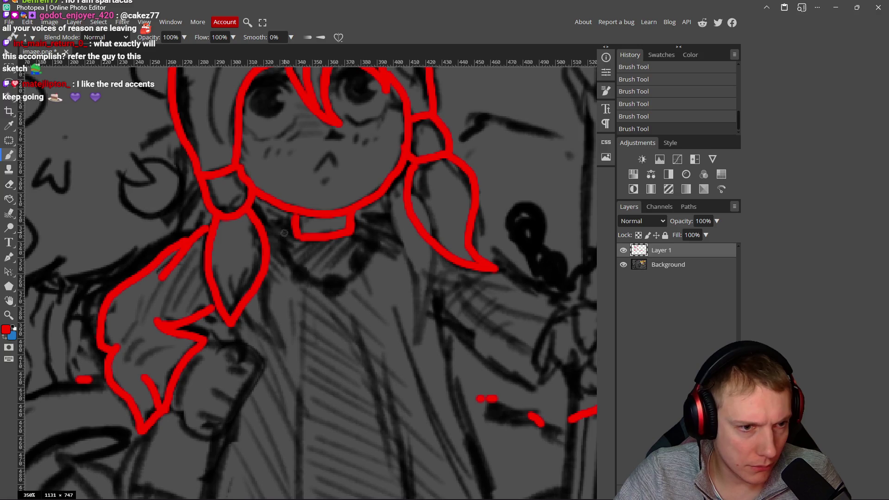
Step: Trace the left and right parts of the collar in red
scroll(286, 221, "down", 3)
scroll(281, 223, "up", 4)
mouse_move(267, 216)
left_mouse_down()
mouse_move(256, 218)
mouse_move(293, 215)
left_mouse_up()
left_click_drag(382, 213, 417, 211)
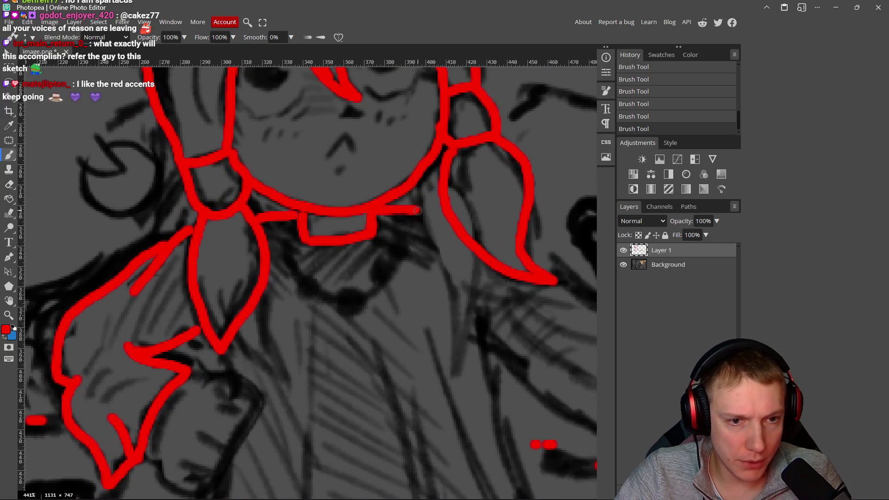
scroll(466, 243, "down", 4)
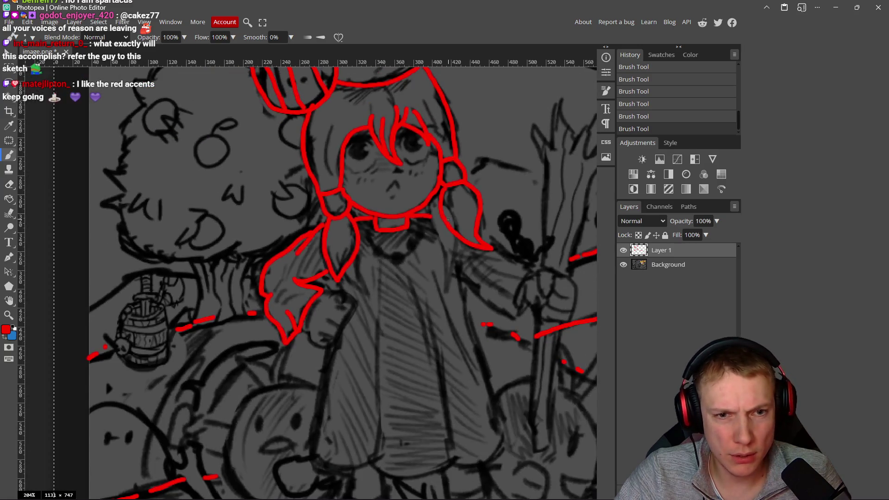
scroll(459, 216, "up", 2)
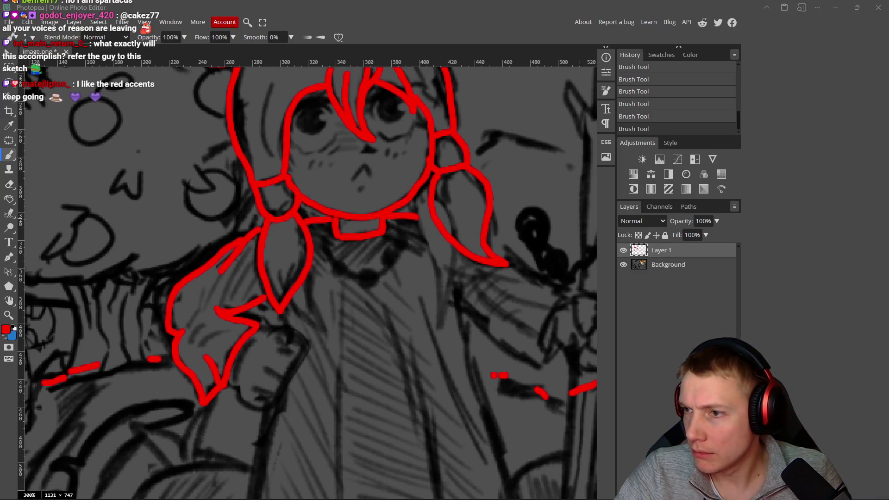
Step: Trace the ponytail outline in red, then undo that stroke
left_click(336, 218)
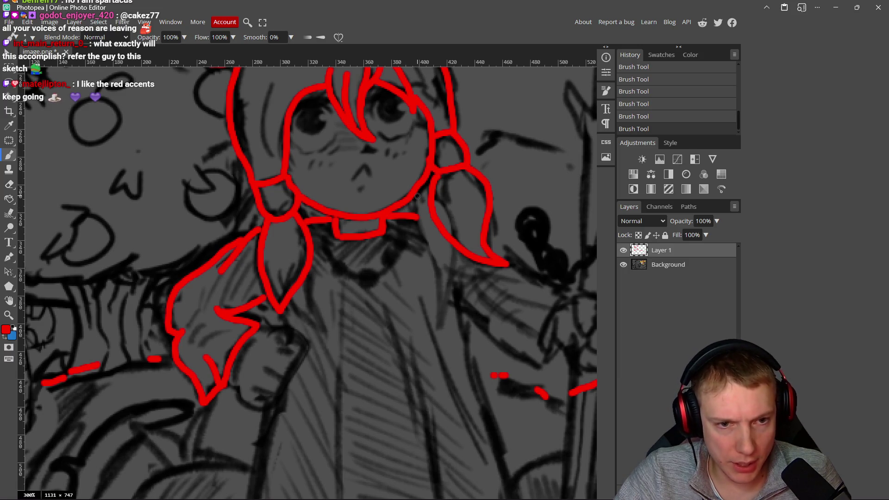
mouse_move(424, 228)
left_mouse_down()
mouse_move(441, 277)
mouse_move(443, 331)
mouse_move(464, 250)
mouse_move(439, 213)
left_mouse_up()
scroll(472, 256, "down", 3)
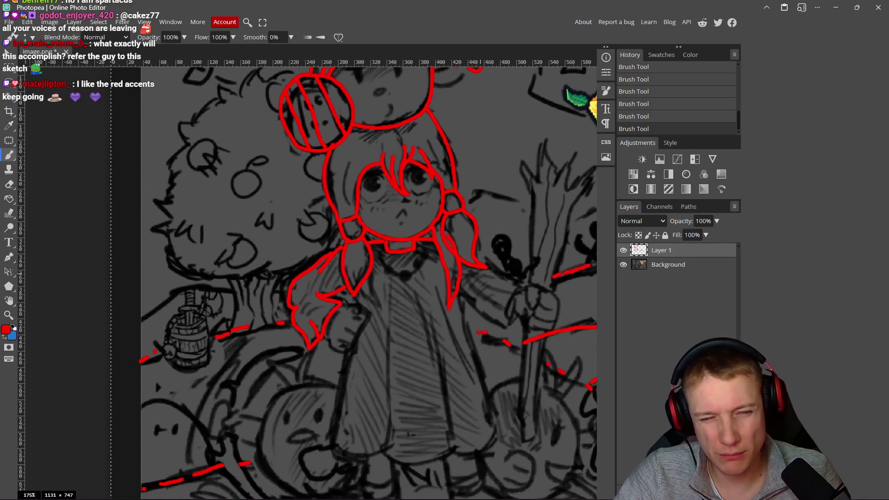
key("ctrl+z")
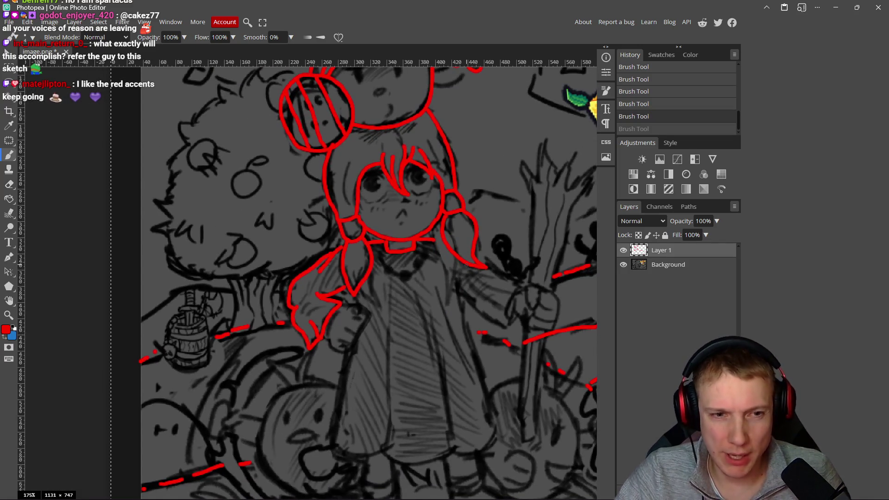
scroll(332, 249, "down", 3)
scroll(333, 249, "up", 2)
left_click_drag(333, 249, 229, 240)
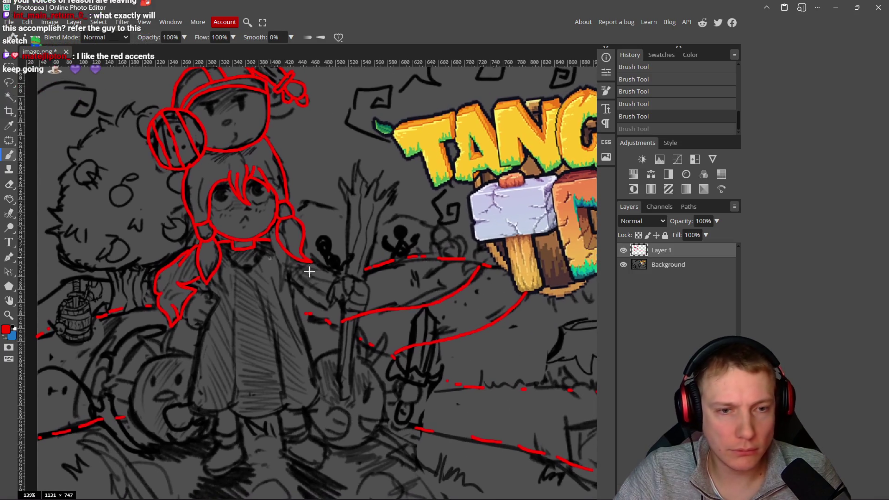
Step: Compare against the Excalidraw reference sketch, then return to Photopea
key("alt+Tab")
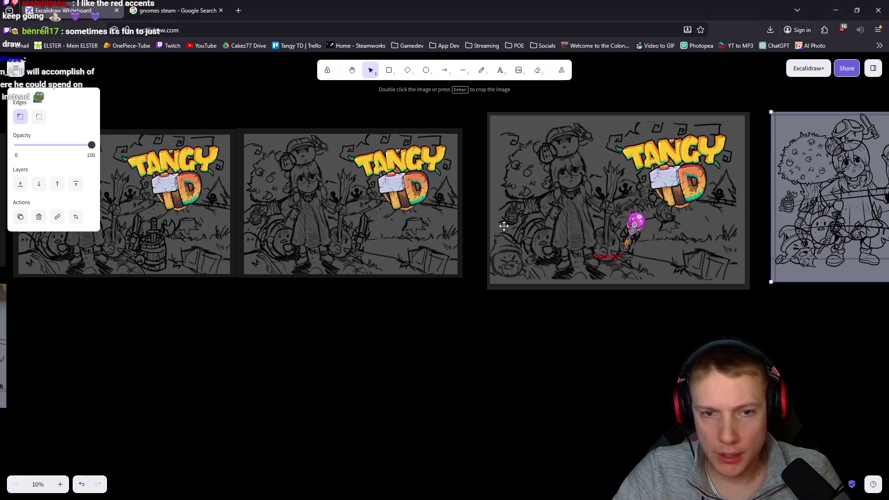
scroll(483, 226, "right", 5)
scroll(651, 186, "up", 3)
scroll(652, 187, "down", 2)
scroll(647, 229, "up", 5, "ctrl")
scroll(647, 229, "down", 2, "ctrl")
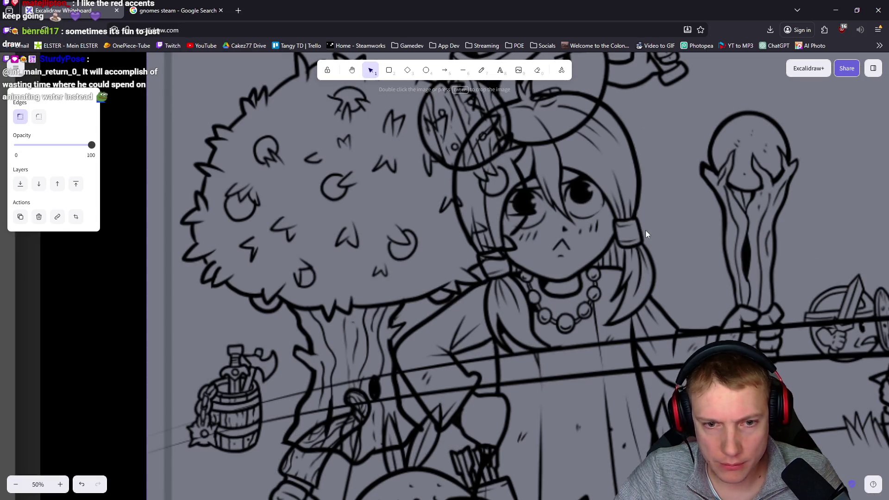
scroll(635, 244, "down", 3, "ctrl")
key("alt+Tab")
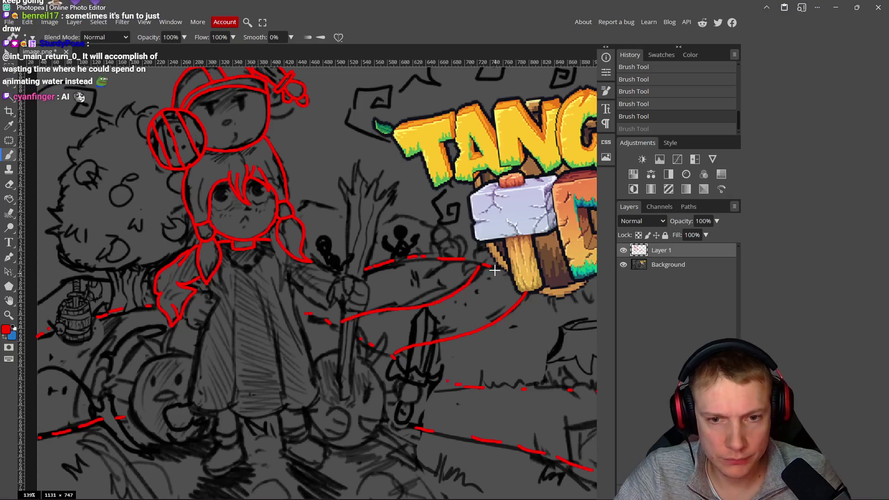
Step: Glance at the reference sketch and zoom in on the hand holding the staff
mouse_move(238, 269)
left_mouse_down()
mouse_move(319, 254)
mouse_move(340, 230)
left_mouse_up()
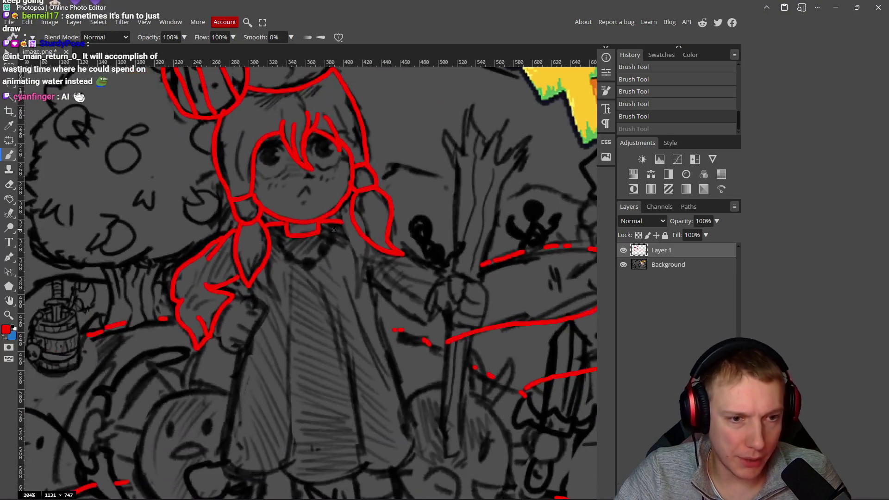
key("alt+Tab")
key("alt+Tab")
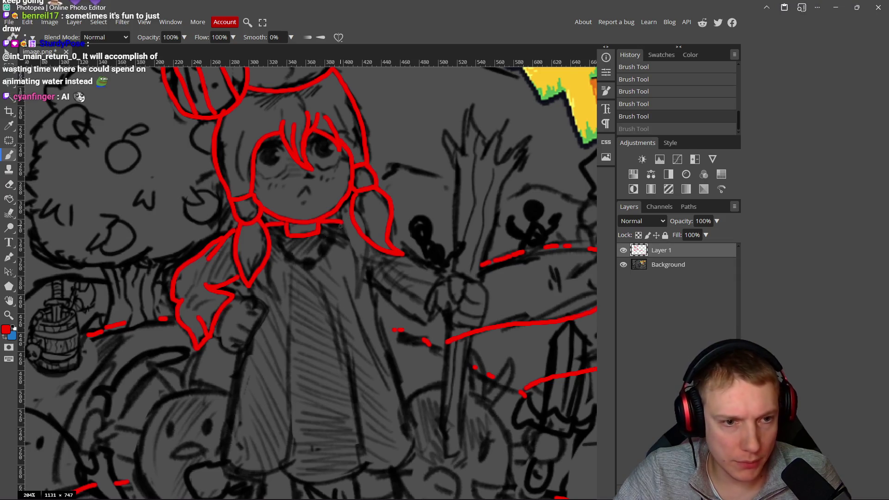
scroll(340, 225, "up", 1)
scroll(365, 254, "up", 1)
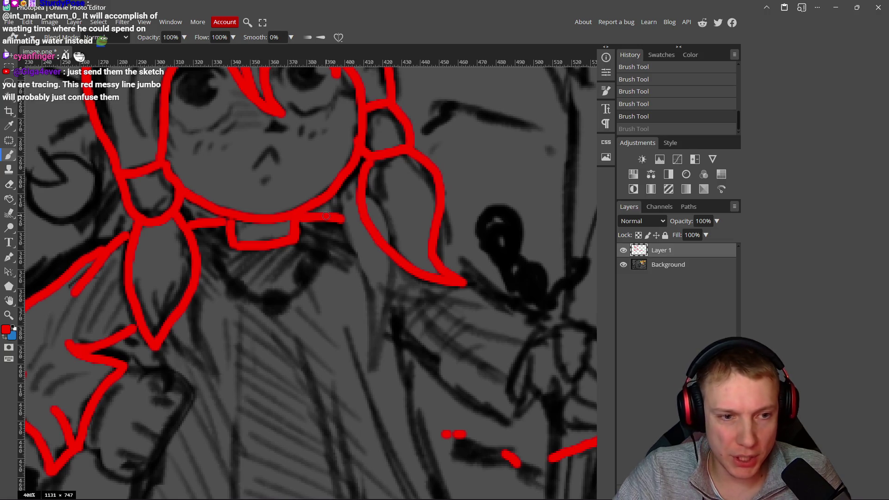
left_click_drag(415, 268, 242, 228)
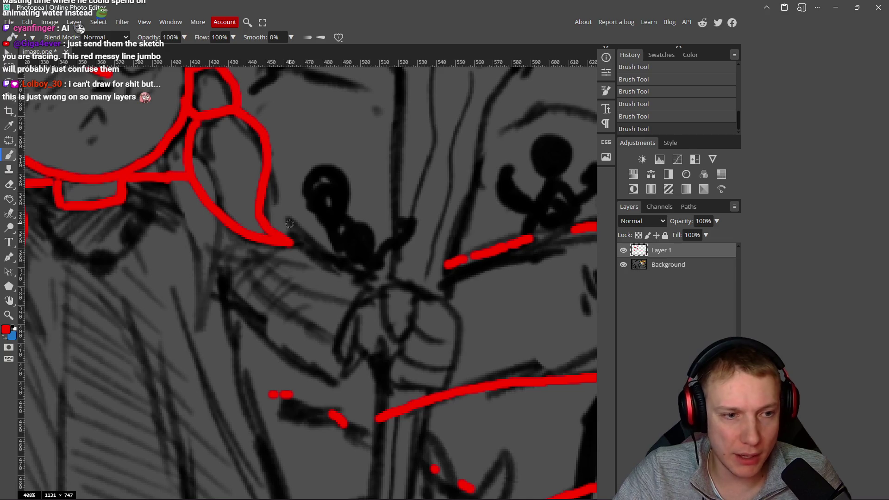
Step: Trace the arm from the pigtail down to the hand in red, undoing and redrawing attempts
left_click_drag(268, 196, 375, 271)
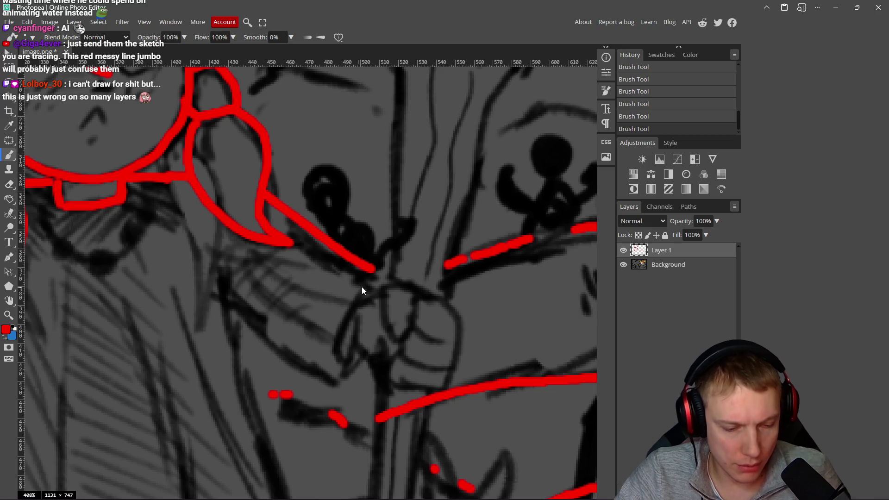
key("ctrl+z")
mouse_move(264, 186)
left_mouse_down()
mouse_move(313, 252)
mouse_move(387, 277)
mouse_move(352, 309)
mouse_move(334, 371)
mouse_move(339, 387)
mouse_move(229, 315)
mouse_move(283, 270)
mouse_move(281, 253)
mouse_move(389, 337)
left_mouse_up()
key("ctrl+z")
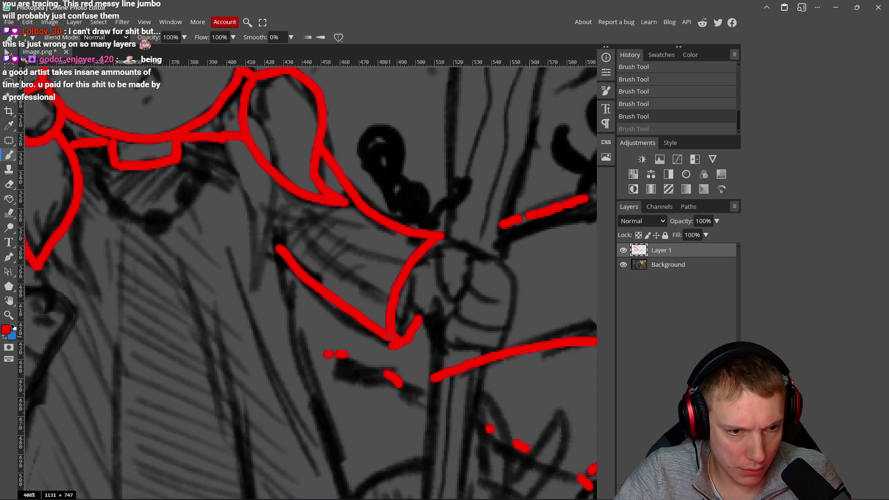
scroll(292, 229, "down", 2)
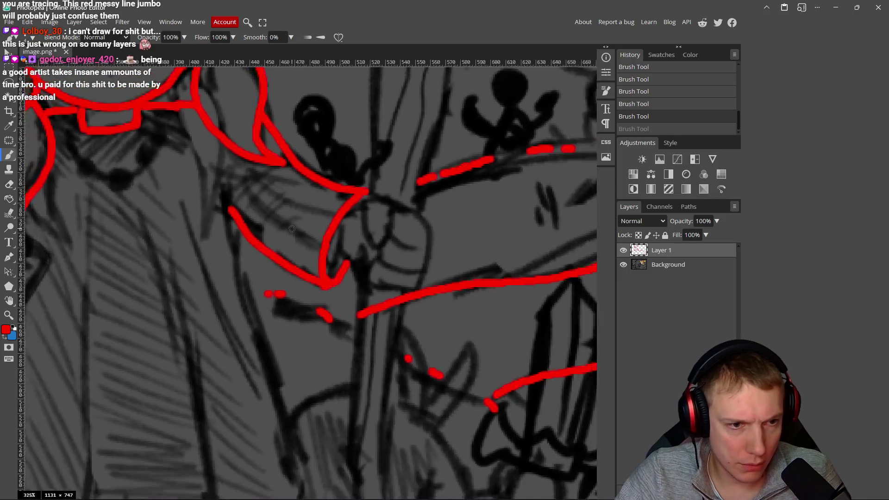
scroll(291, 229, "down", 3)
Step: Outline the dress's right edge and hem in red, undoing a left-edge attempt
left_click_drag(335, 193, 383, 358)
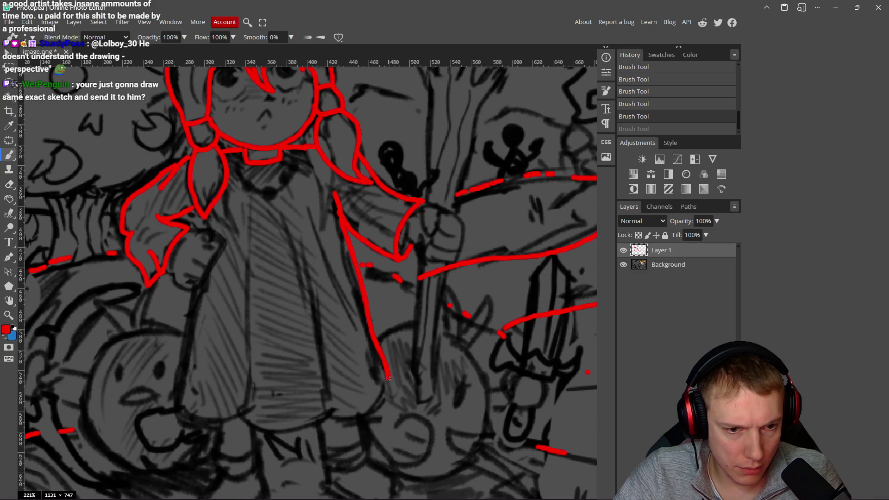
key("ctrl+z")
mouse_move(335, 195)
left_mouse_down()
mouse_move(354, 304)
mouse_move(380, 377)
mouse_move(354, 425)
left_mouse_up()
mouse_move(330, 420)
left_mouse_down()
mouse_move(296, 427)
mouse_move(172, 408)
left_mouse_up()
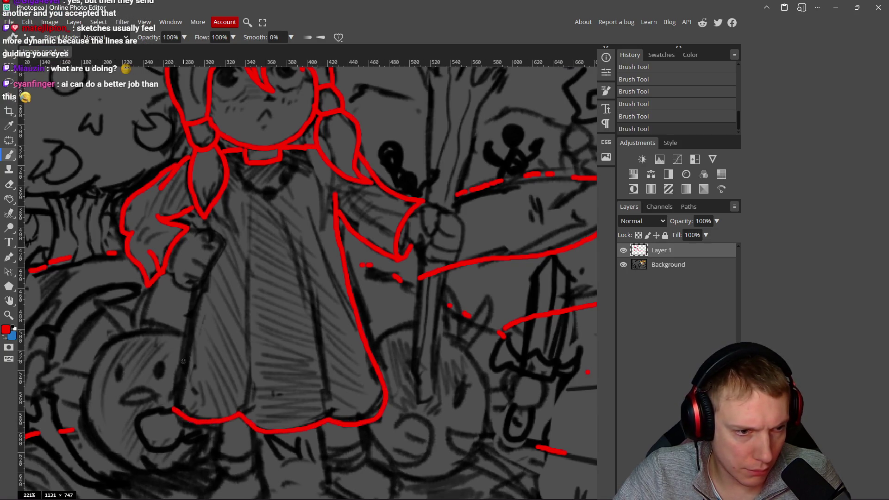
mouse_move(197, 290)
left_mouse_down()
mouse_move(181, 330)
mouse_move(176, 401)
left_mouse_up()
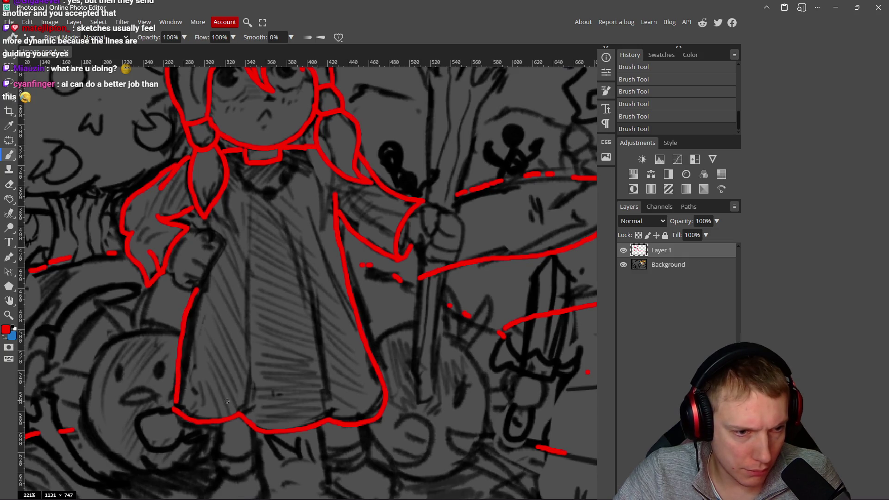
key("ctrl+z")
scroll(267, 312, "up", 5)
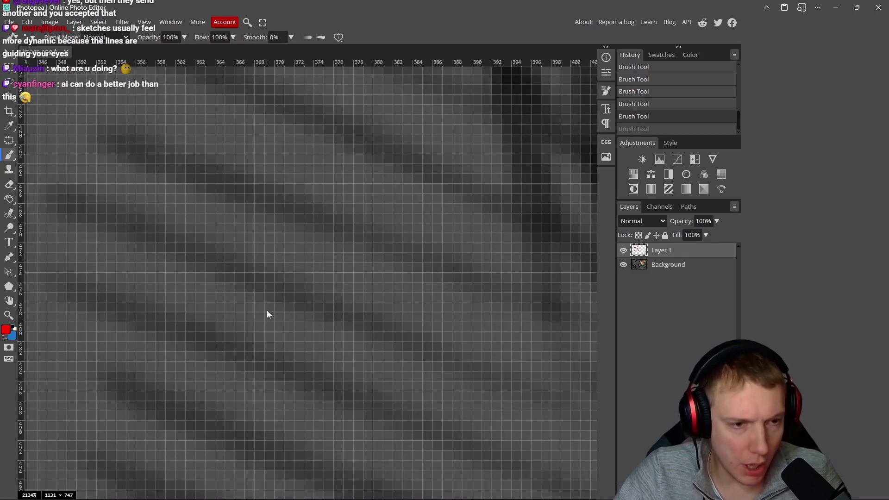
scroll(267, 311, "down", 4)
scroll(196, 317, "down", 5)
scroll(278, 315, "up", 2)
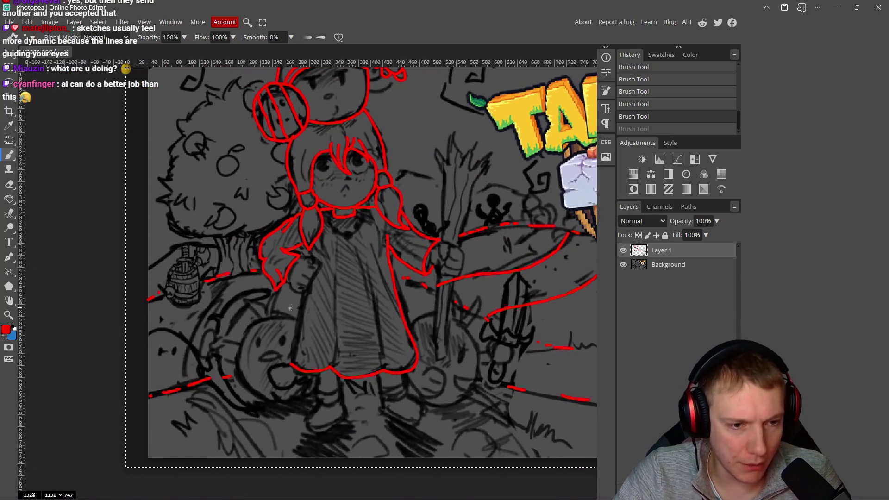
scroll(307, 310, "up", 2)
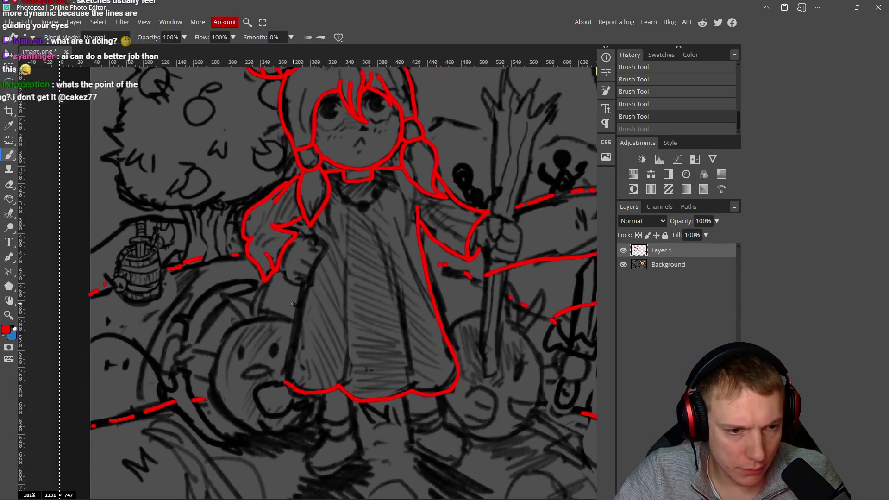
Step: Trace the dress's left edge to the hem and a sleeve fold, erasing part of the sleeve lines
left_click_drag(304, 288, 298, 337)
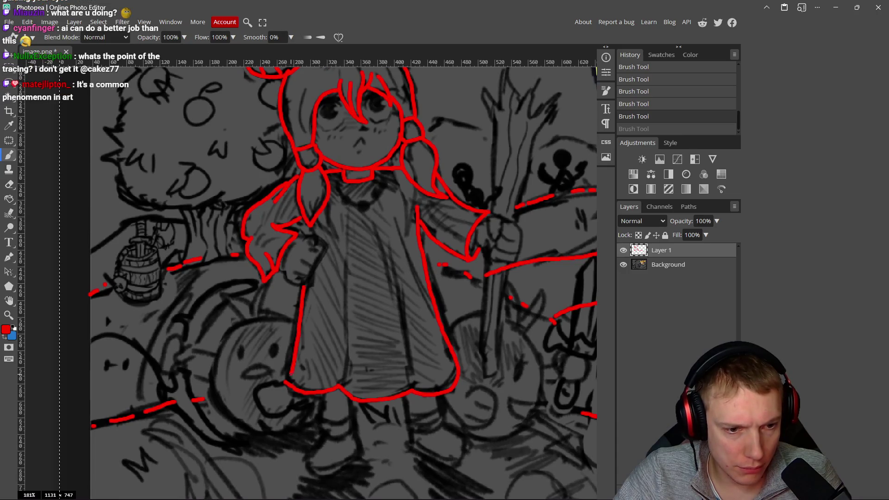
left_click_drag(291, 375, 286, 383)
scroll(306, 260, "up", 4)
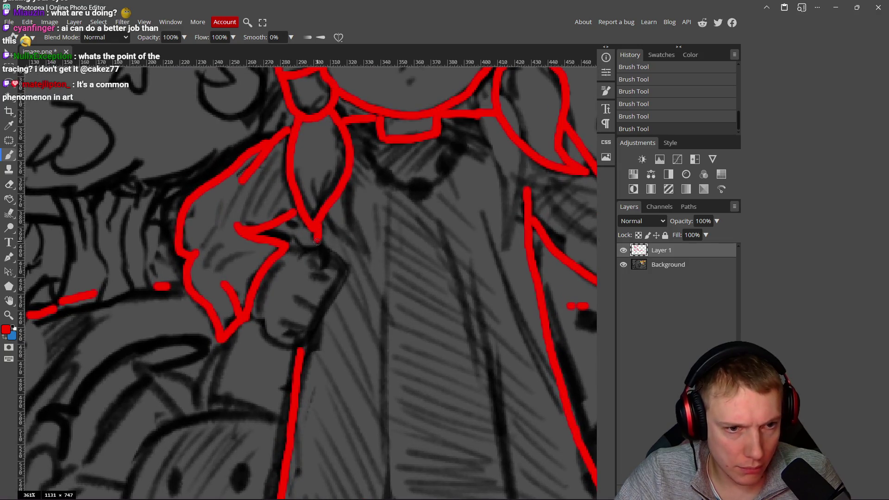
mouse_move(313, 173)
left_mouse_down()
mouse_move(331, 231)
mouse_move(368, 254)
mouse_move(340, 187)
left_mouse_up()
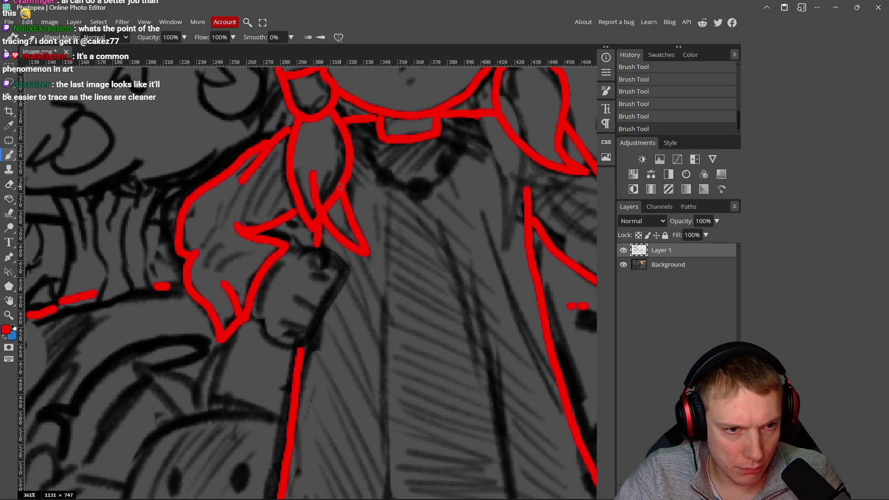
key("e")
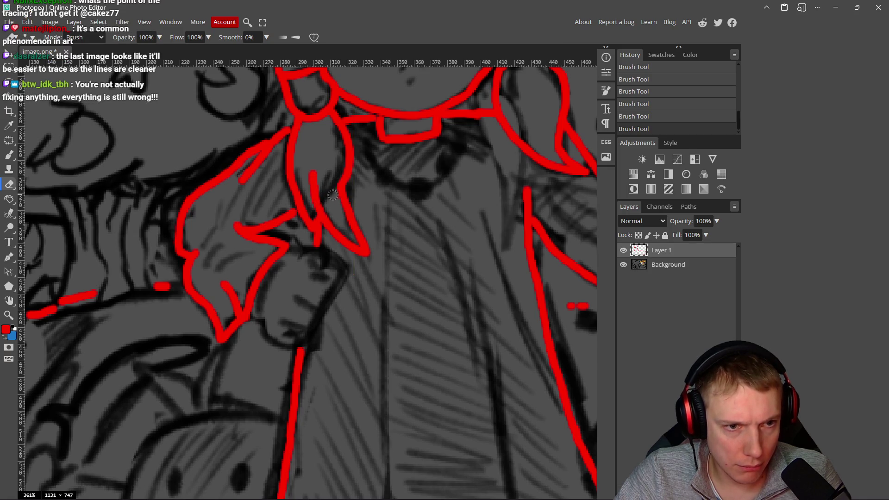
left_click(333, 194)
scroll(417, 199, "down", 5)
scroll(351, 203, "up", 5)
key("b")
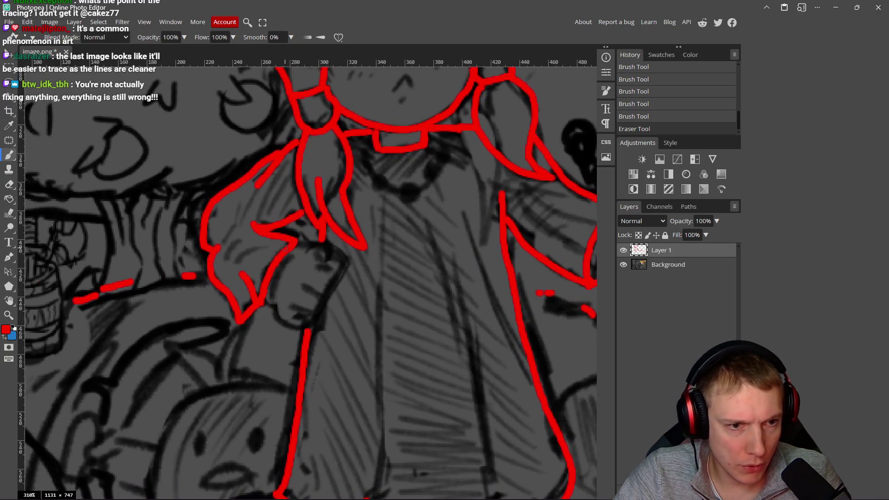
Step: Trace the sleeve from the bow's lower edge and add short lines to the fist
left_click_drag(296, 242, 321, 247)
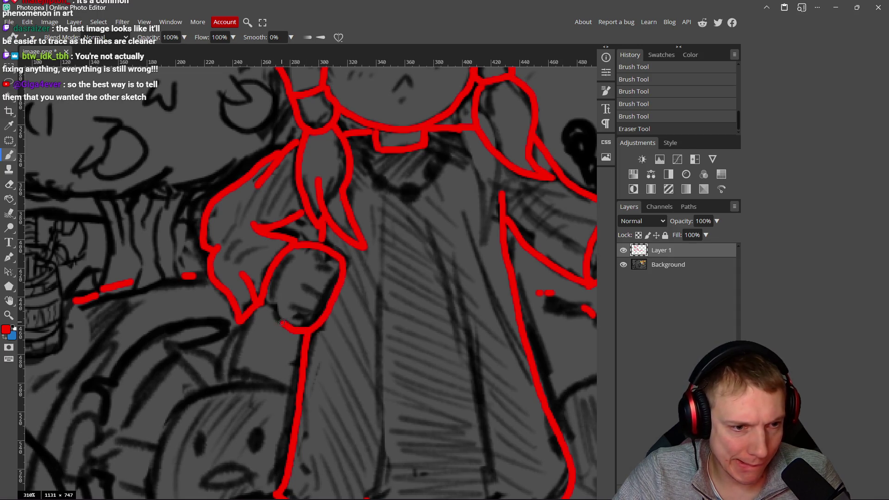
left_click_drag(267, 306, 260, 301)
left_click_drag(331, 296, 304, 286)
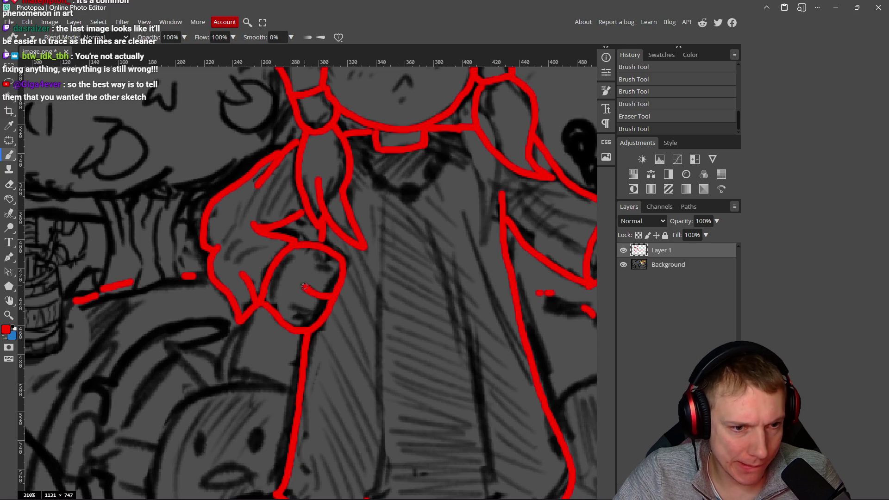
scroll(324, 288, "down", 5)
scroll(359, 257, "up", 4)
scroll(349, 238, "up", 3)
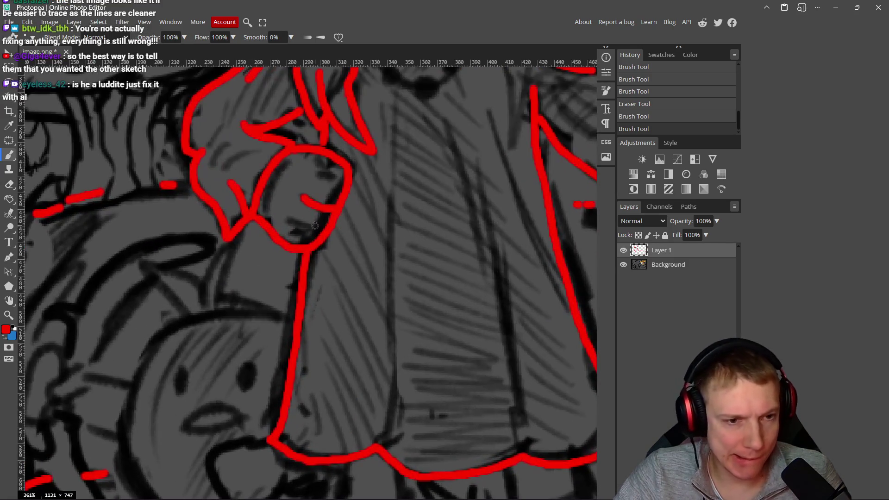
Step: Outline the fist's bottom and finger lines, undoing a stray stroke inside it
left_click_drag(319, 233, 288, 223)
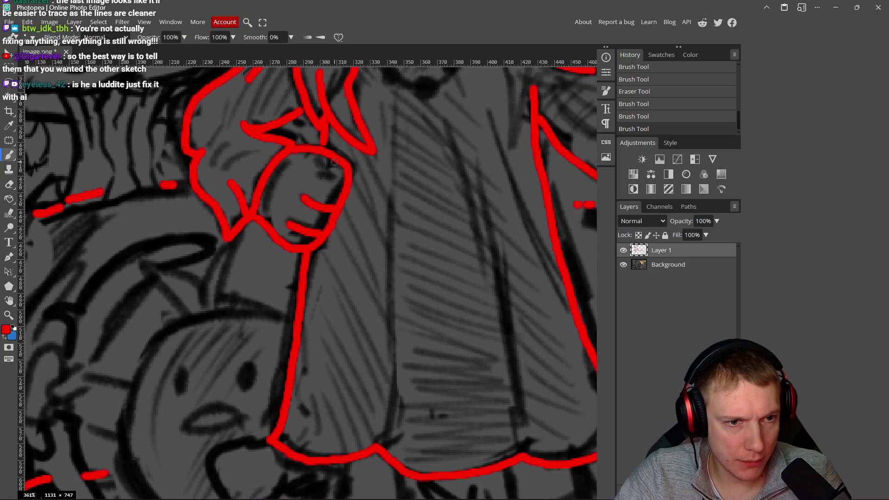
mouse_move(339, 165)
left_mouse_down()
mouse_move(314, 159)
mouse_move(313, 179)
left_mouse_up()
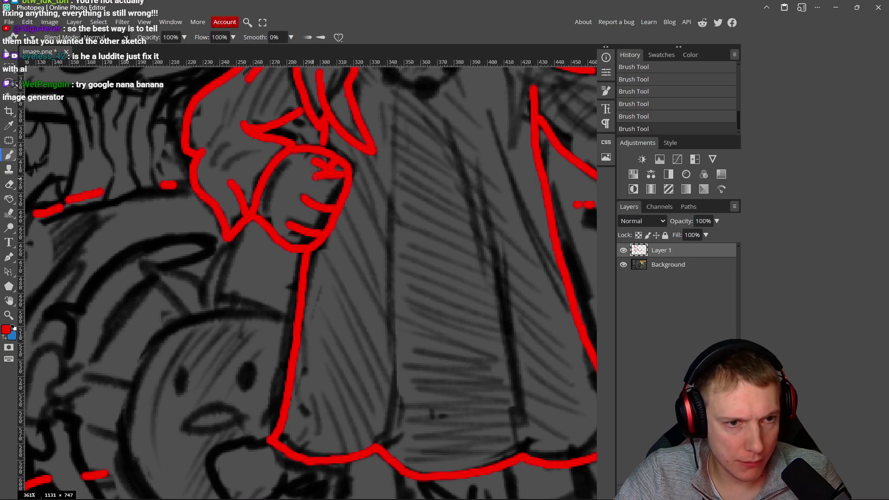
scroll(314, 179, "down", 5)
scroll(378, 198, "up", 4)
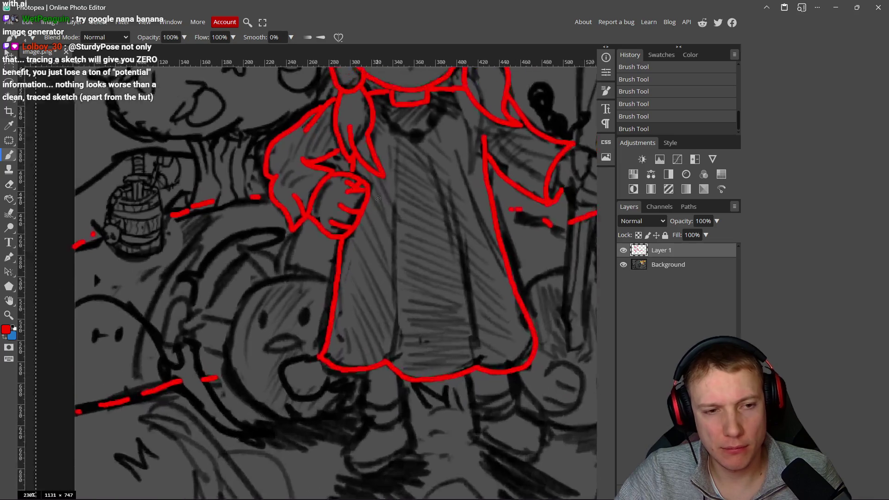
scroll(378, 198, "up", 1)
key("ctrl+z")
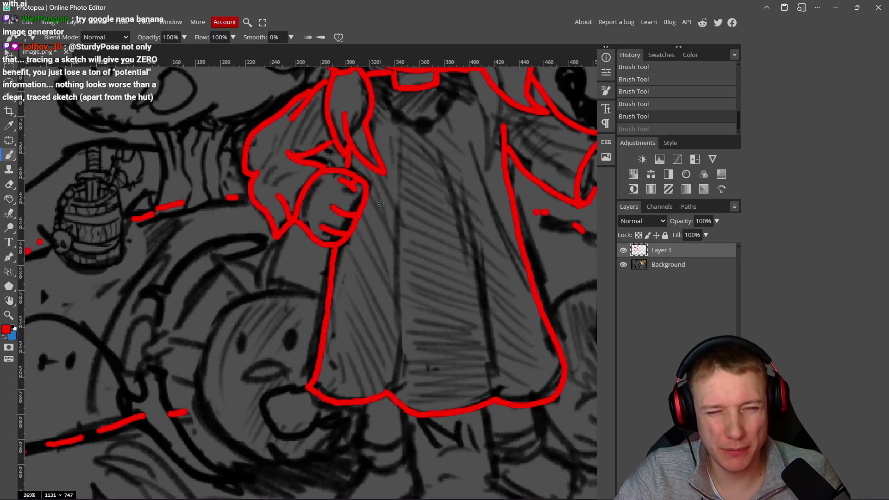
scroll(381, 204, "down", 3)
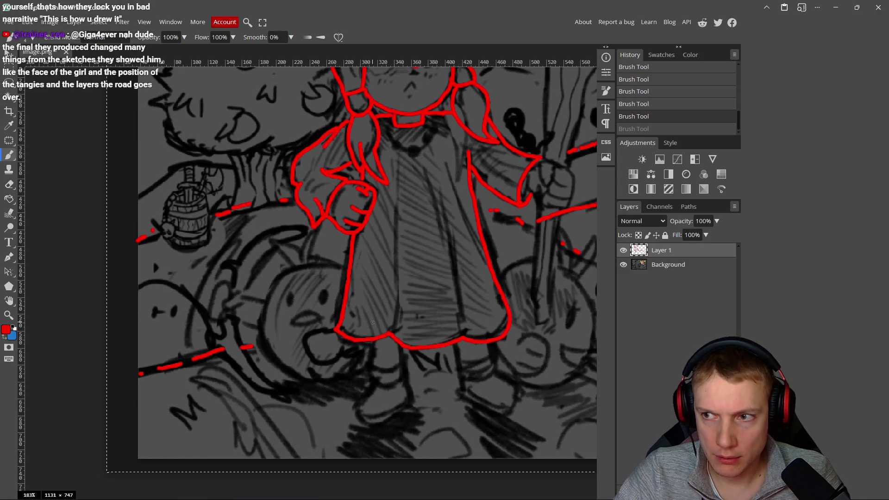
Step: Zoom out to view the whole red tracing, then switch to the Excalidraw whiteboard
scroll(369, 235, "down", 5)
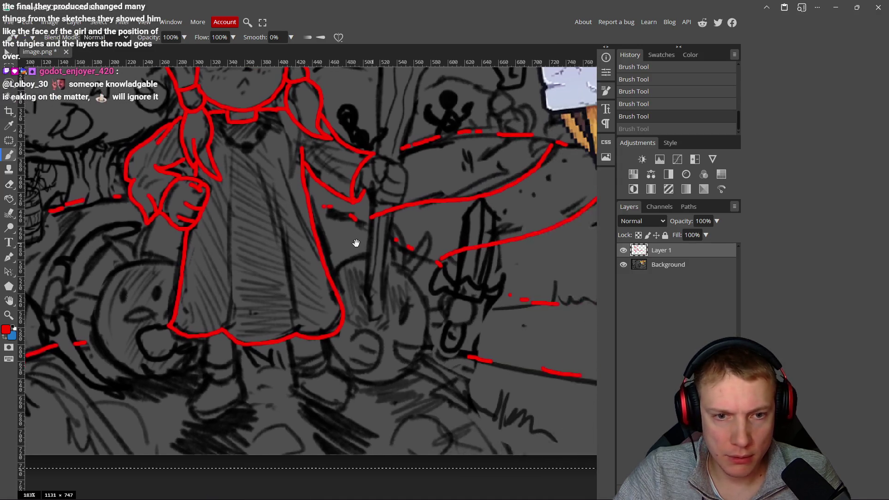
scroll(370, 234, "down", 5)
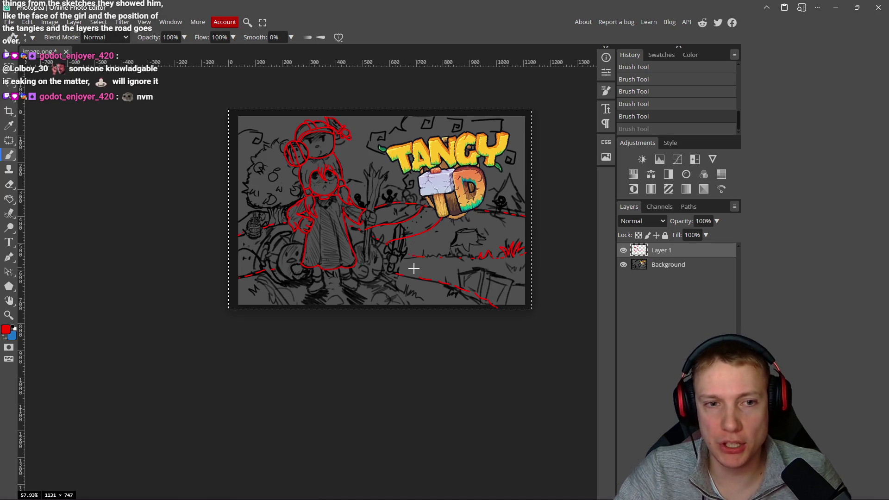
key("alt+Tab")
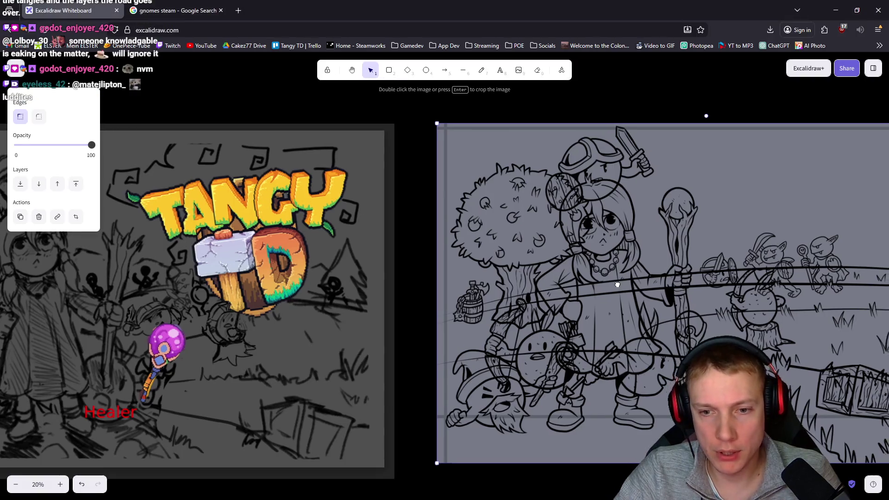
Step: Scroll across the clean line-art reference in Excalidraw, then switch back to Photopea
scroll(571, 265, "down", 2)
scroll(571, 265, "right", 4)
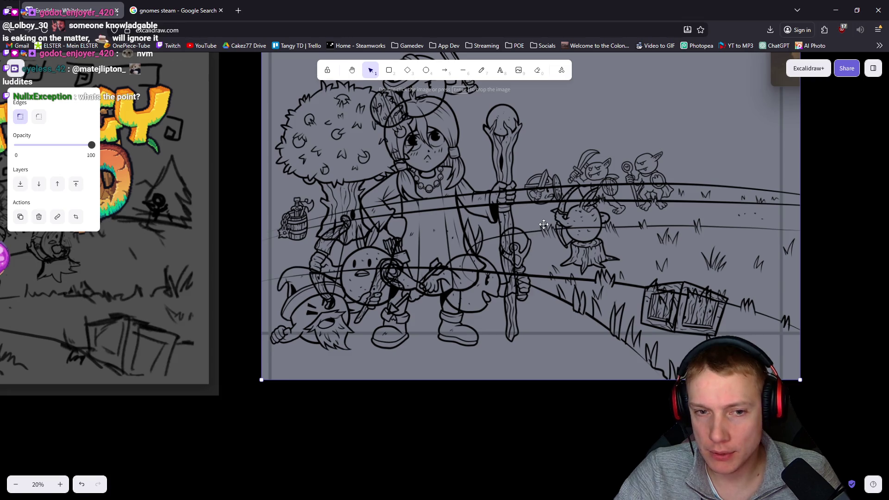
key("alt+Tab")
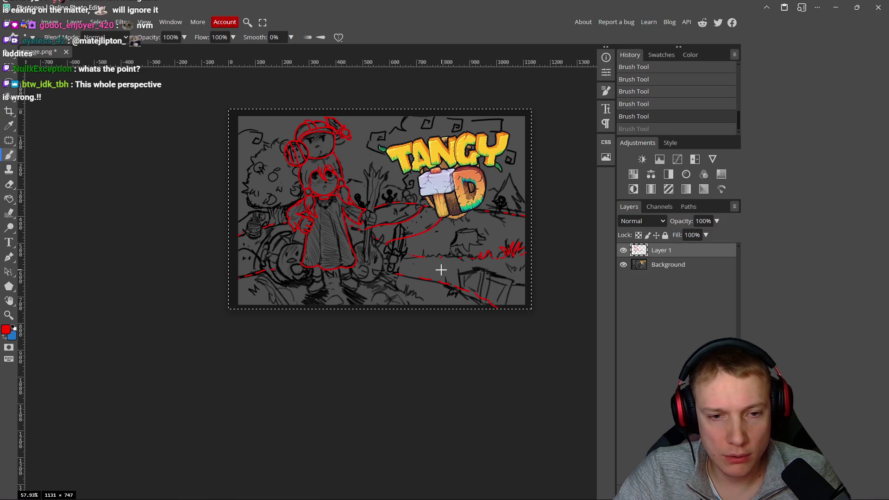
Step: Zoom and pan the canvas to a close-up of the hand gripping the staff
scroll(441, 270, "up", 5)
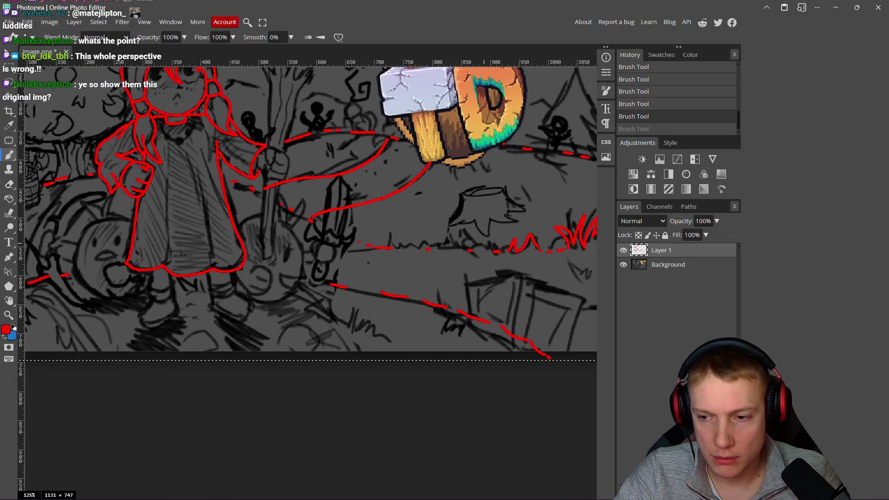
scroll(484, 244, "down", 4)
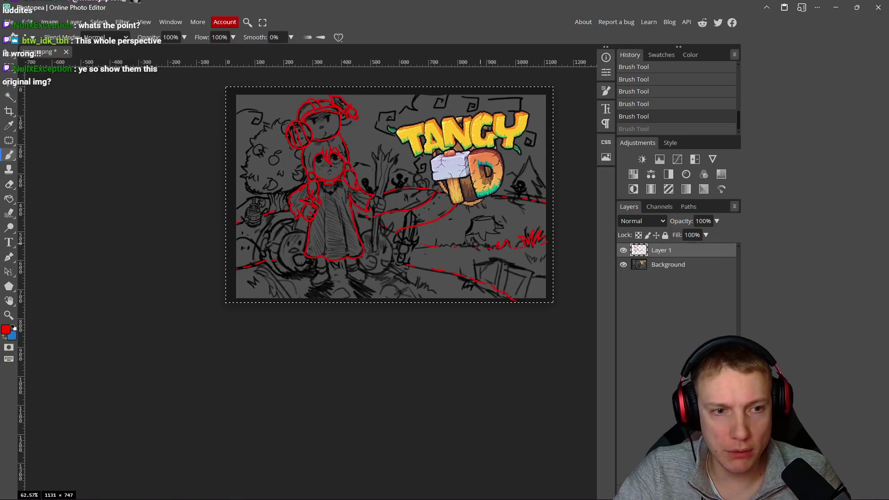
scroll(482, 245, "up", 2)
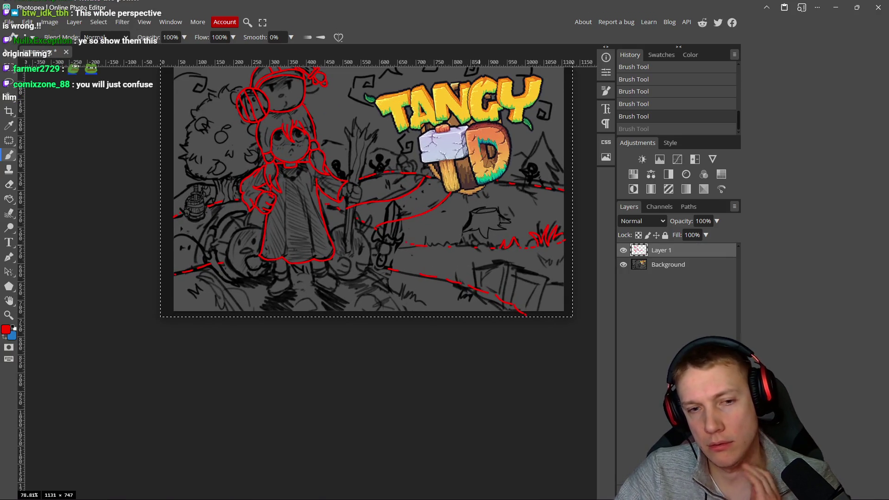
left_click_drag(368, 223, 427, 229)
mouse_move(334, 255)
left_mouse_down()
mouse_move(327, 238)
mouse_move(218, 216)
left_mouse_up()
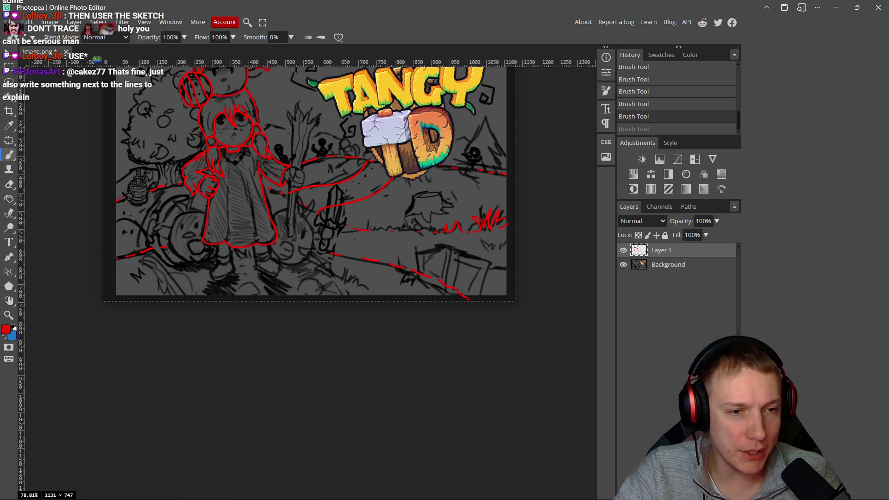
left_click_drag(273, 192, 338, 213)
scroll(368, 199, "up", 5)
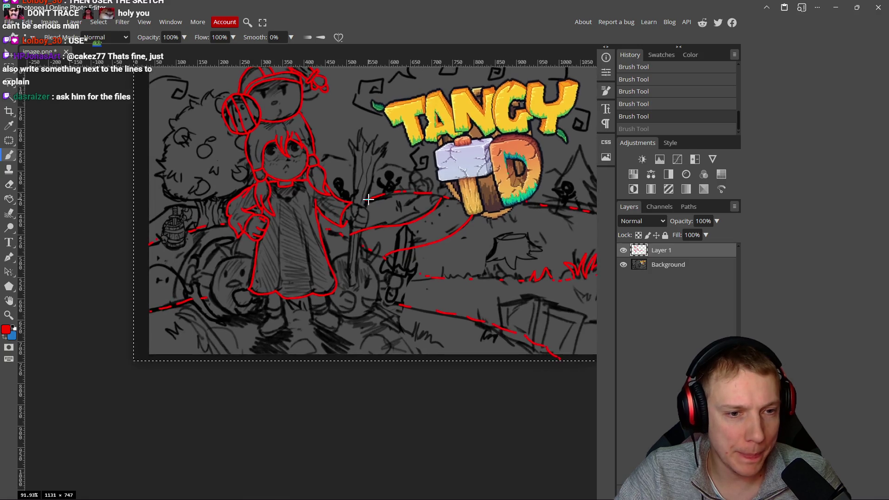
scroll(372, 229, "up", 3)
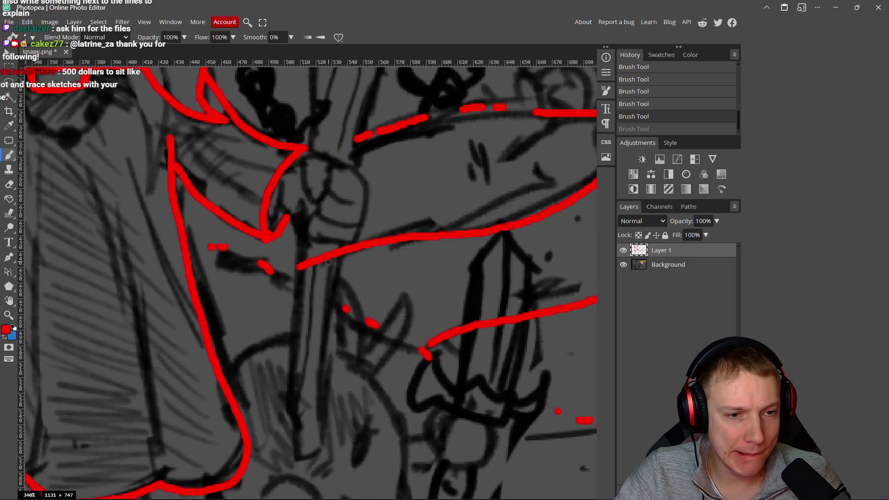
Step: Erase the stray red stroke next to the staff
key("e")
left_click_drag(335, 261, 312, 268)
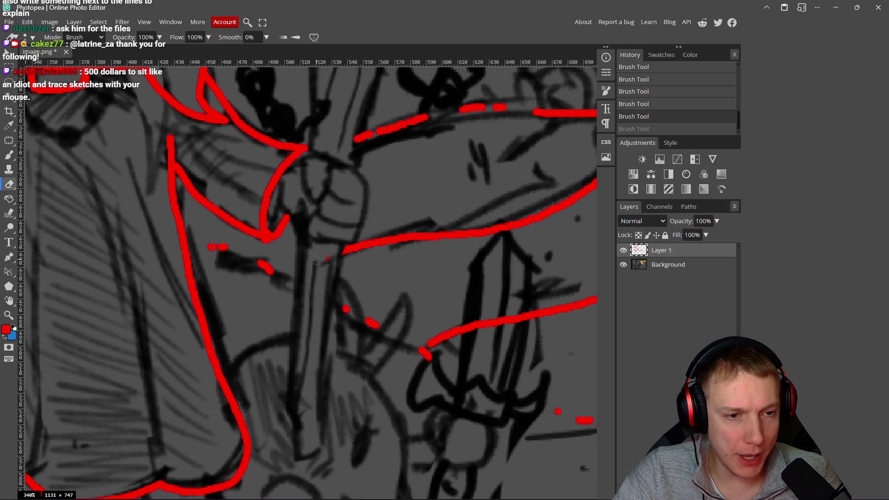
scroll(323, 255, "down", 6)
scroll(326, 248, "up", 3)
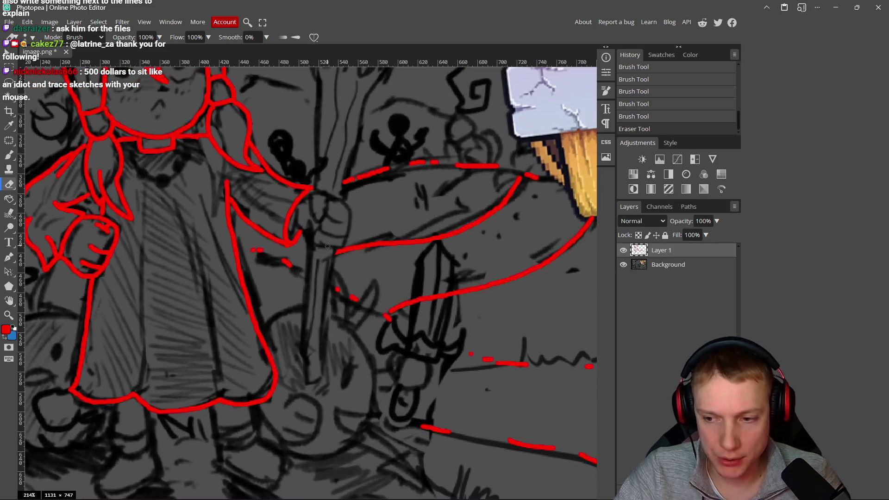
scroll(327, 246, "up", 1)
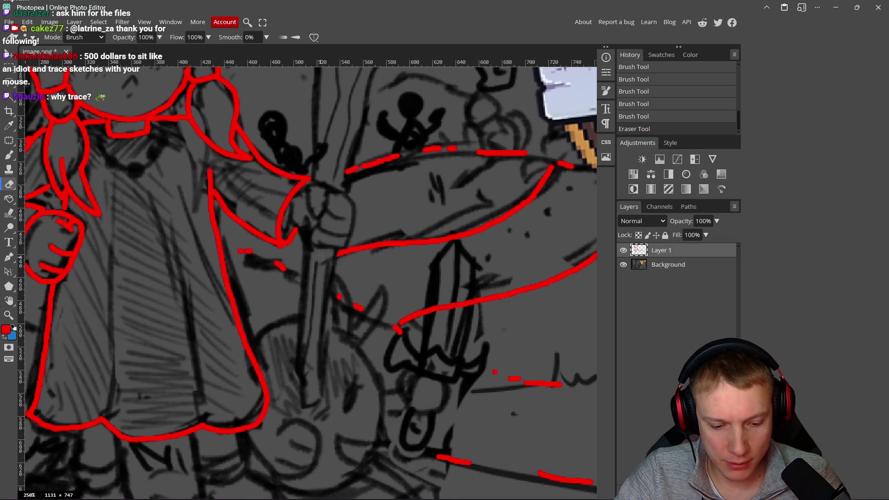
Step: With the Brush, outline the fist gripping the staff and trace the staff shaft in red
key("b")
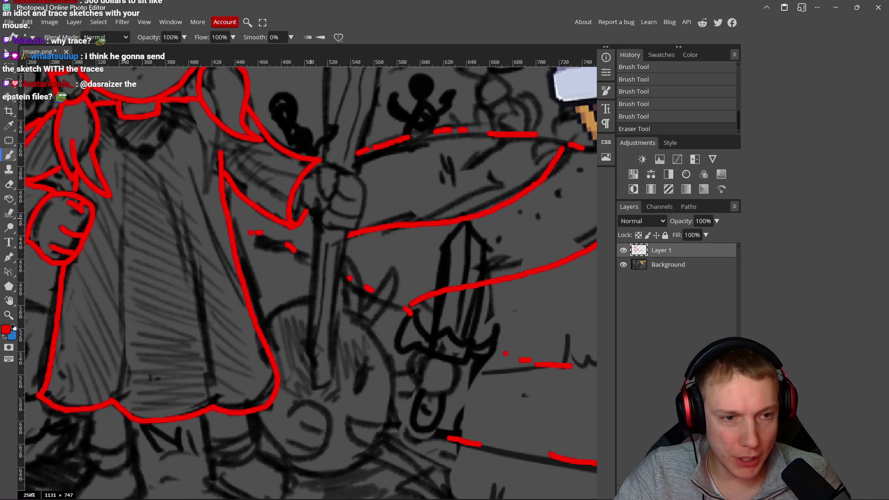
scroll(308, 212, "up", 3)
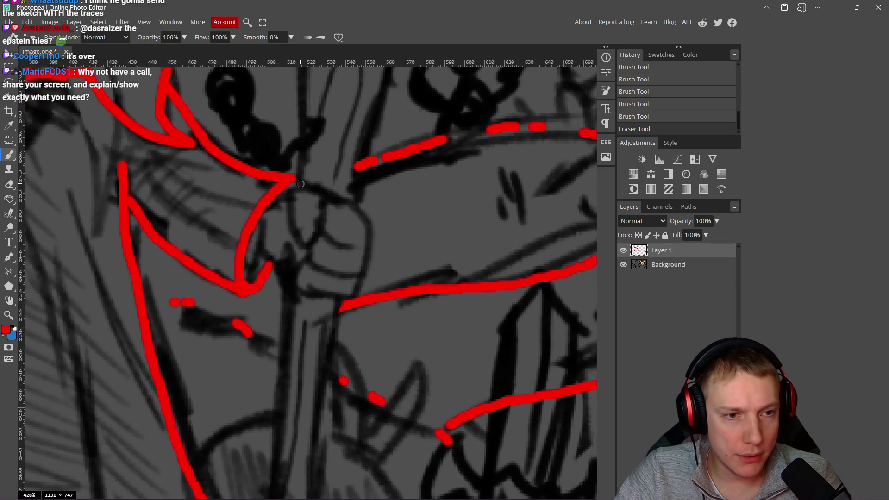
mouse_move(293, 184)
left_mouse_down()
mouse_move(297, 231)
mouse_move(318, 238)
mouse_move(324, 202)
mouse_move(356, 240)
mouse_move(311, 250)
mouse_move(331, 271)
mouse_move(363, 269)
mouse_move(372, 234)
mouse_move(355, 207)
left_mouse_up()
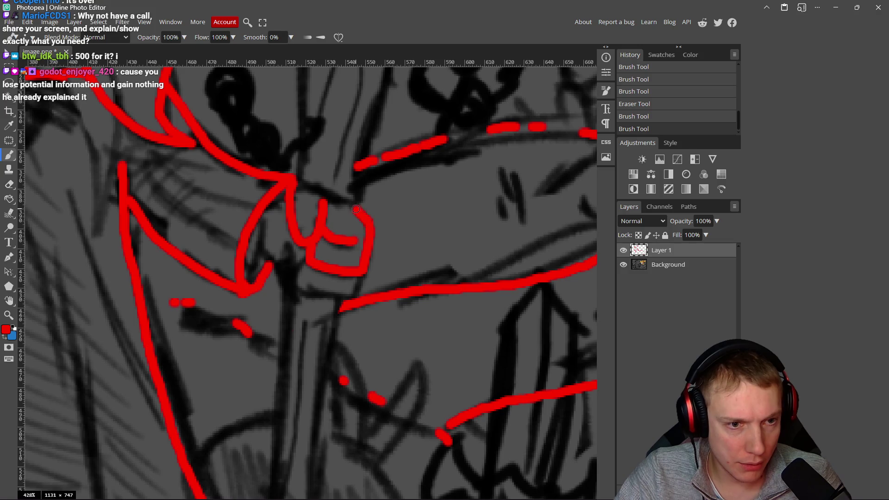
mouse_move(356, 278)
left_mouse_down()
mouse_move(301, 297)
mouse_move(311, 259)
mouse_move(270, 258)
mouse_move(284, 373)
left_mouse_up()
left_click_drag(314, 343, 377, 152)
mouse_move(343, 181)
left_mouse_down()
mouse_move(342, 379)
mouse_move(377, 345)
mouse_move(403, 113)
mouse_move(363, 235)
mouse_move(345, 260)
mouse_move(371, 124)
left_mouse_up()
mouse_move(371, 125)
left_mouse_down()
mouse_move(340, 264)
mouse_move(348, 222)
mouse_move(410, 106)
mouse_move(343, 161)
mouse_move(357, 81)
mouse_move(299, 152)
mouse_move(310, 196)
mouse_move(274, 114)
mouse_move(266, 231)
mouse_move(218, 165)
left_mouse_up()
left_click_drag(220, 198, 247, 239)
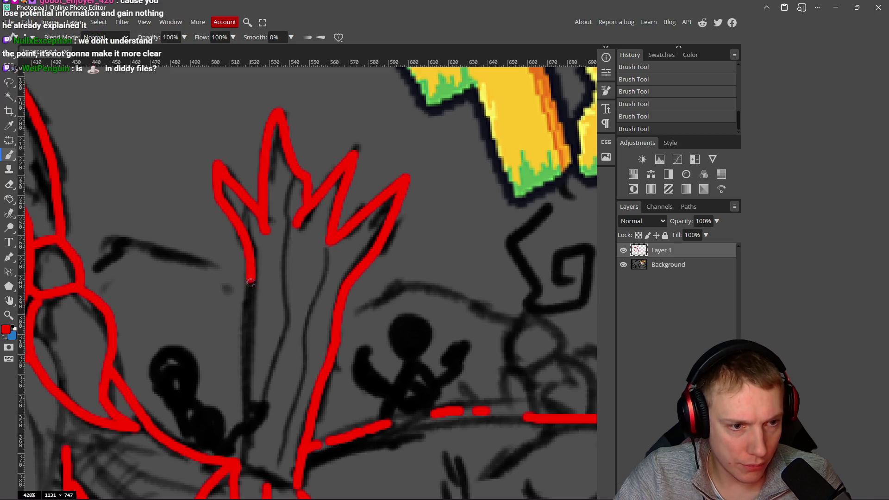
Step: Extend the red staff outline down to its lower knot
scroll(247, 239, "down", 3)
left_click_drag(266, 172, 249, 340)
scroll(313, 334, "down", 2)
scroll(313, 334, "down", 6)
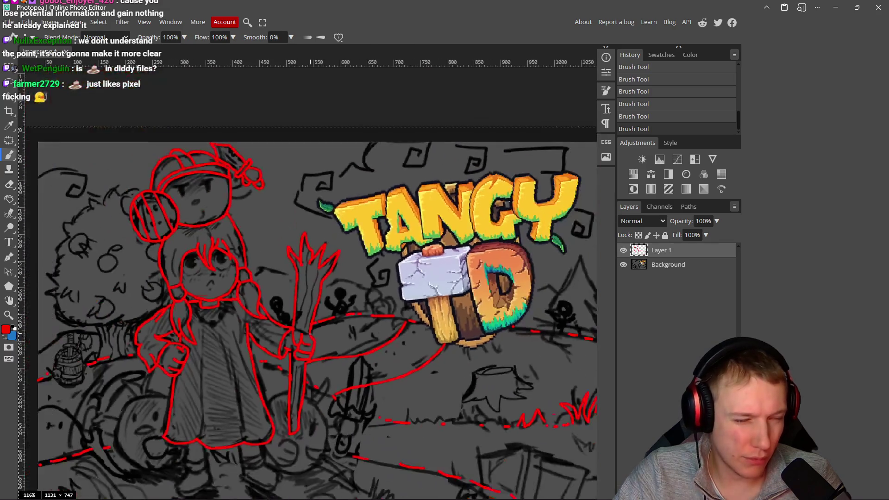
scroll(311, 346, "up", 5)
scroll(311, 345, "up", 2)
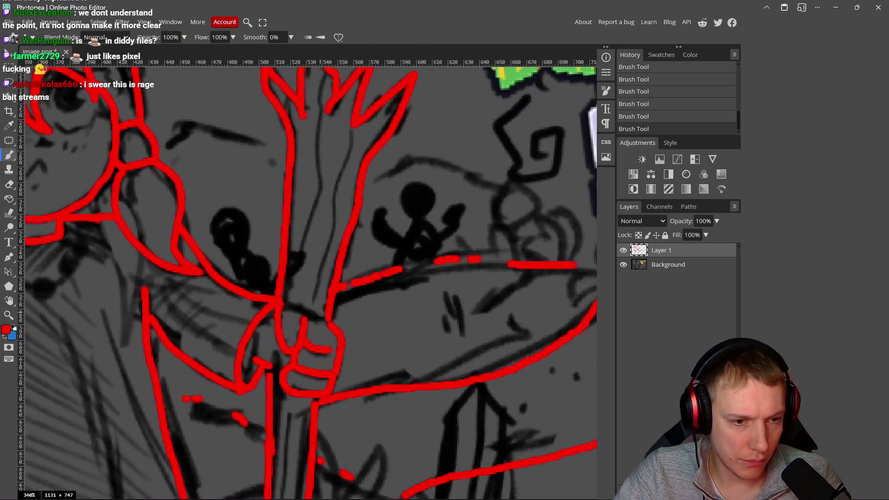
scroll(277, 301, "down", 5)
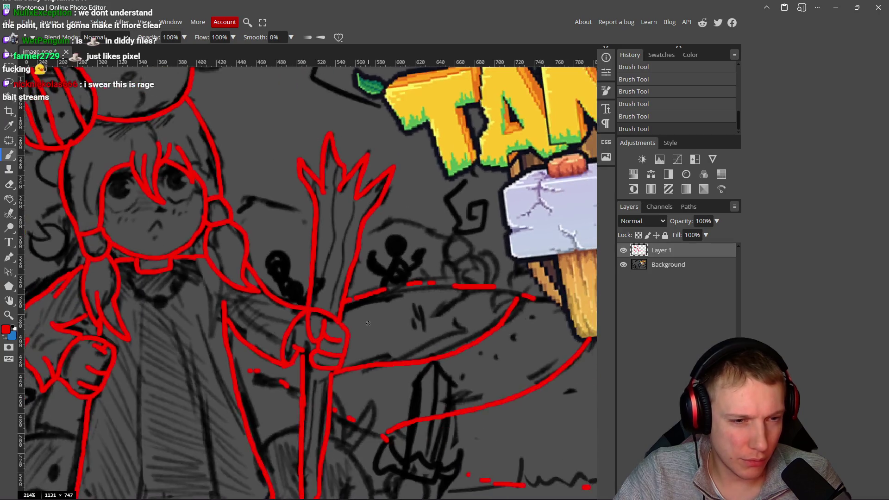
scroll(319, 355, "up", 3)
scroll(319, 355, "up", 3)
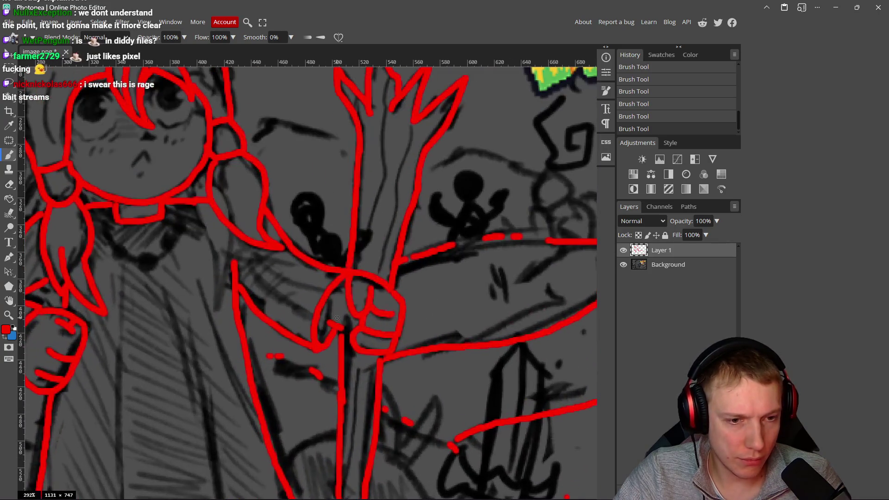
scroll(359, 340, "down", 6)
scroll(360, 340, "down", 2)
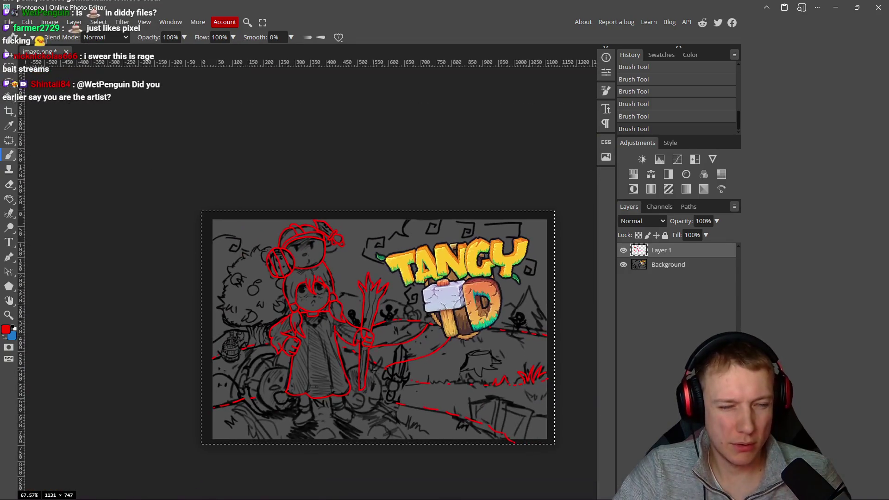
Step: Centre the image and hide, then show, the Background layer to check the red lines
left_click_drag(429, 311, 394, 263)
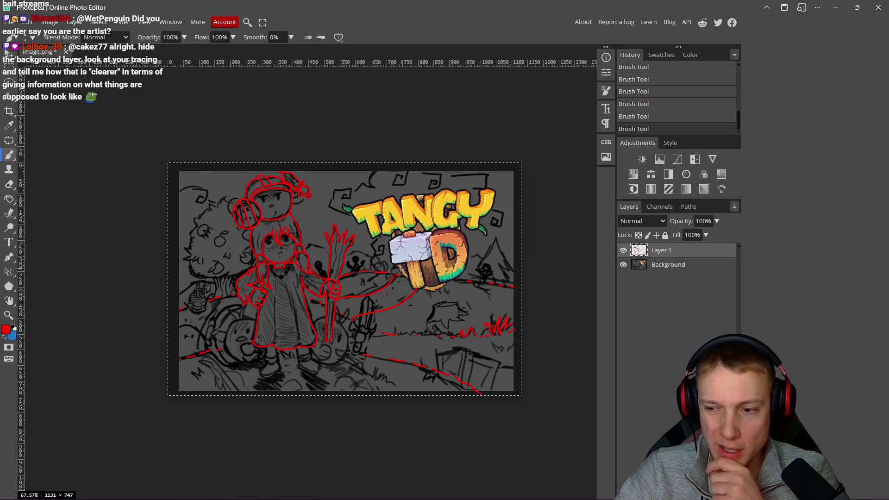
left_click(624, 265)
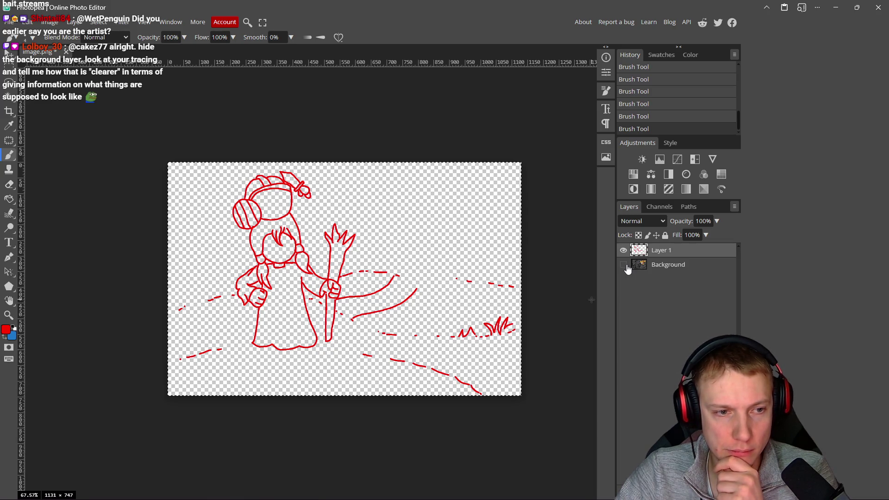
left_click(624, 265)
scroll(352, 290, "up", 5)
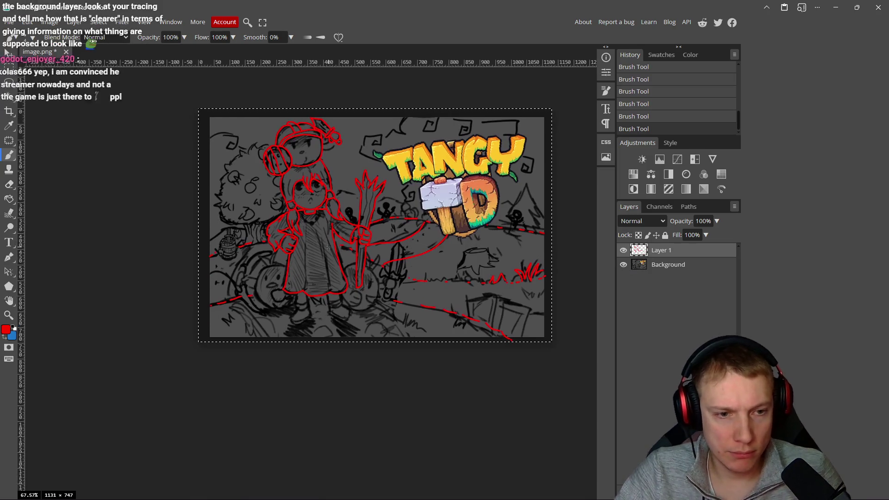
scroll(354, 291, "up", 6)
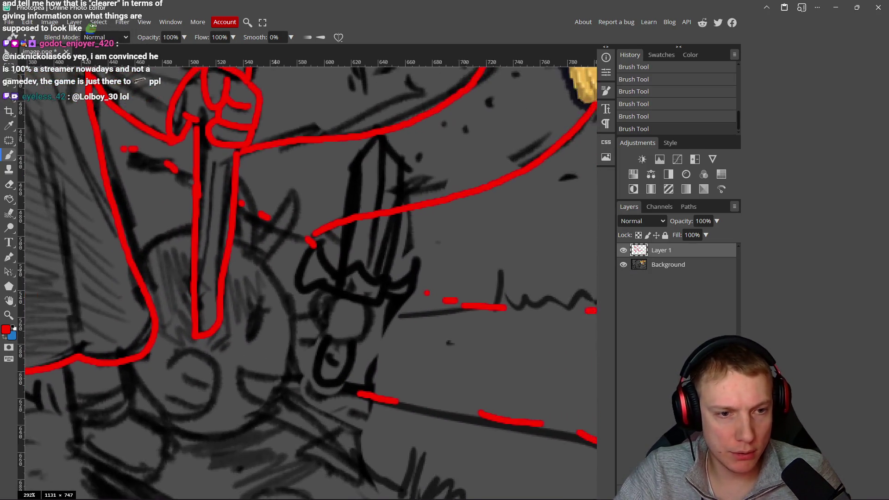
Step: Outline the round creature beside the staff and the staff's lower shaft in red
scroll(245, 245, "down", 1)
mouse_move(237, 241)
left_mouse_down()
mouse_move(284, 289)
mouse_move(292, 338)
mouse_move(256, 407)
mouse_move(212, 419)
mouse_move(186, 415)
left_mouse_up()
left_click_drag(248, 330, 260, 320)
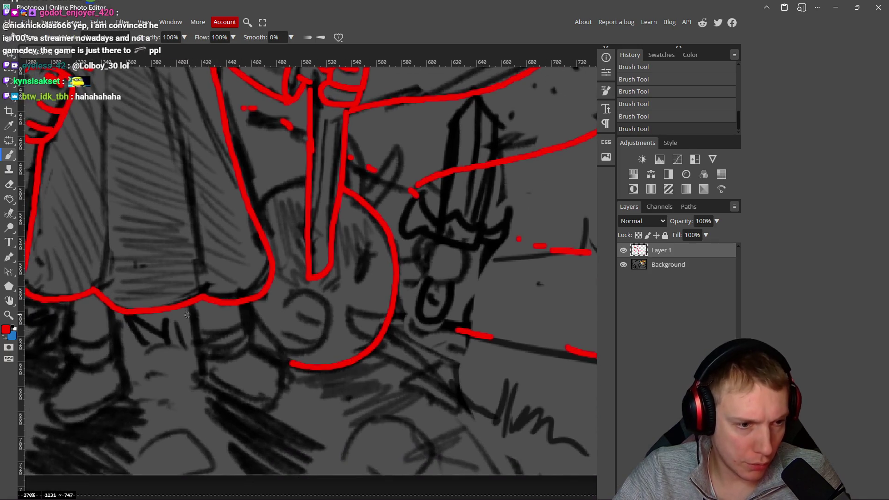
left_click_drag(190, 306, 192, 372)
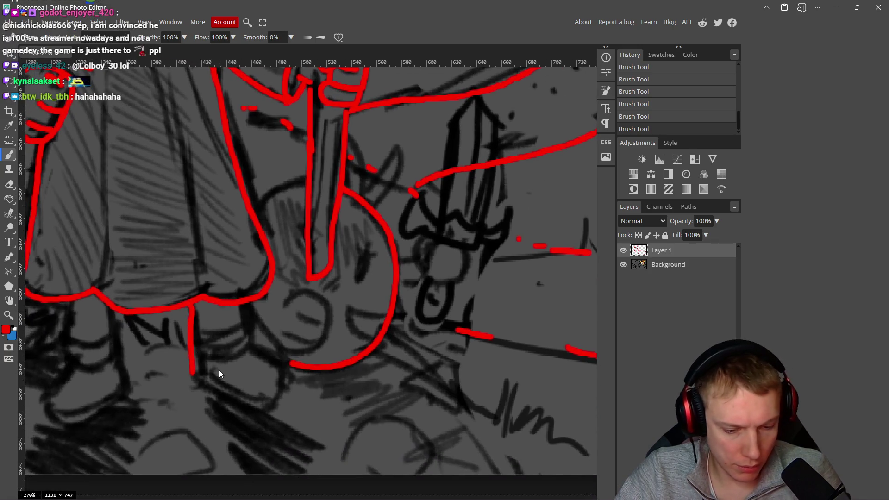
Step: Trace the first leg, shoe cuff and shoe bottom in red, redoing a stray stroke
key("ctrl+z")
mouse_move(189, 309)
left_mouse_down()
mouse_move(200, 374)
mouse_move(212, 387)
mouse_move(264, 400)
mouse_move(287, 389)
mouse_move(250, 345)
mouse_move(246, 301)
left_mouse_up()
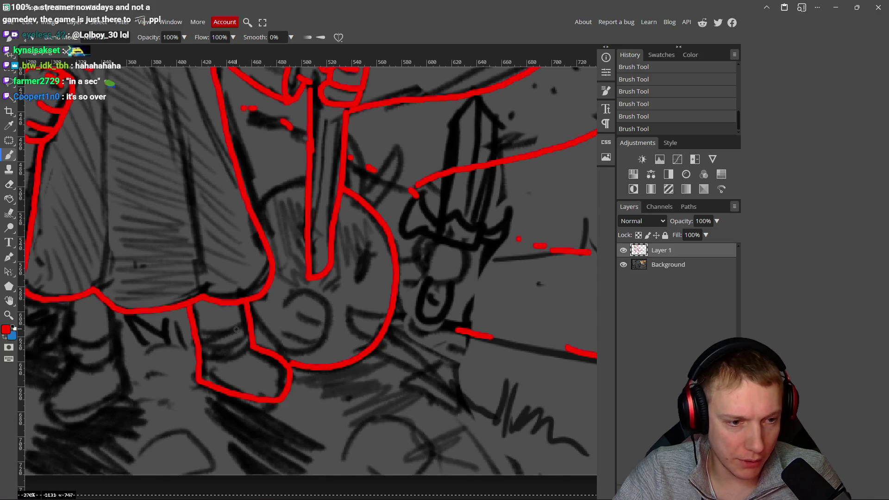
mouse_move(195, 346)
left_mouse_down()
mouse_move(250, 343)
mouse_move(204, 361)
left_mouse_up()
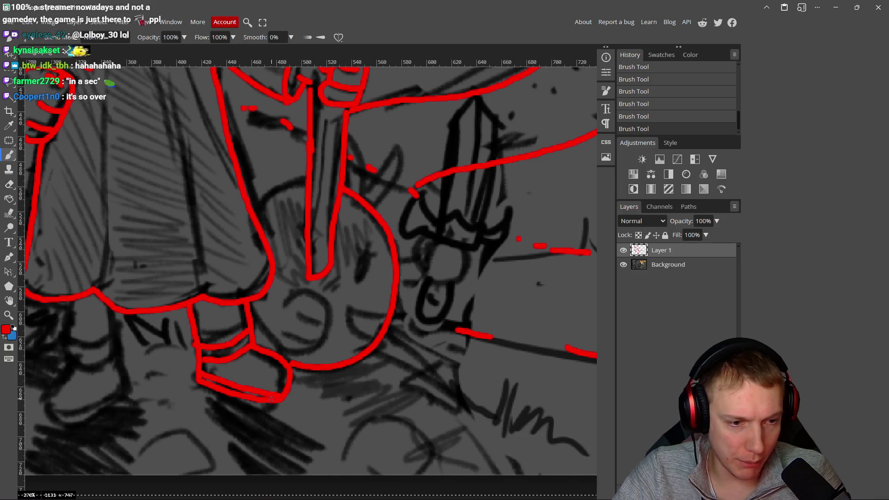
left_click_drag(266, 416, 364, 400)
key("ctrl+z")
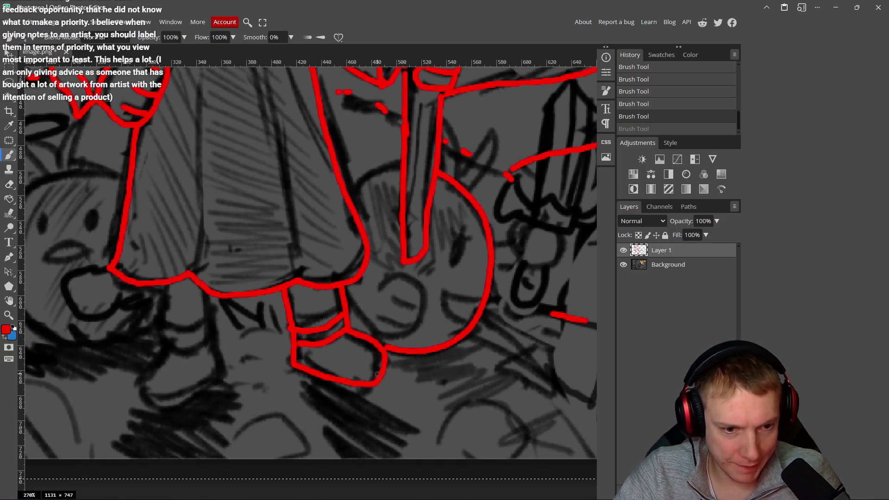
left_click_drag(350, 394, 294, 370)
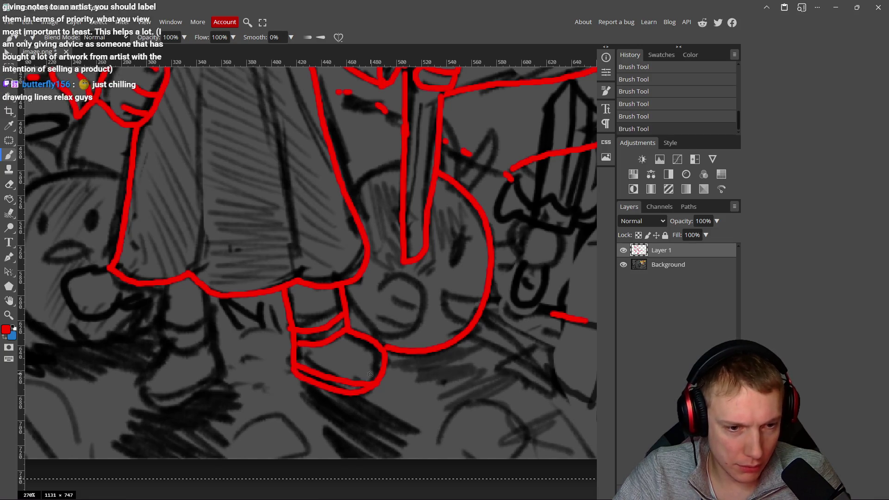
Step: Trace the other leg and its shoe in red, redrawing the shoe-top line
scroll(324, 380, "down", 2)
scroll(245, 375, "up", 3)
mouse_move(258, 289)
left_mouse_down()
mouse_move(277, 379)
mouse_move(221, 419)
left_mouse_up()
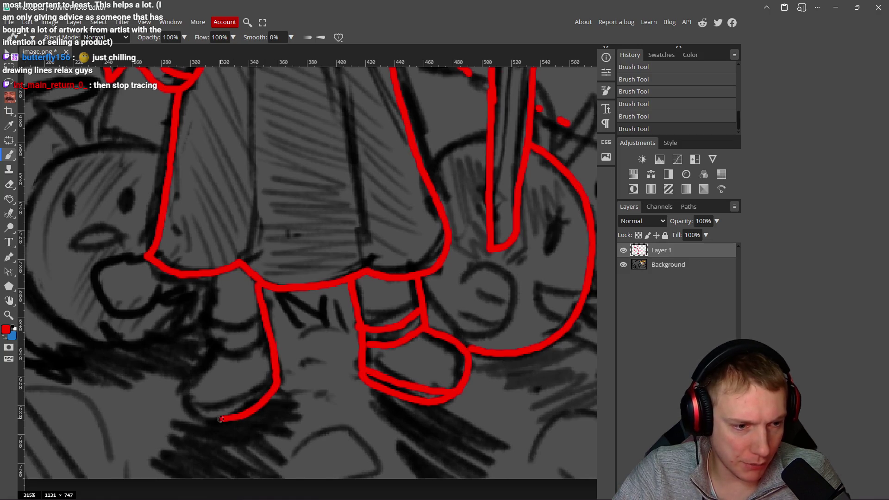
left_click_drag(183, 393, 217, 353)
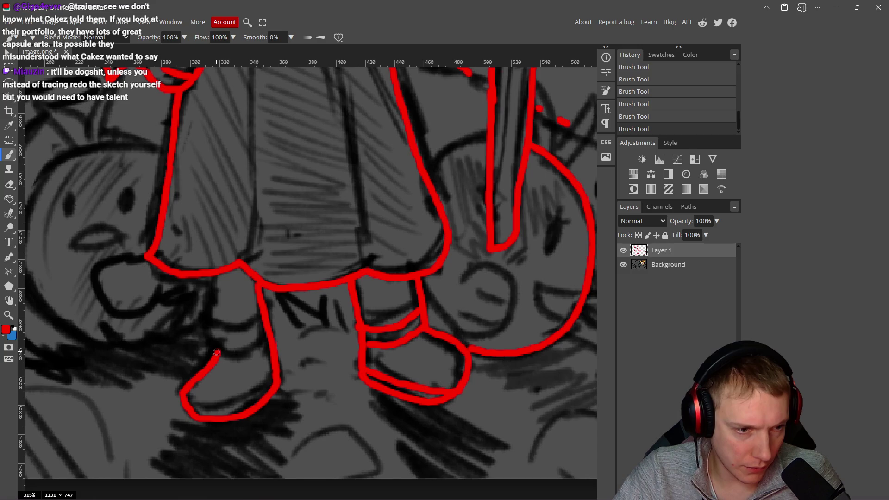
left_click_drag(209, 320, 265, 323)
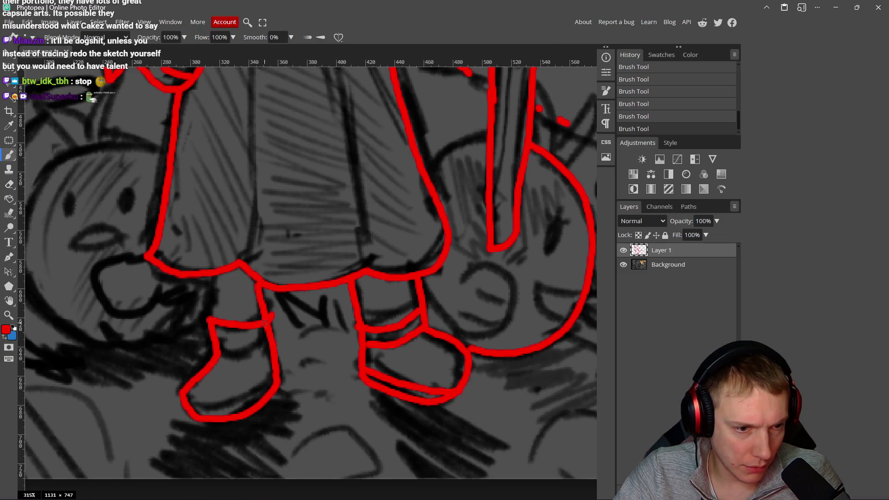
key("ctrl+z")
mouse_move(204, 316)
left_mouse_down()
mouse_move(262, 309)
mouse_move(248, 354)
mouse_move(218, 344)
left_mouse_up()
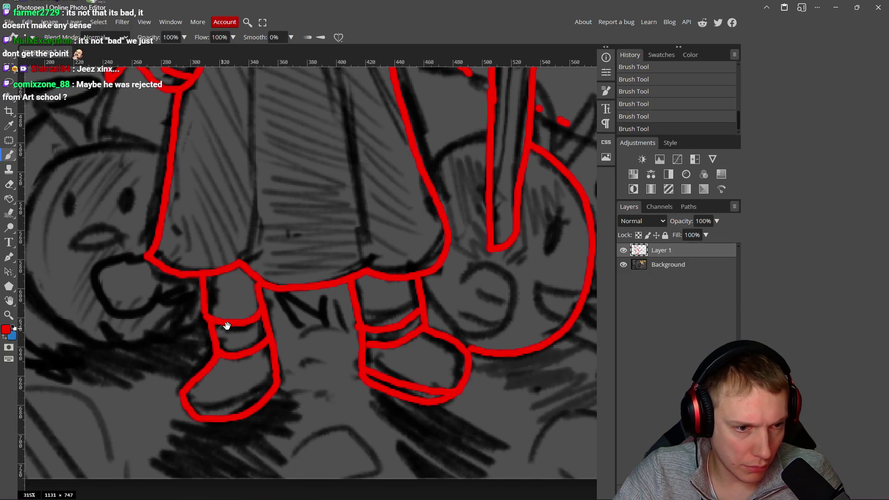
scroll(278, 306, "down", 8)
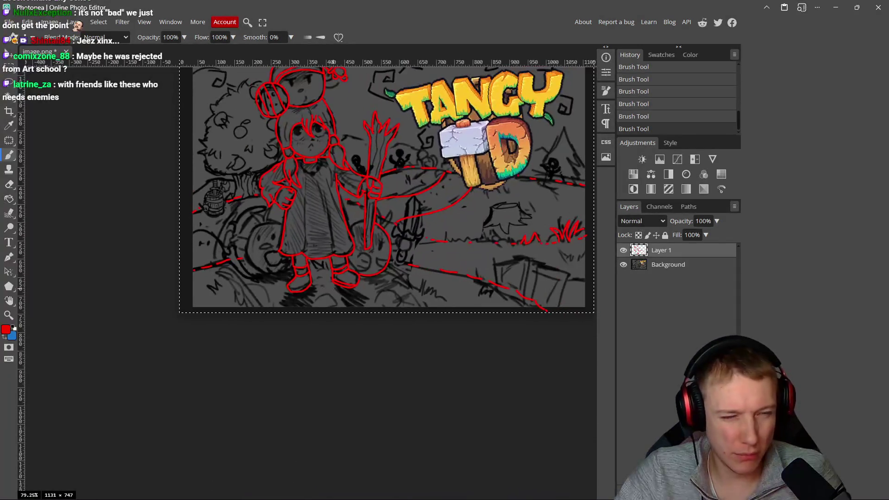
Step: Draw a red sole line across the bottom of the left boot, redrawing it once
scroll(304, 285, "up", 8)
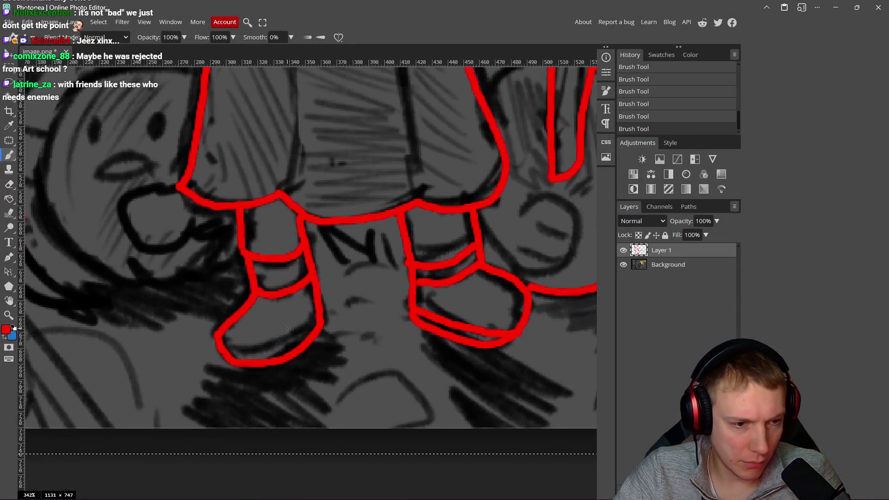
mouse_move(237, 347)
left_mouse_down()
mouse_move(299, 337)
mouse_move(324, 317)
left_mouse_up()
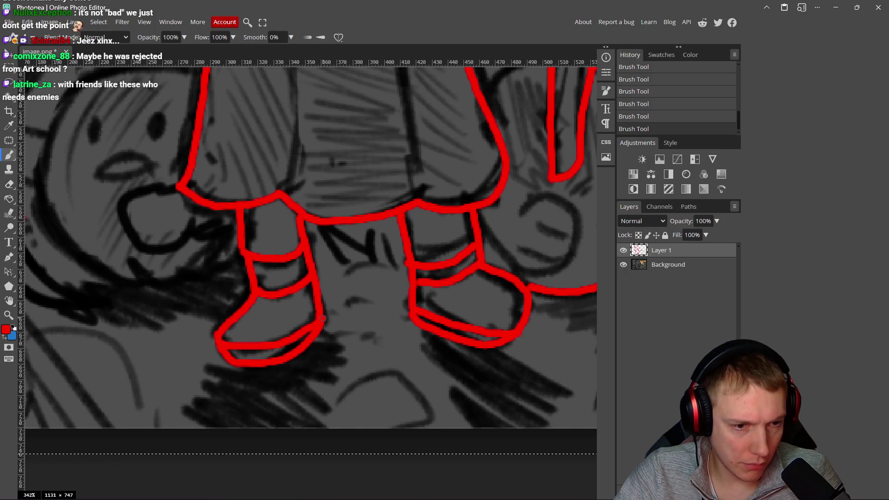
scroll(352, 304, "down", 3)
scroll(315, 349, "up", 3)
key("ctrl+z")
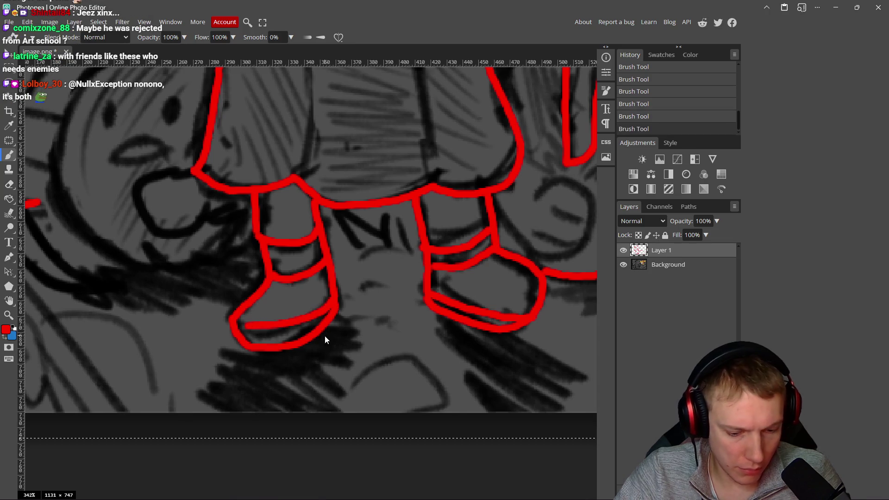
left_click_drag(331, 308, 236, 333)
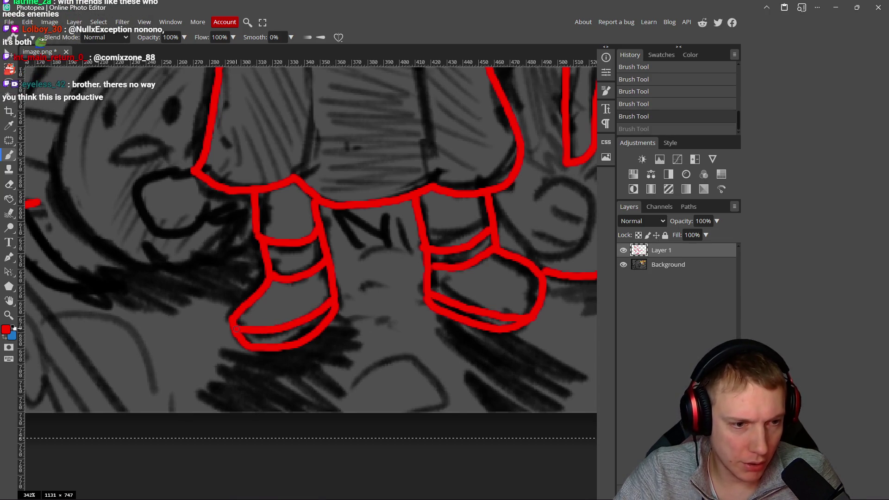
scroll(237, 333, "down", 1)
scroll(397, 238, "down", 2)
scroll(398, 237, "up", 2)
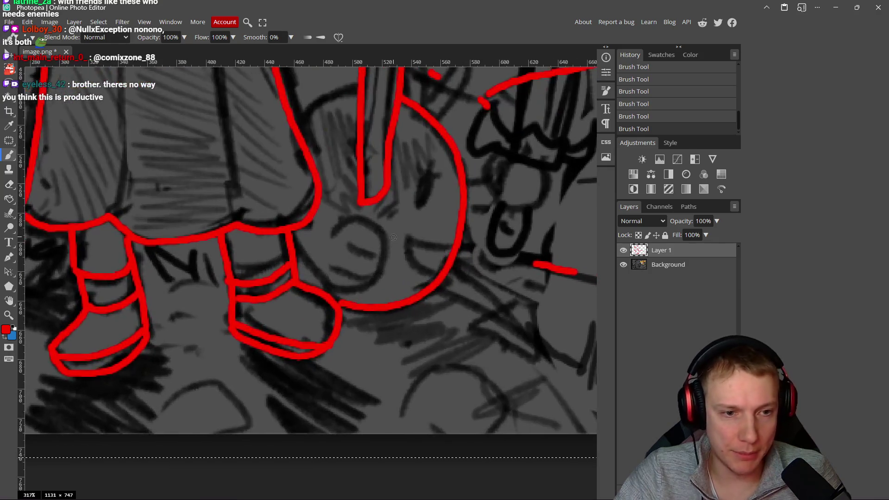
Step: Trace a loop for the sword's pommel and both sides of the grip in red
scroll(347, 278, "down", 2)
scroll(299, 316, "up", 2)
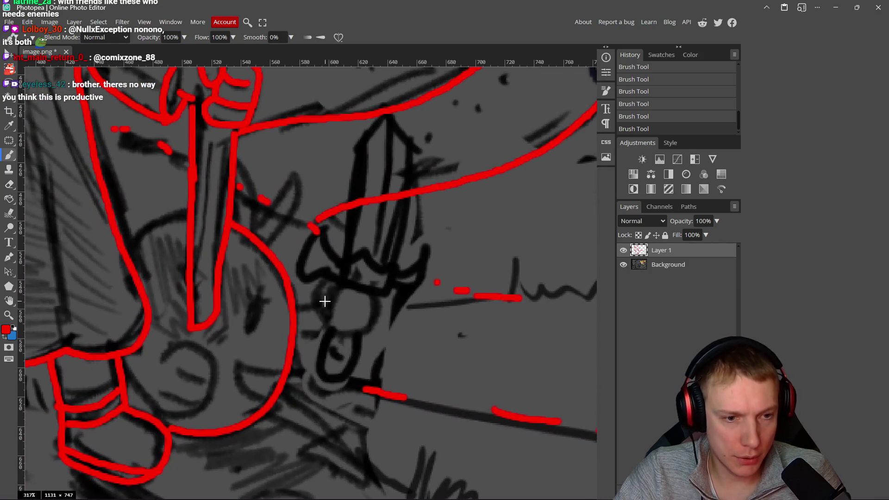
scroll(325, 302, "up", 2)
mouse_move(333, 269)
left_mouse_down()
mouse_move(312, 331)
mouse_move(399, 344)
mouse_move(382, 280)
left_mouse_up()
scroll(371, 315, "up", 1)
scroll(371, 315, "right", 1)
left_click_drag(320, 345, 361, 240)
left_click_drag(270, 330, 316, 216)
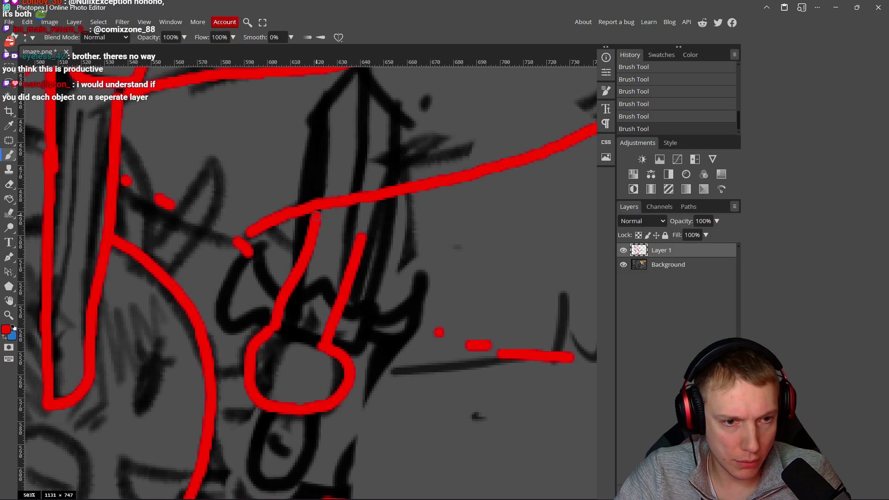
key("ctrl+z")
left_click_drag(267, 329, 316, 230)
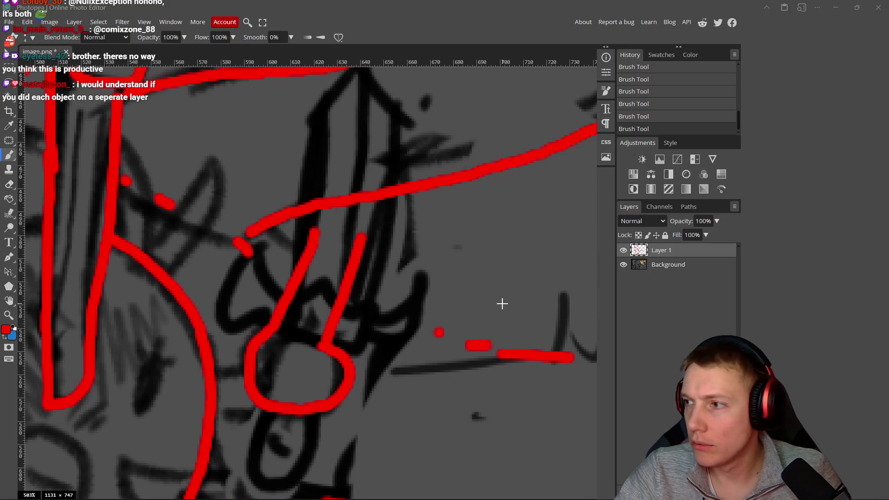
Step: Compare the sword tracing against the Excalidraw reference sketch
key("alt+Tab")
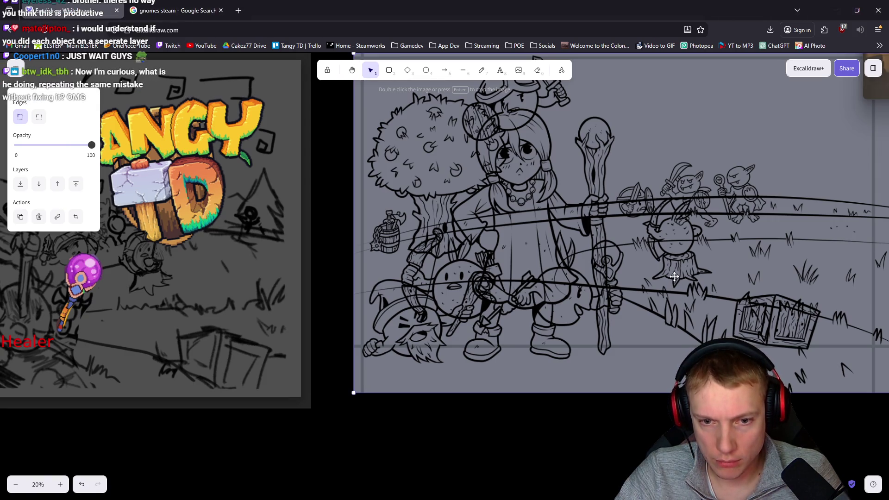
key("alt+Tab")
scroll(352, 269, "up", 2)
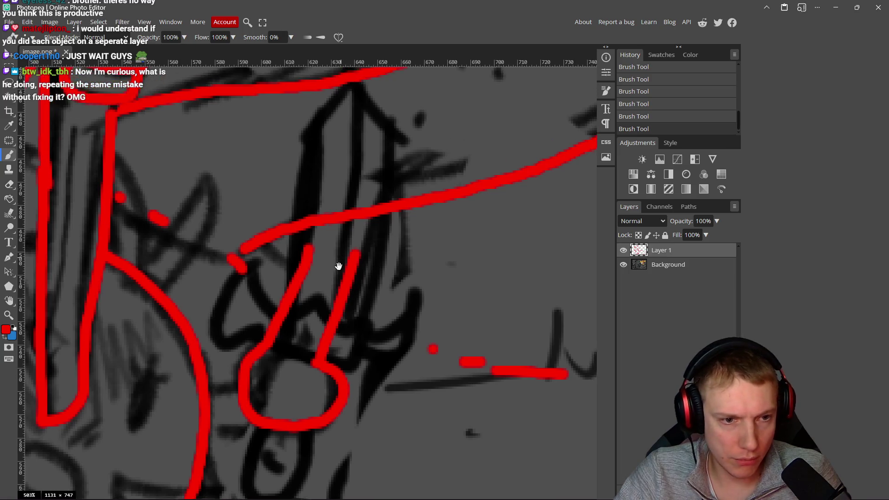
key("alt+Tab")
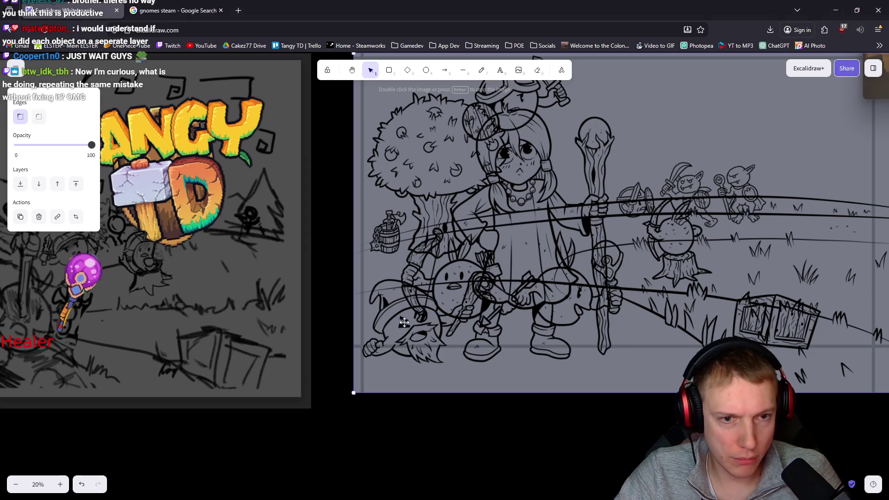
key("alt+Tab")
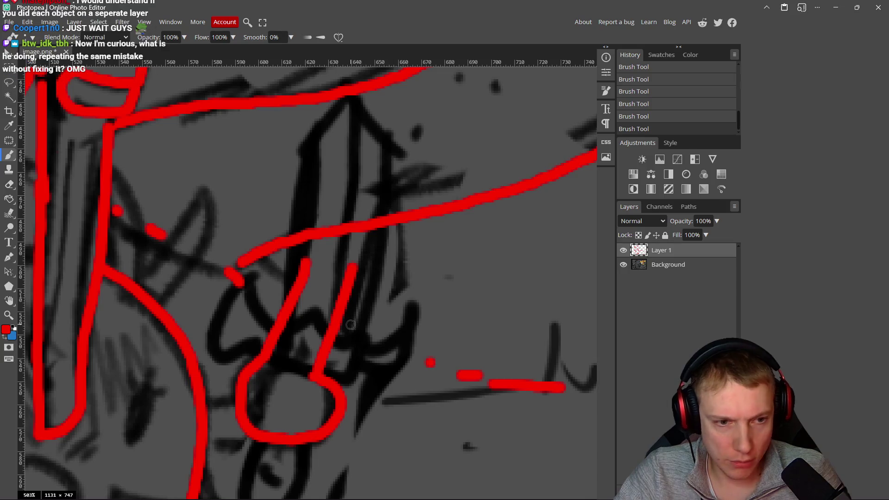
Step: Redraw one grip side as a curve and add a short stroke down the grip
key("ctrl+z")
key("ctrl+z")
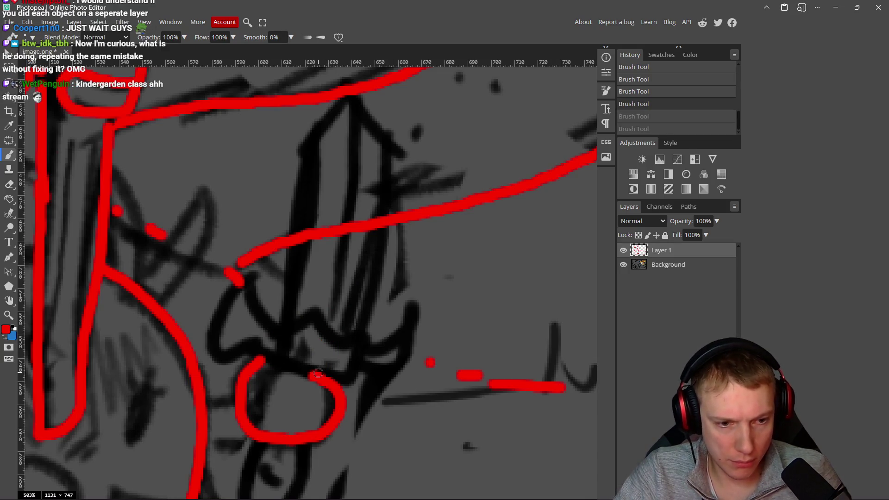
mouse_move(312, 373)
left_mouse_down()
mouse_move(349, 342)
mouse_move(345, 322)
left_mouse_up()
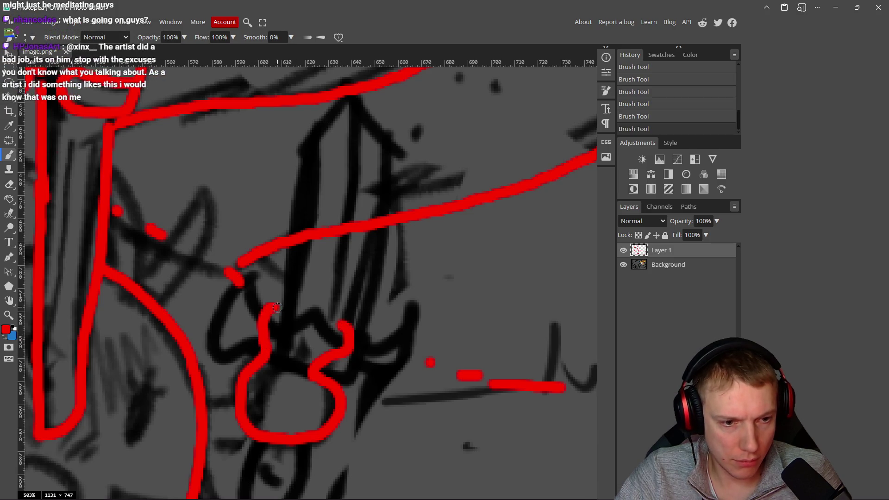
key("alt+Tab")
key("alt+Tab")
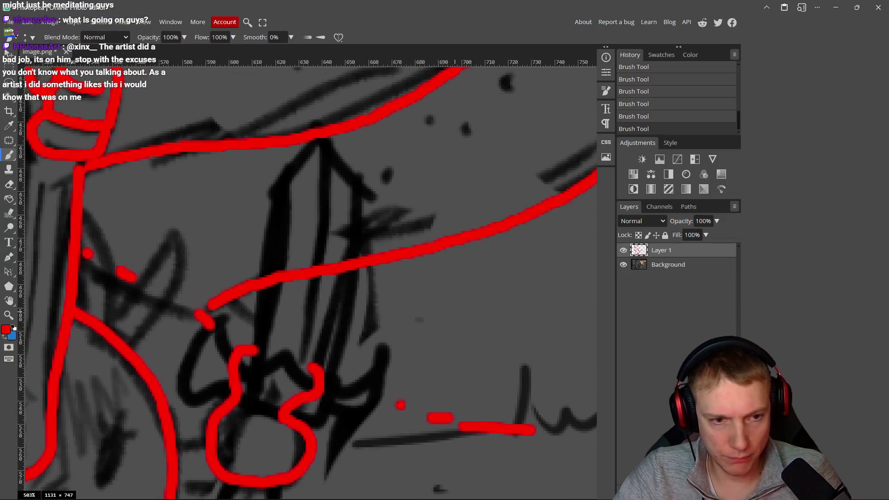
mouse_move(254, 304)
left_mouse_down()
mouse_move(271, 373)
mouse_move(327, 346)
mouse_move(352, 320)
mouse_move(344, 365)
mouse_move(414, 301)
mouse_move(444, 237)
left_mouse_up()
key("alt+Tab")
key("alt+Tab")
Step: Trace the blade's edge in red, retrying the line several times
left_click_drag(199, 338, 173, 201)
key("ctrl+z")
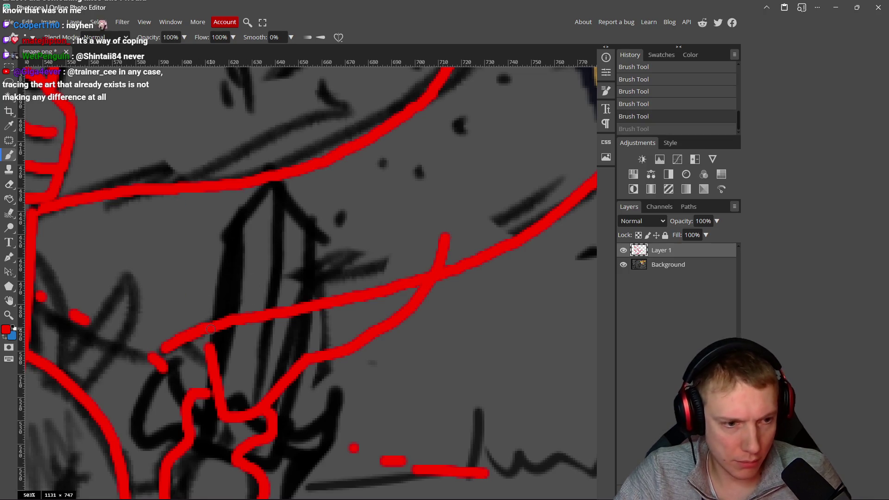
mouse_move(203, 327)
left_mouse_down()
mouse_move(179, 283)
mouse_move(174, 173)
left_mouse_up()
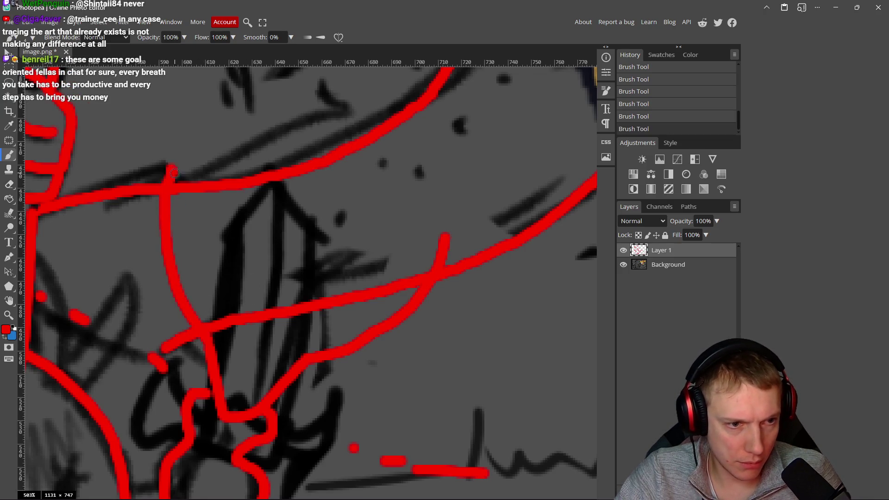
key("ctrl+z")
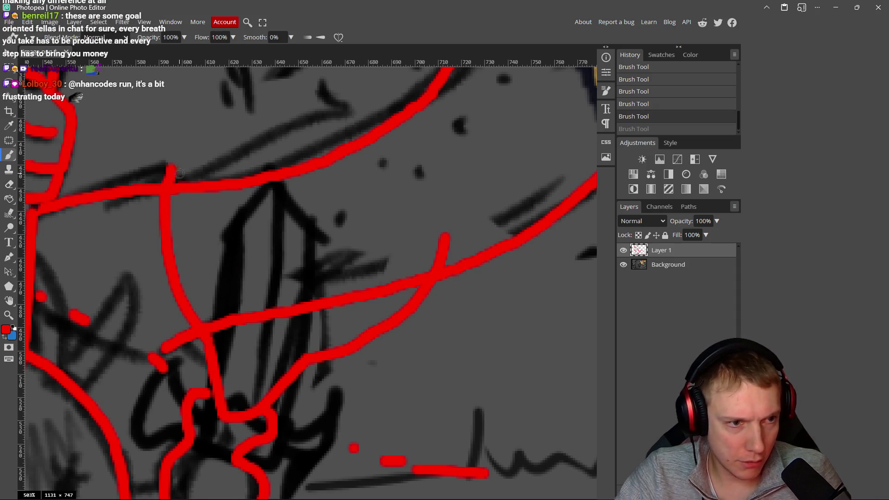
left_click_drag(182, 196, 238, 292)
key("ctrl+z")
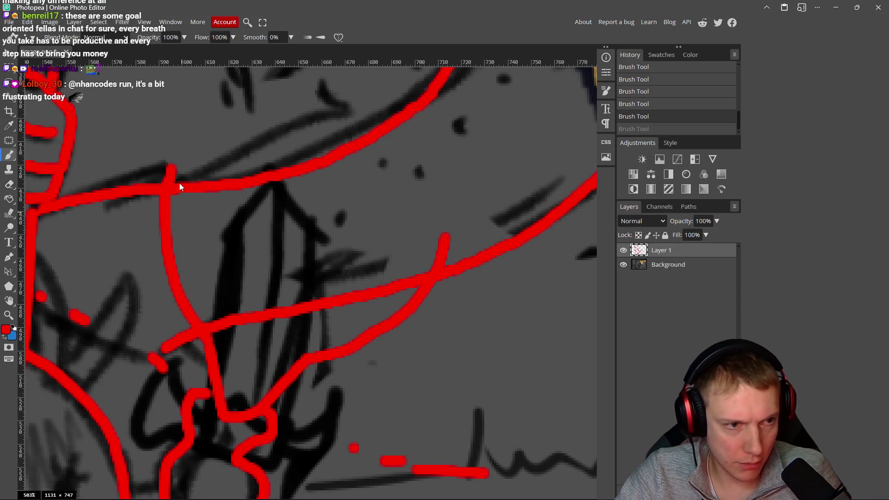
mouse_move(172, 169)
left_mouse_down()
mouse_move(199, 248)
mouse_move(253, 304)
left_mouse_up()
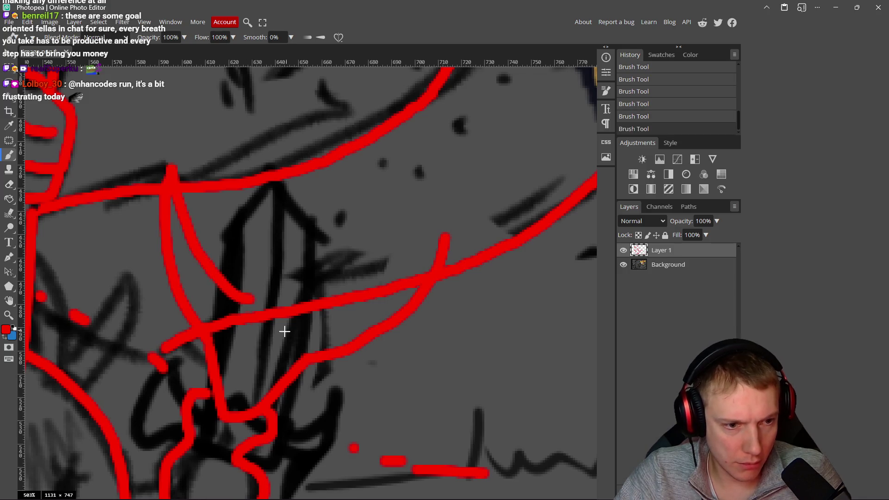
Step: Check the reference, undo the last stroke and trace the diamond staff head in red
key("alt+Tab")
key("alt+Tab")
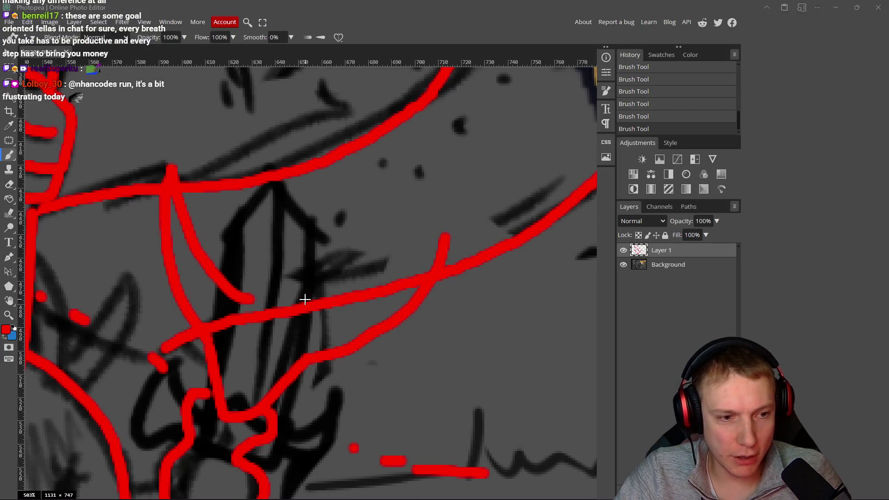
key("alt+Tab")
key("alt+Tab")
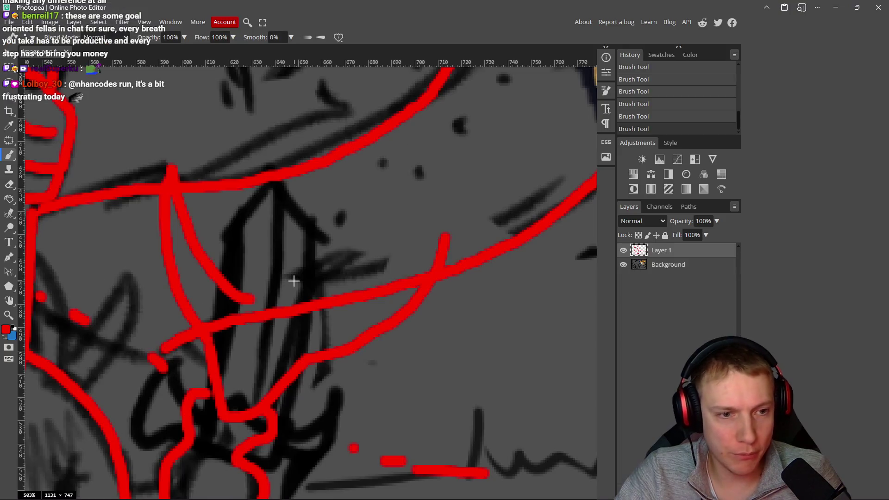
key("alt+Tab")
key("alt+Tab")
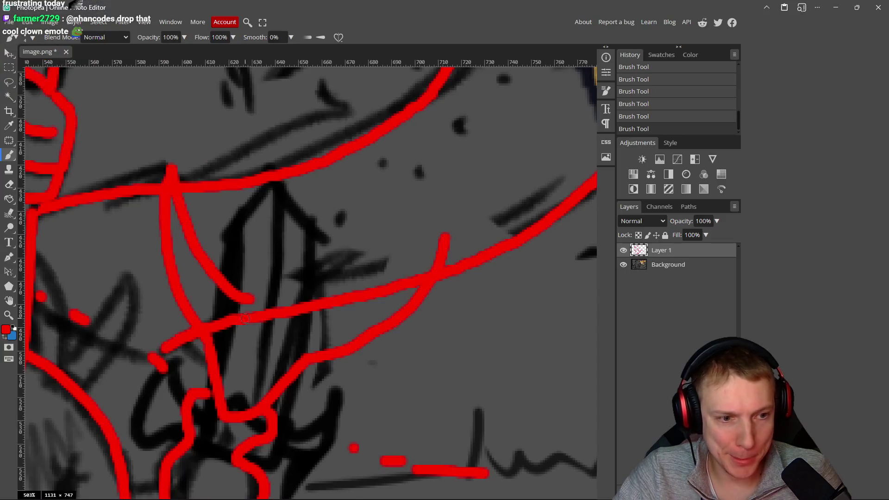
key("ctrl+z")
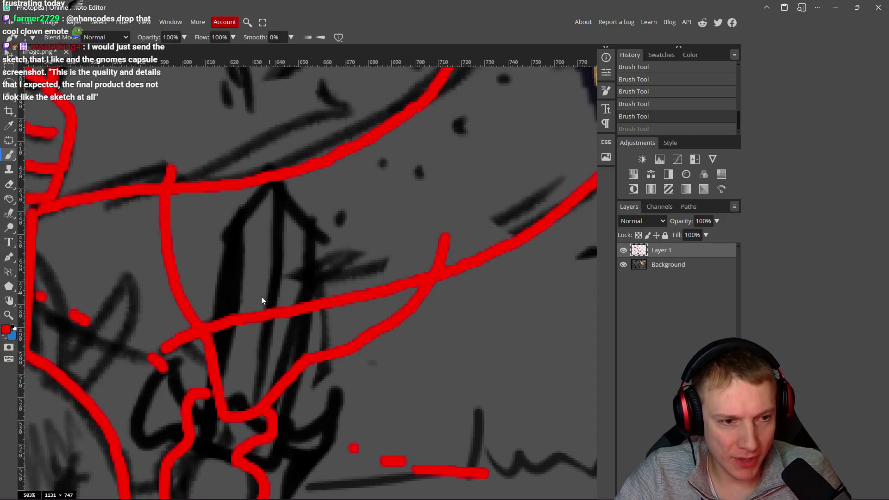
key("alt+Tab")
key("alt+Tab")
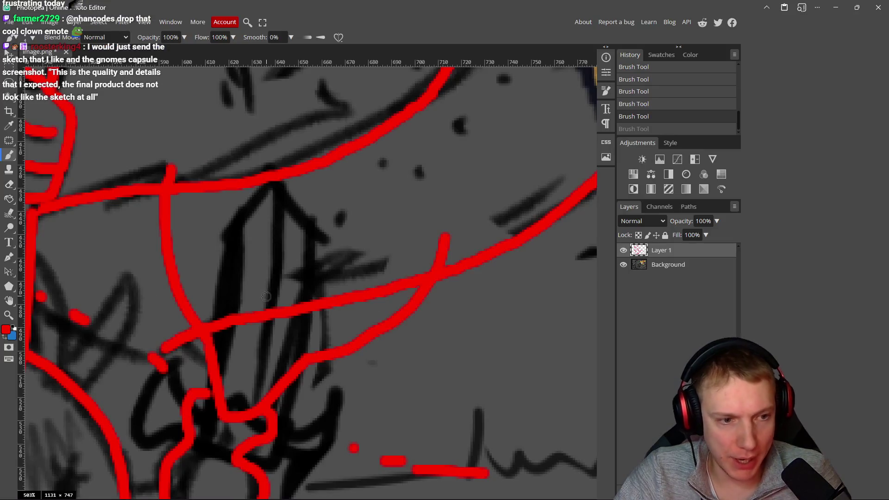
mouse_move(259, 291)
left_mouse_down()
mouse_move(222, 325)
mouse_move(233, 370)
mouse_move(277, 359)
mouse_move(296, 340)
mouse_move(258, 285)
left_mouse_up()
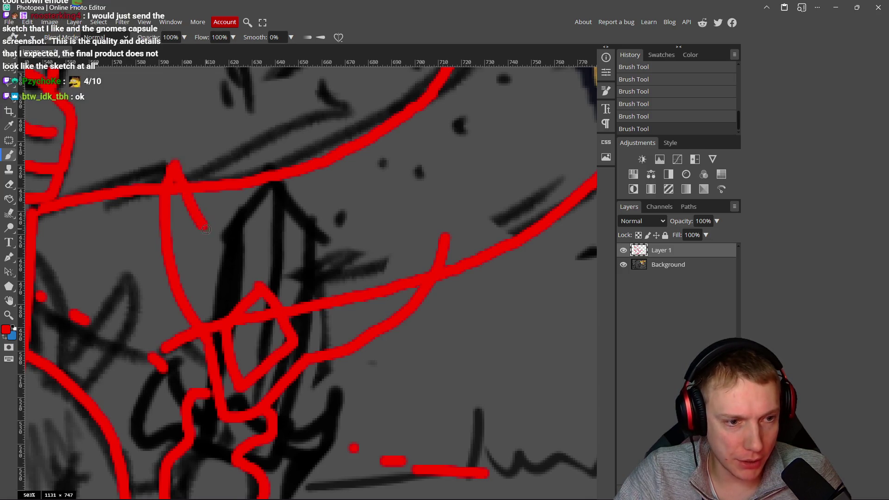
key("alt+Tab")
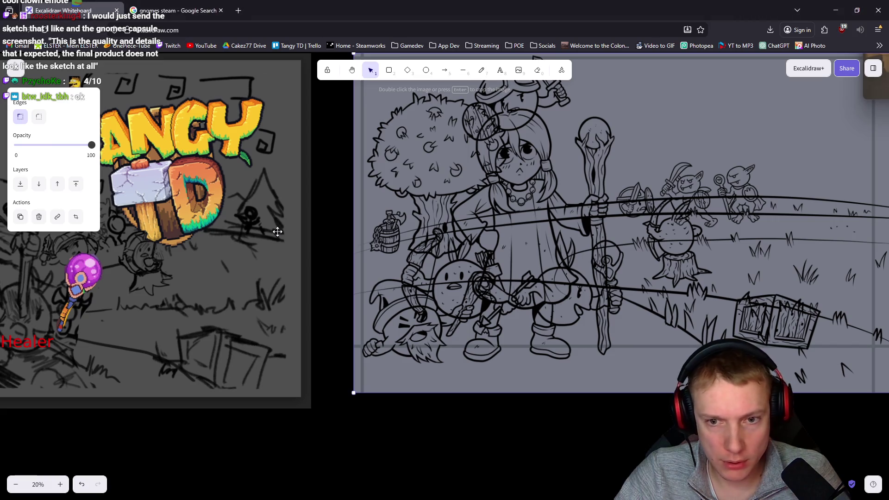
key("alt+Tab")
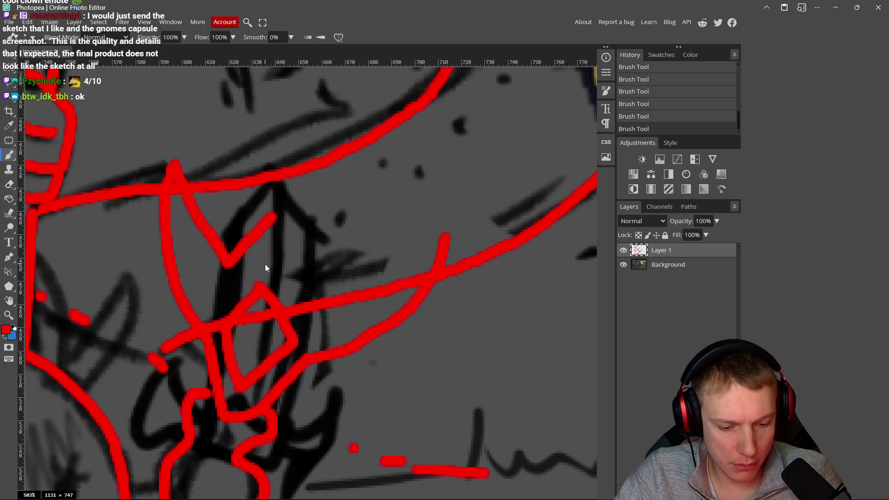
Step: Replace the V strokes with a red hook curve and a small inner circle above the diamond
key("ctrl+z")
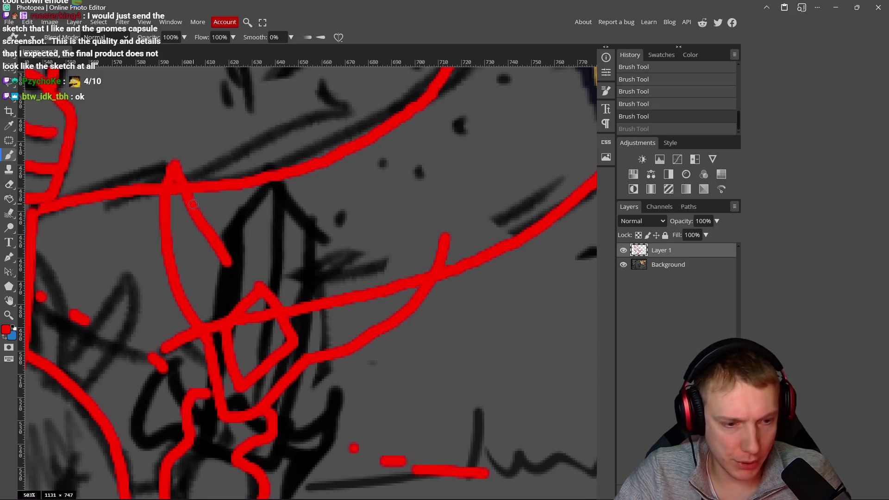
key("ctrl+z")
mouse_move(180, 204)
left_mouse_down()
mouse_move(210, 264)
mouse_move(234, 277)
mouse_move(246, 257)
mouse_move(228, 228)
mouse_move(249, 187)
mouse_move(317, 190)
mouse_move(335, 243)
mouse_move(298, 267)
mouse_move(332, 297)
mouse_move(420, 259)
mouse_move(440, 238)
mouse_move(415, 144)
mouse_move(274, 95)
mouse_move(200, 139)
mouse_move(177, 196)
left_mouse_up()
scroll(420, 249, "up", 1)
mouse_move(298, 239)
left_mouse_down()
mouse_move(282, 221)
mouse_move(248, 250)
mouse_move(297, 277)
mouse_move(304, 229)
left_mouse_up()
Step: Erase stray and overlapping red segments around the crossguard diamond
key("e")
mouse_move(378, 157)
left_mouse_down()
mouse_move(404, 134)
mouse_move(352, 172)
mouse_move(292, 191)
mouse_move(335, 198)
left_mouse_up()
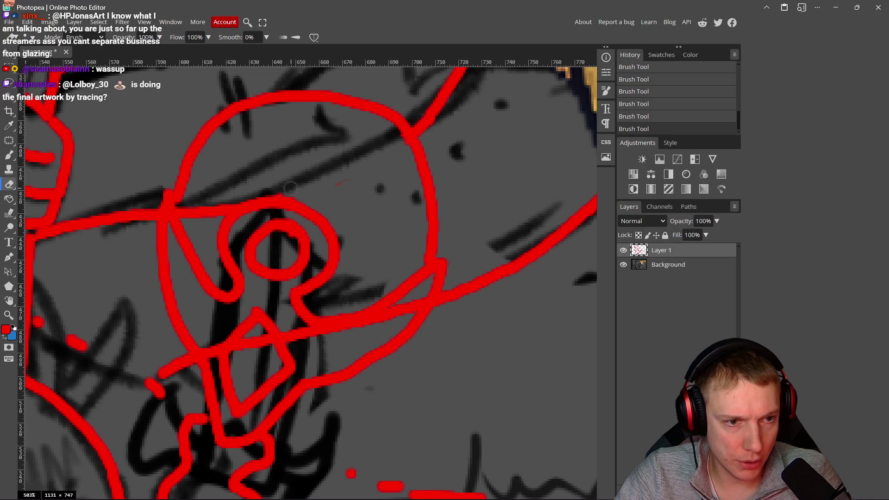
mouse_move(233, 180)
left_mouse_down()
mouse_move(230, 199)
mouse_move(184, 212)
left_mouse_up()
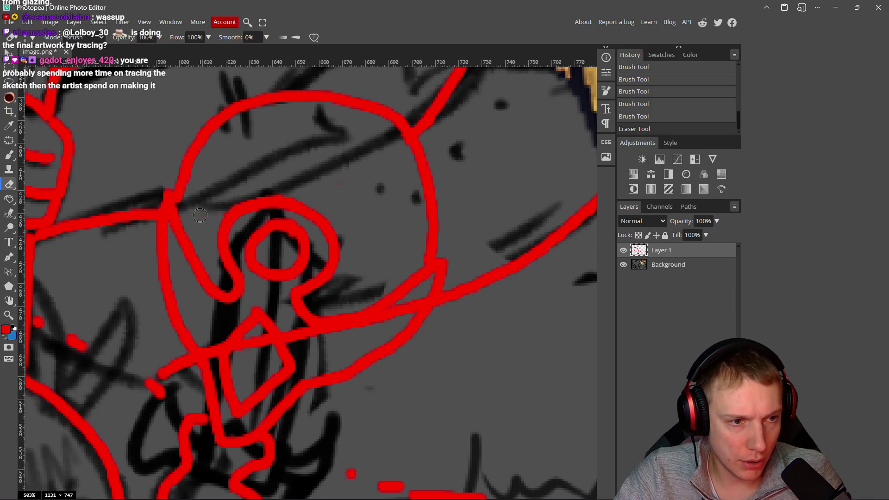
left_click(361, 289)
left_click_drag(297, 335, 338, 337)
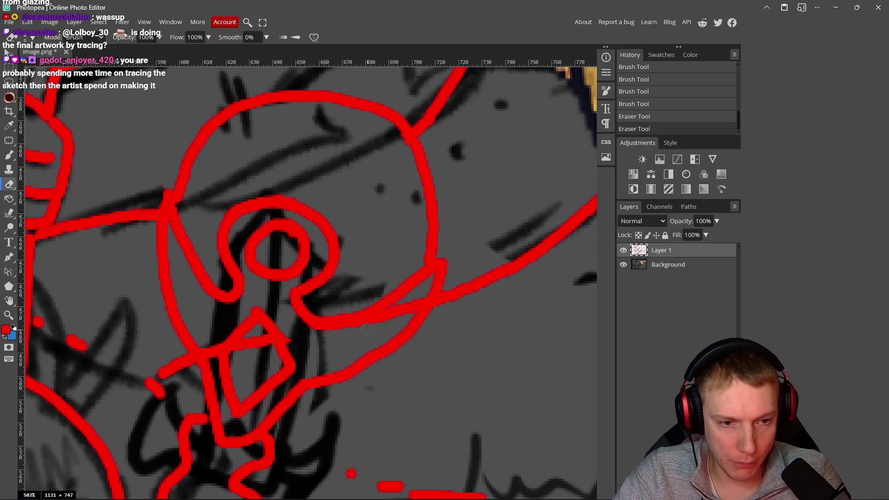
left_click(396, 315)
left_click(393, 309)
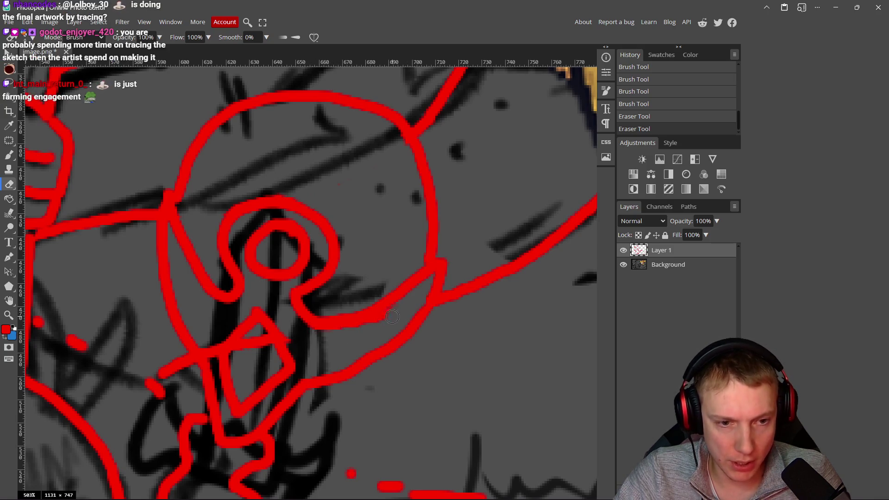
mouse_move(350, 332)
left_mouse_down()
mouse_move(305, 335)
mouse_move(393, 321)
left_mouse_up()
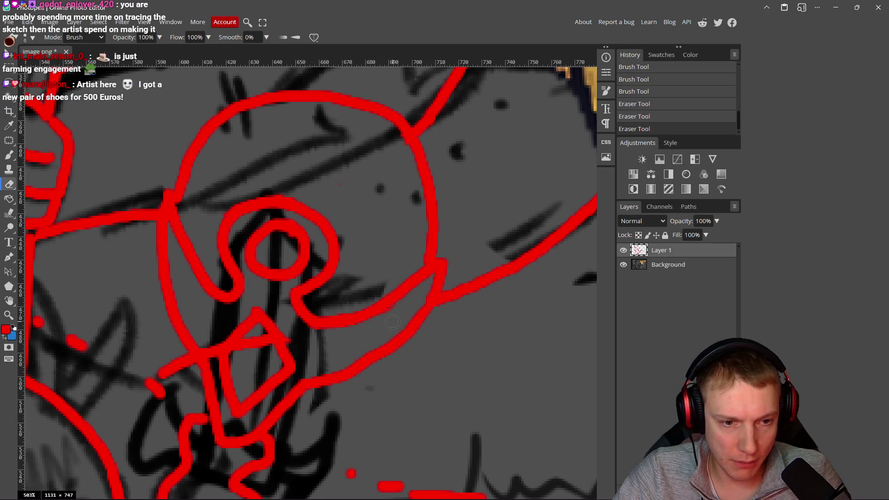
scroll(381, 324, "left", 2)
scroll(381, 325, "down", 1)
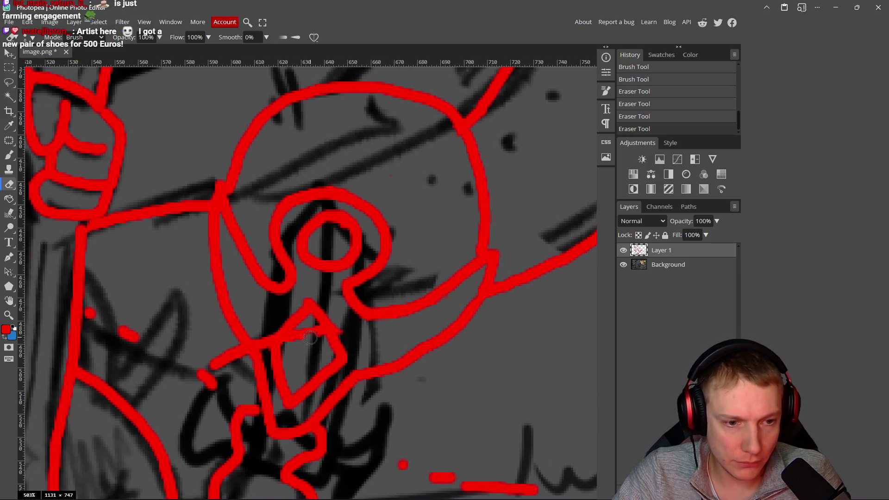
mouse_move(312, 330)
left_mouse_down()
mouse_move(319, 334)
mouse_move(297, 331)
left_mouse_up()
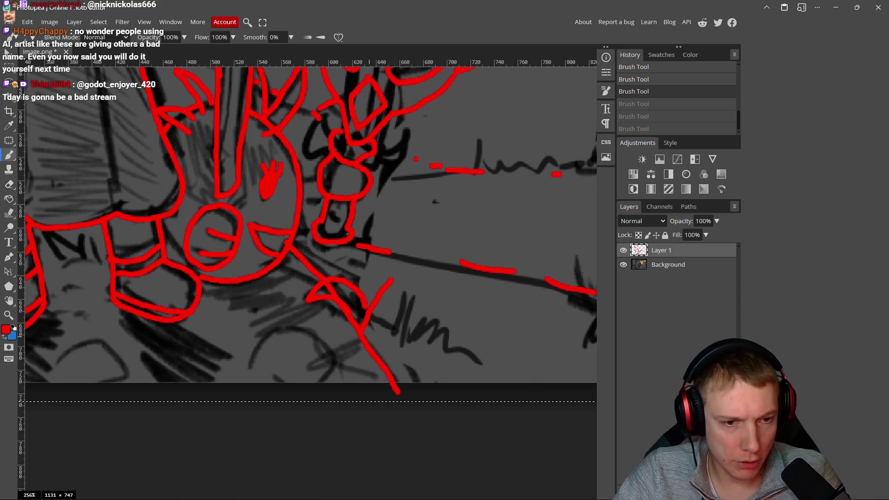
Step: Draw a red zigzag of grass spikes beneath the character's feet
mouse_move(389, 286)
left_mouse_down()
mouse_move(385, 353)
mouse_move(402, 296)
mouse_move(403, 391)
left_mouse_up()
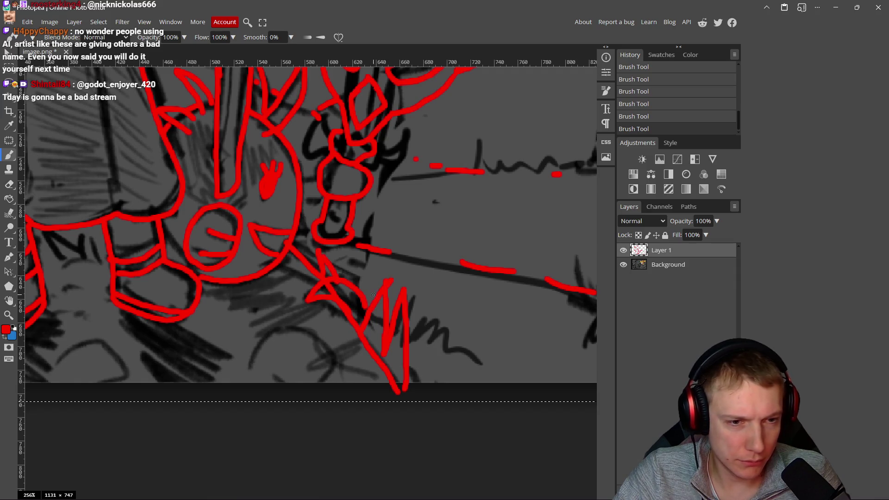
key("e")
left_click_drag(355, 316, 333, 296)
key("b")
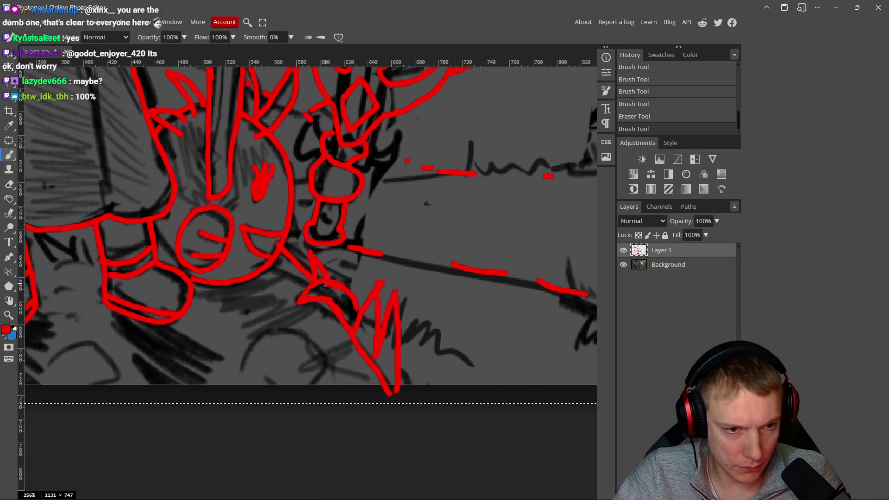
key("ctrl+z")
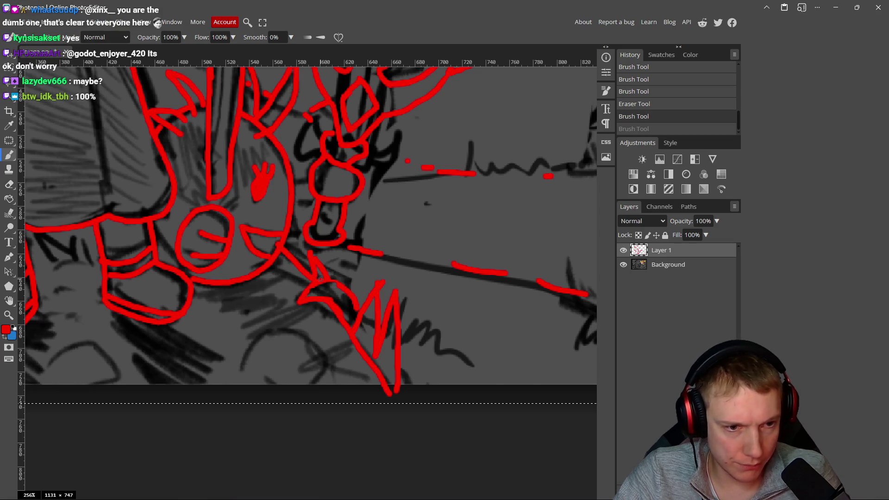
key("ctrl+shift+z")
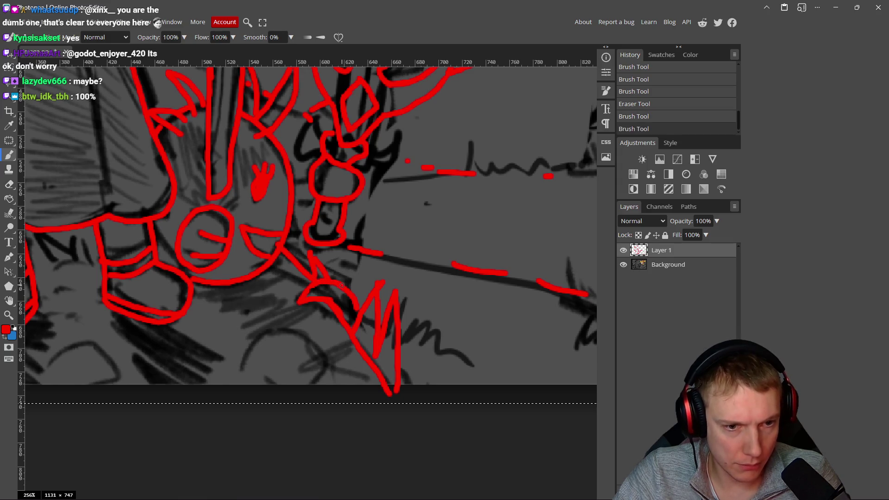
Step: Erase a small bit of red line near the sword and zoom out and back in
key("e")
left_click_drag(382, 288, 383, 279)
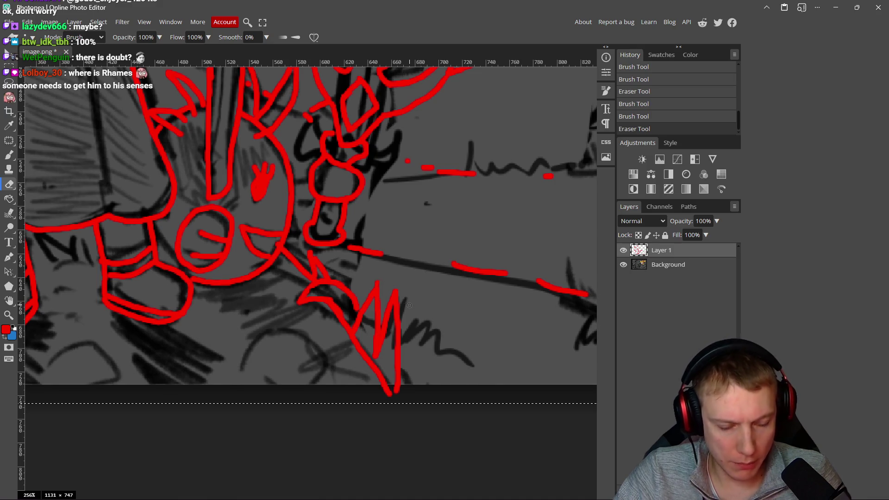
key("b")
scroll(410, 305, "down", 8)
scroll(360, 367, "up", 6)
scroll(439, 376, "down", 1)
scroll(371, 352, "up", 2)
Step: Erase a stretch of the red ground line, then try two longer ground strokes and undo both
key("e")
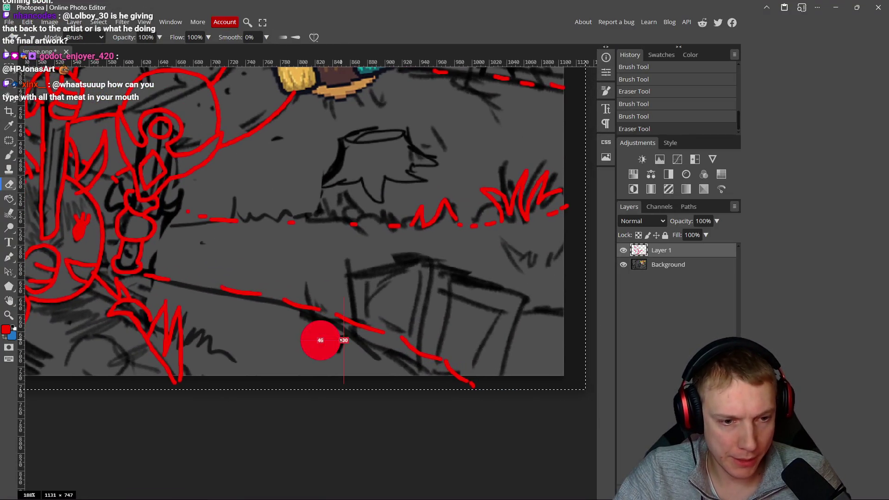
mouse_move(337, 317)
left_mouse_down()
mouse_move(473, 387)
mouse_move(302, 305)
left_mouse_up()
scroll(360, 312, "left", 3)
key("b")
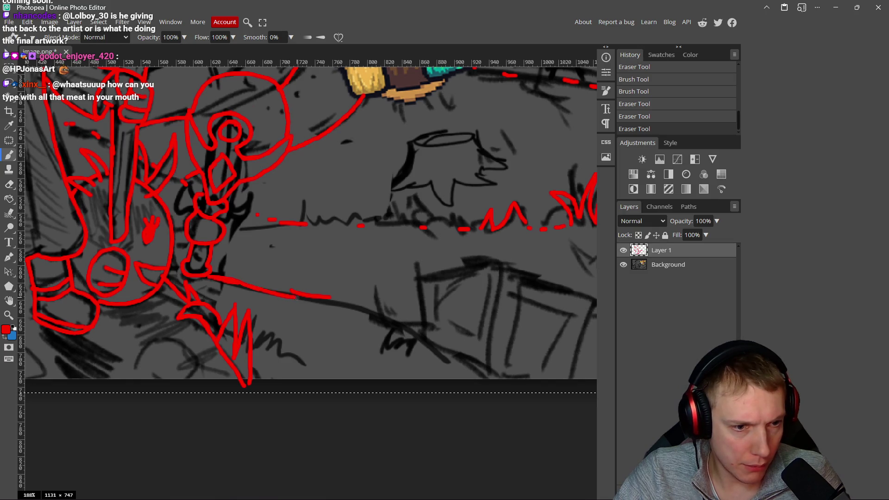
left_click_drag(350, 316, 461, 391)
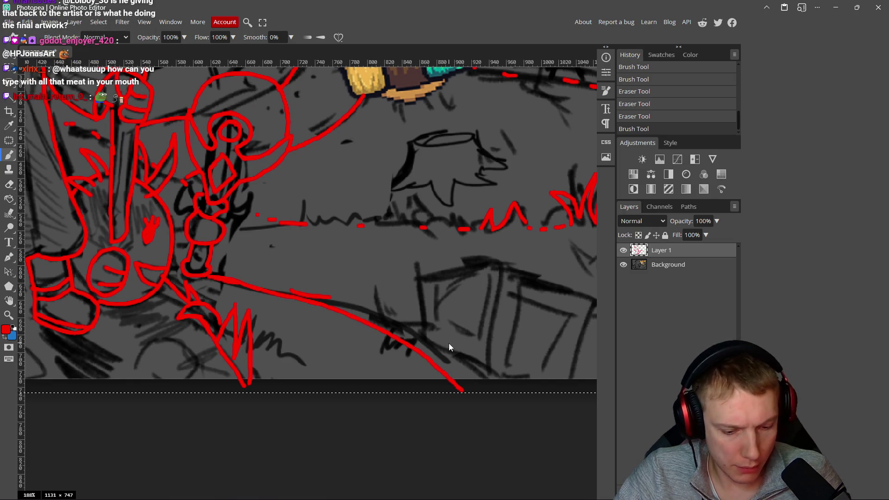
key("ctrl+z")
mouse_move(213, 276)
left_mouse_down()
mouse_move(319, 298)
mouse_move(438, 341)
left_mouse_up()
key("ctrl+z")
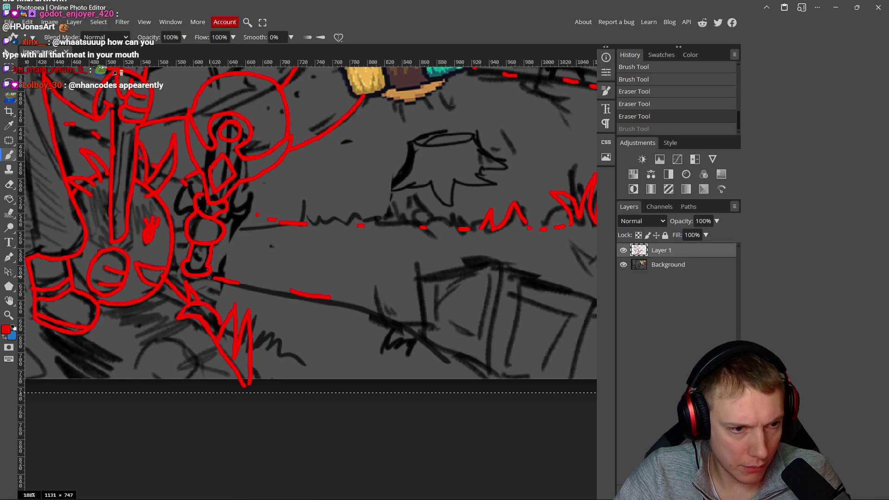
Step: Erase stray red bits, draw a long ground line past the crate and trim its overshooting end
key("e")
left_click_drag(225, 282, 232, 283)
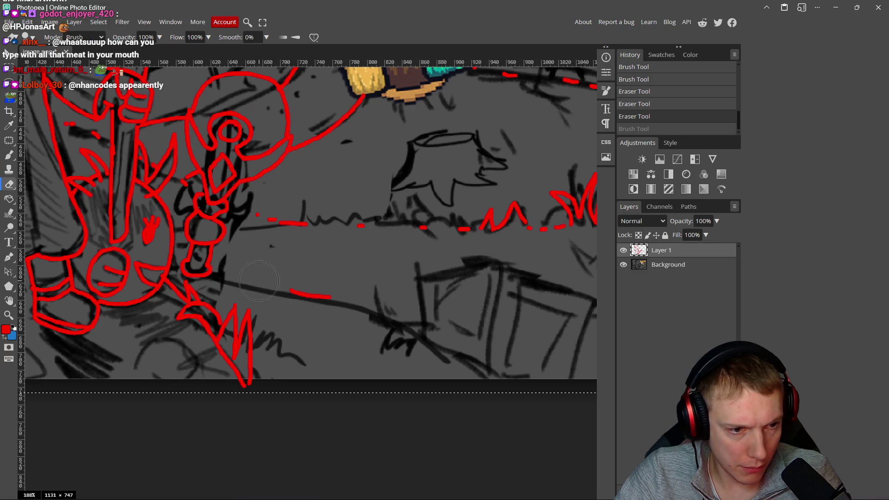
left_click_drag(338, 302, 358, 301)
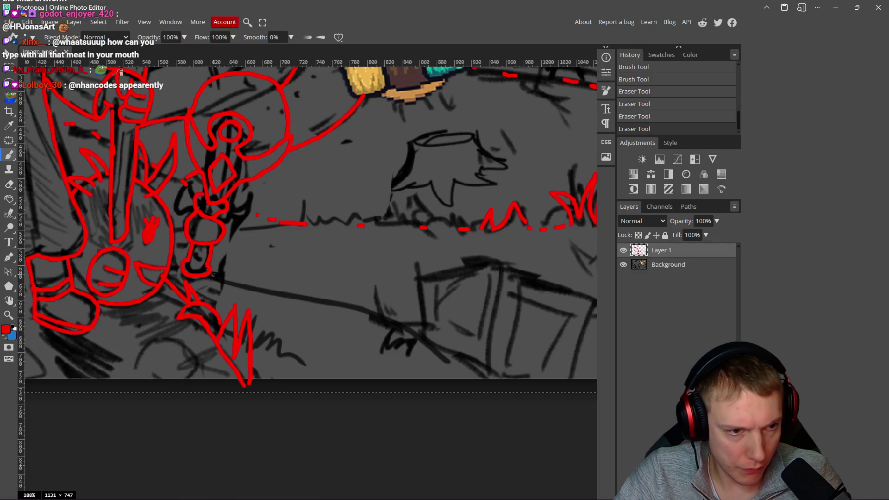
mouse_move(251, 283)
left_mouse_down()
mouse_move(391, 322)
mouse_move(506, 409)
left_mouse_up()
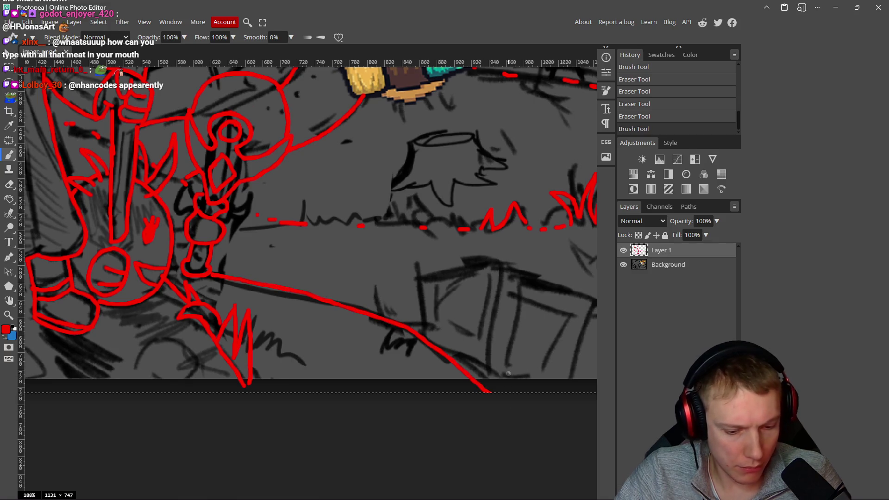
key("ctrl+z")
mouse_move(208, 277)
left_mouse_down()
mouse_move(368, 318)
mouse_move(507, 398)
left_mouse_up()
scroll(420, 321, "right", 2)
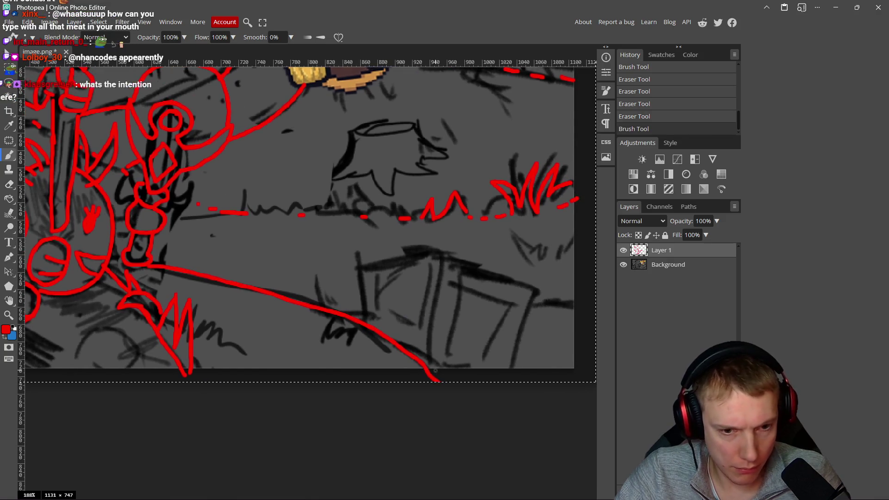
key("e")
left_click_drag(436, 390, 408, 387)
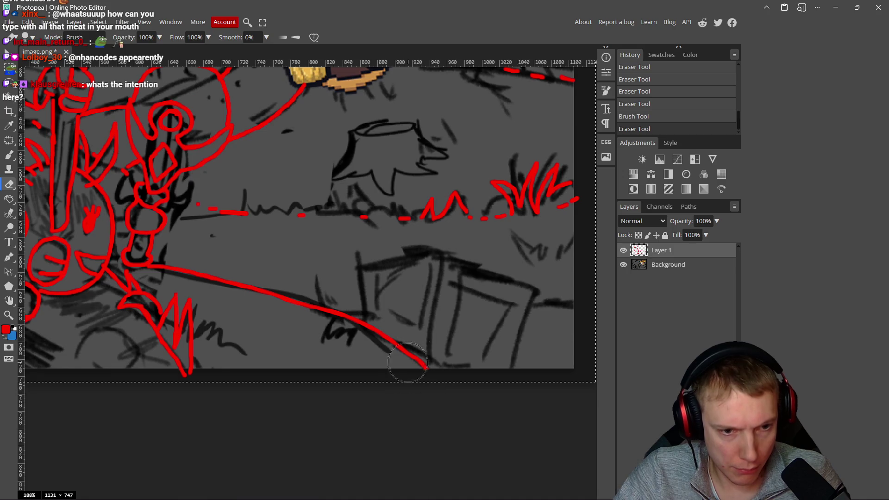
scroll(386, 342, "down", 4)
scroll(380, 326, "up", 2)
scroll(343, 301, "up", 3)
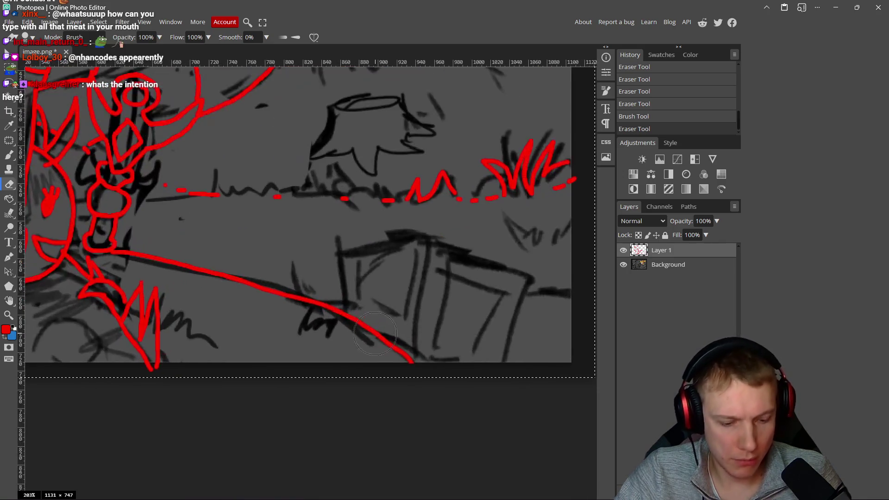
Step: Trace the crate's outer box and two inner panels in red brush strokes
key("b")
left_click_drag(338, 309, 329, 234)
mouse_move(329, 234)
left_mouse_down()
mouse_move(452, 221)
mouse_move(588, 267)
mouse_move(537, 376)
left_mouse_up()
mouse_move(532, 282)
left_mouse_down()
mouse_move(467, 264)
mouse_move(448, 351)
mouse_move(500, 364)
left_mouse_up()
left_click_drag(535, 280, 507, 368)
left_click_drag(445, 228, 430, 365)
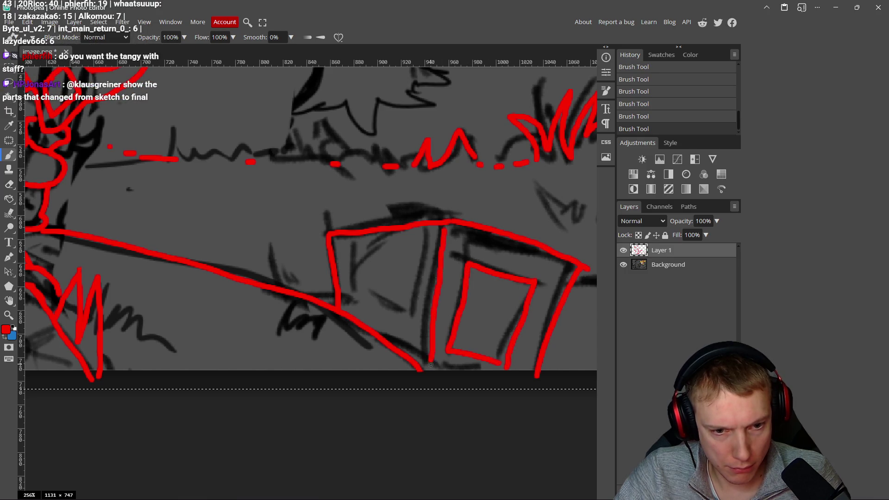
mouse_move(424, 246)
left_mouse_down()
mouse_move(351, 250)
mouse_move(356, 284)
left_mouse_up()
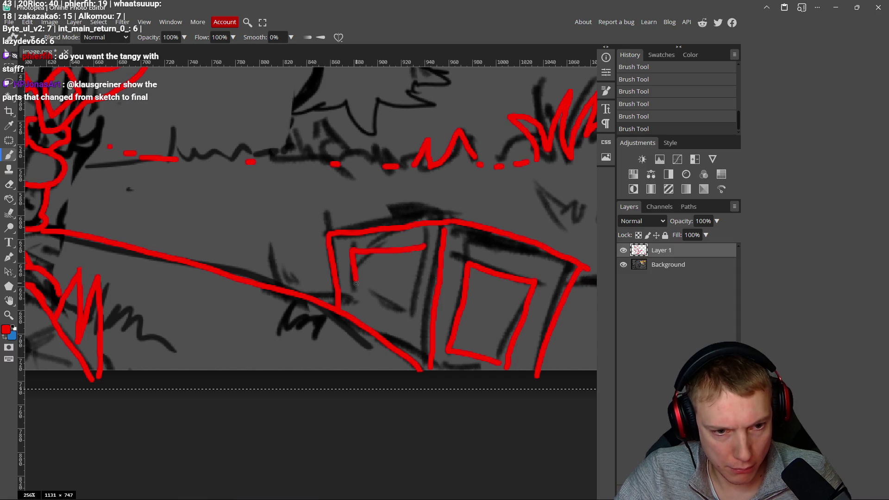
left_click_drag(416, 301, 419, 249)
scroll(417, 260, "down", 6)
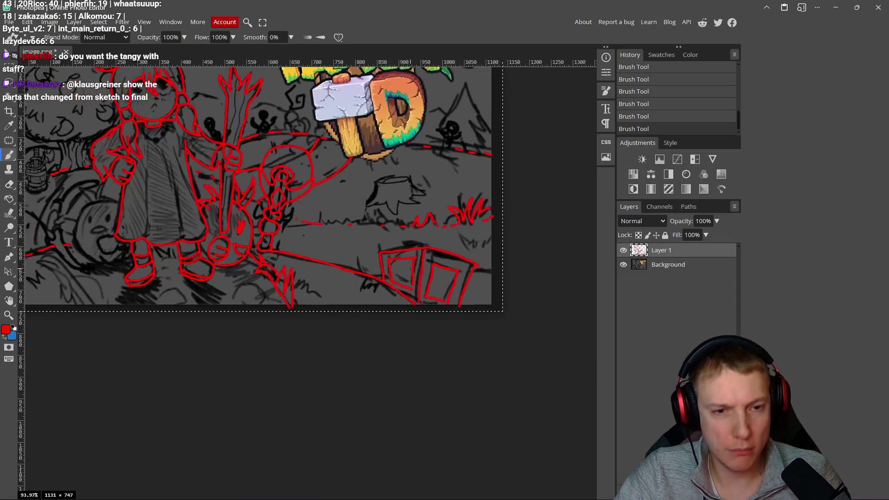
scroll(417, 299, "up", 5)
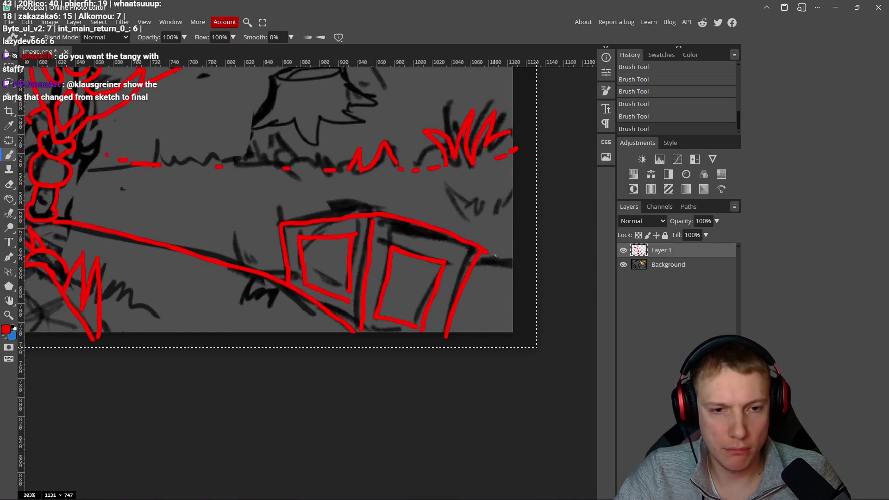
Step: Add a red spike to the ground line beneath the tree stump
left_click_drag(310, 160, 362, 212)
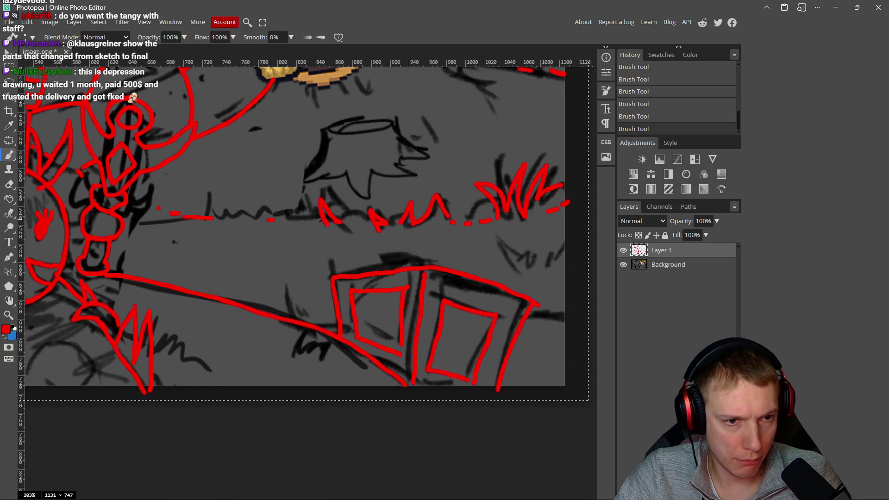
left_click_drag(345, 200, 349, 212)
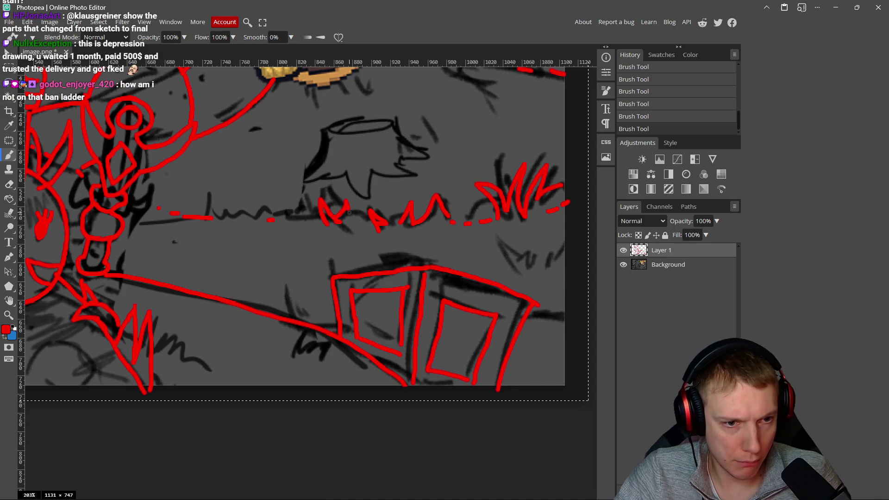
left_click_drag(253, 219, 311, 222)
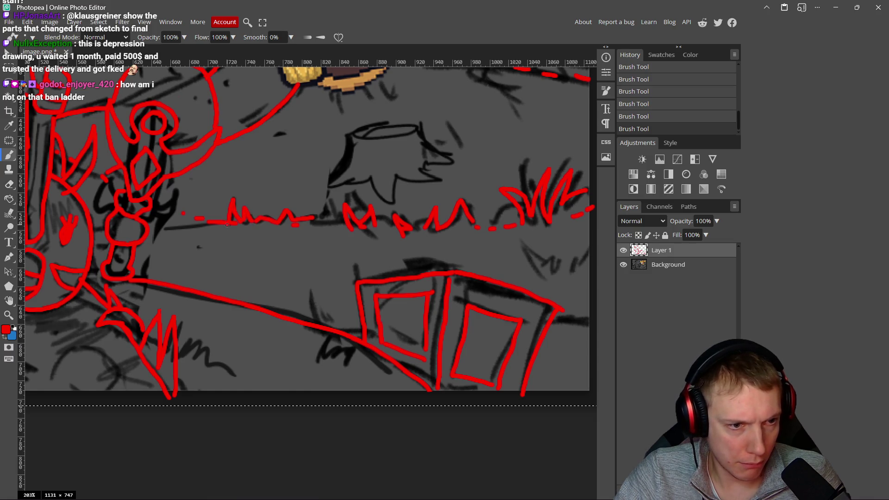
key("e")
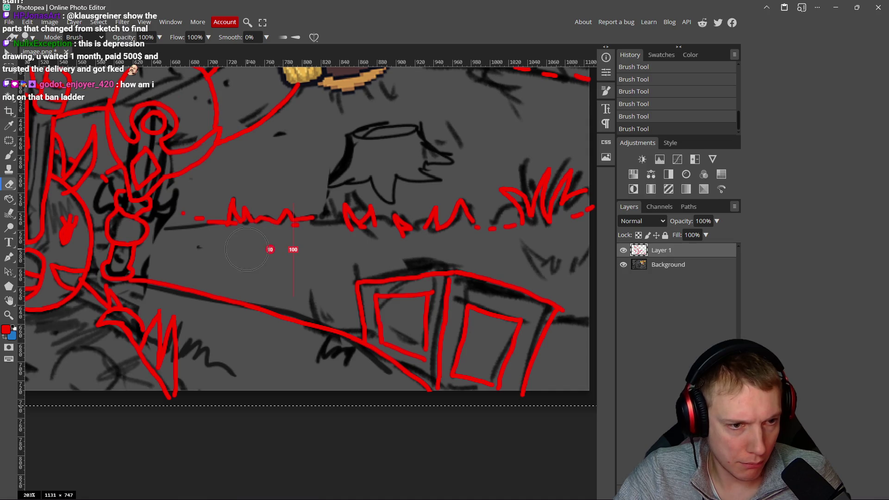
Step: Pan along the red zigzag ground line by the tree stump, then zoom back out to the full image
scroll(217, 229, "up", 4)
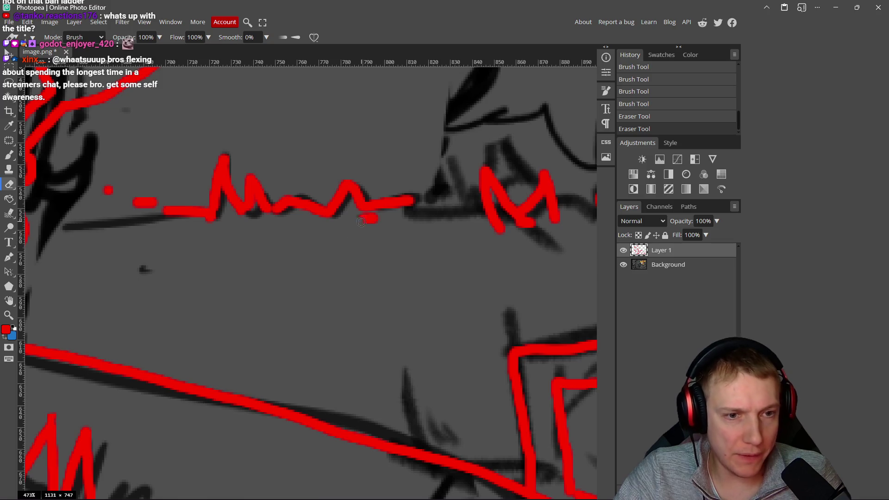
left_click_drag(418, 235, 252, 240)
left_click_drag(471, 244, 370, 286)
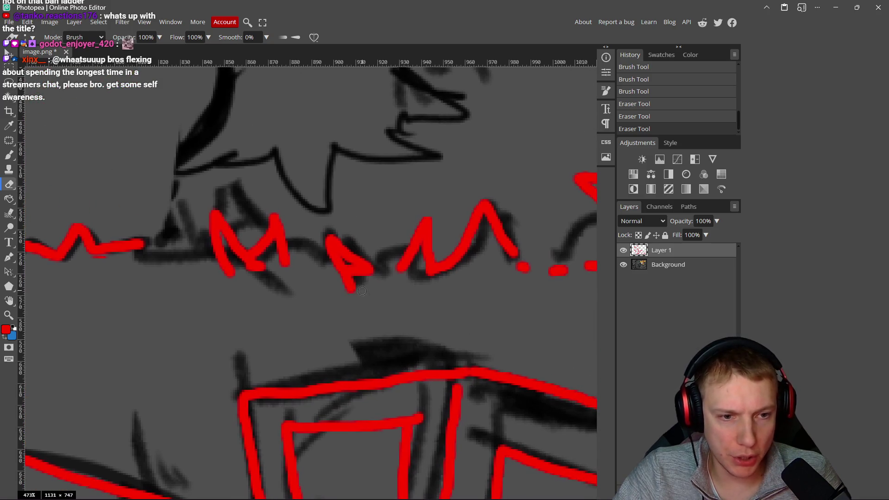
scroll(397, 281, "down", 4)
scroll(408, 283, "up", 1)
scroll(417, 284, "down", 3)
scroll(423, 284, "down", 2)
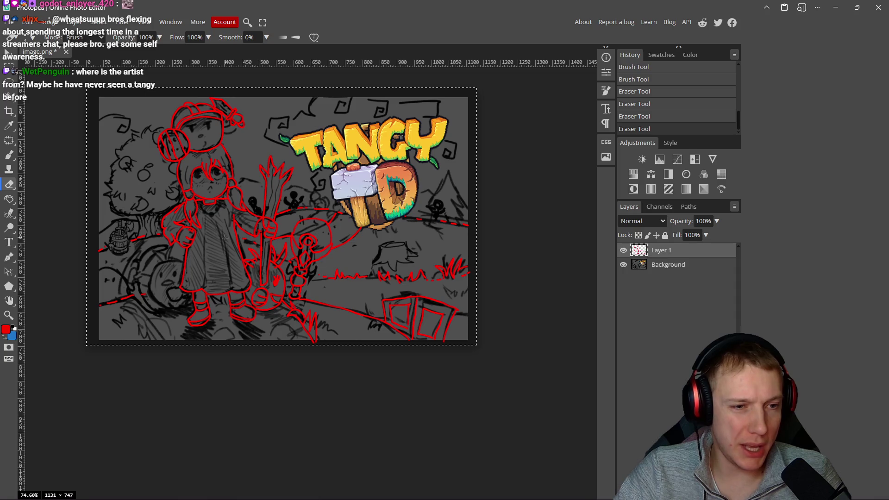
scroll(225, 237, "up", 4)
scroll(400, 310, "down", 2)
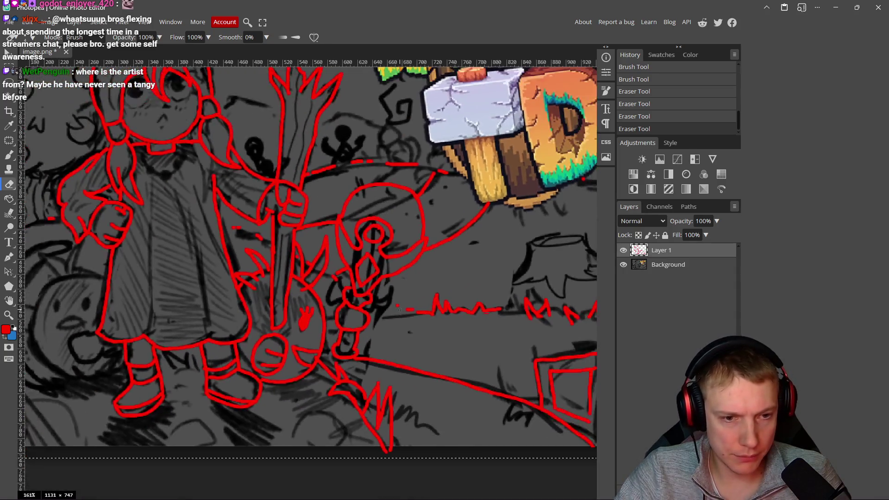
scroll(400, 309, "down", 3)
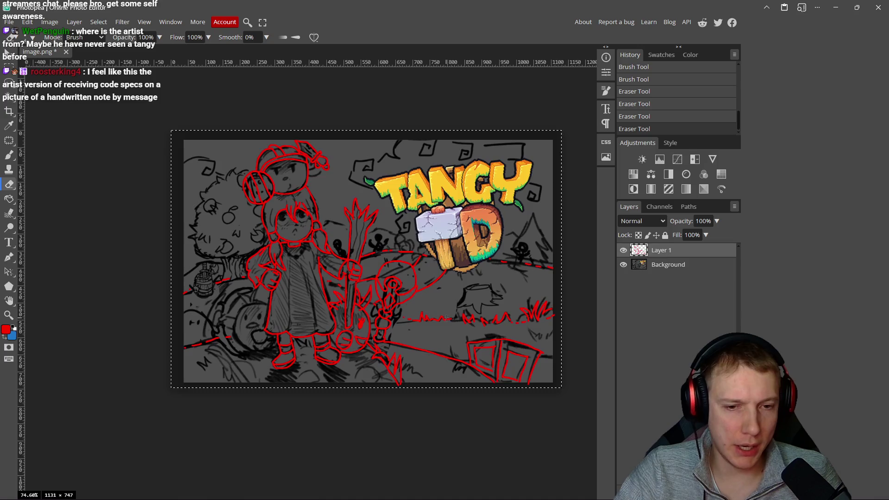
scroll(446, 319, "up", 2)
scroll(417, 327, "down", 1)
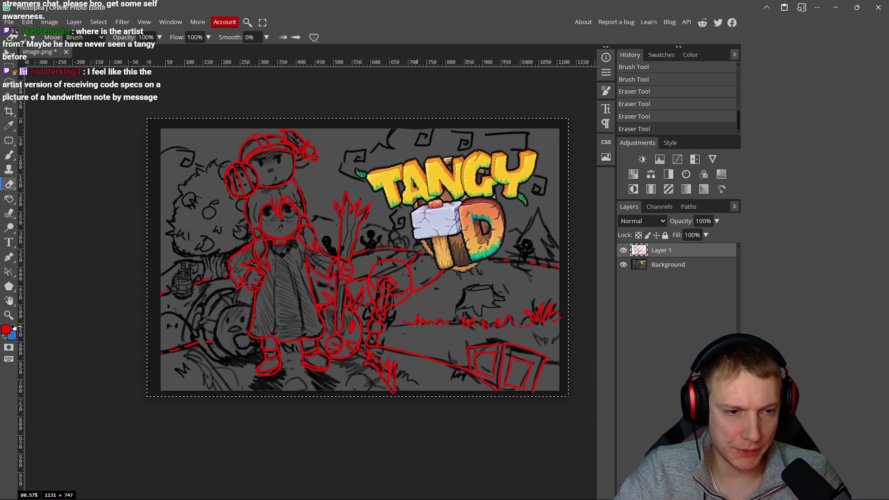
left_click(623, 266)
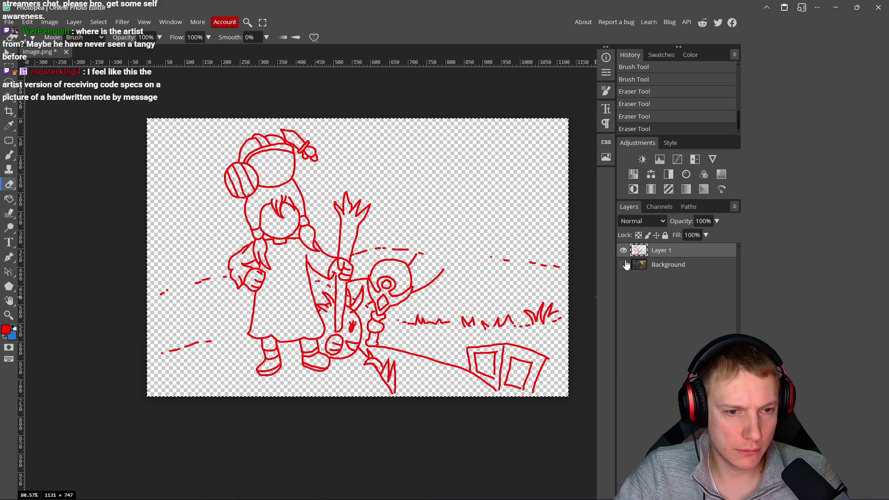
left_click(624, 264)
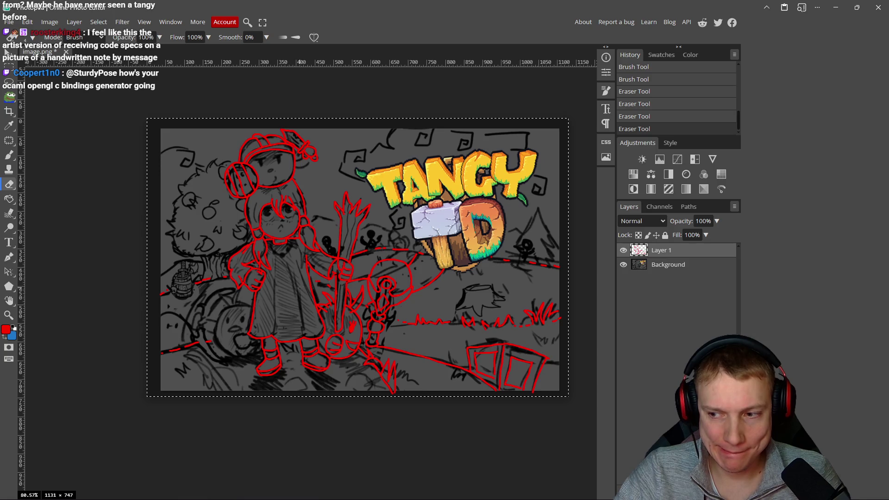
left_click_drag(232, 348, 292, 316)
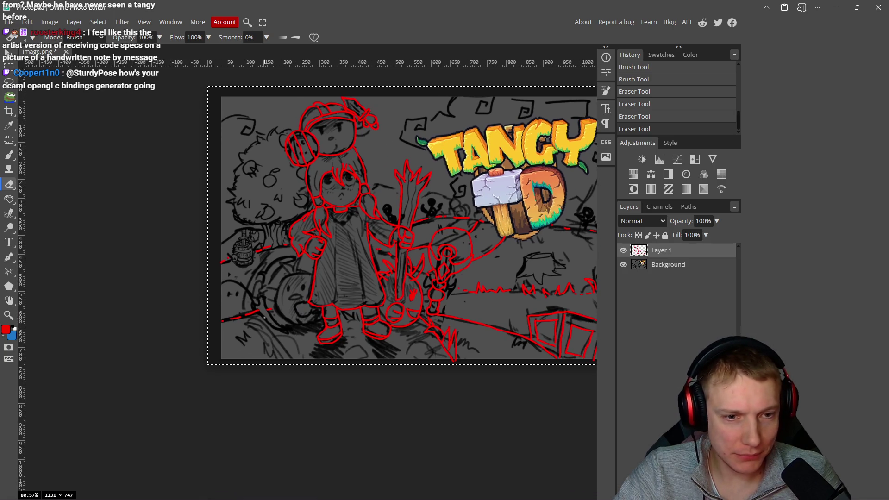
scroll(264, 318, "up", 3)
Step: Draw a red arc around the pumpkin beside the girl's skirt, redoing the first attempt
scroll(326, 279, "up", 1)
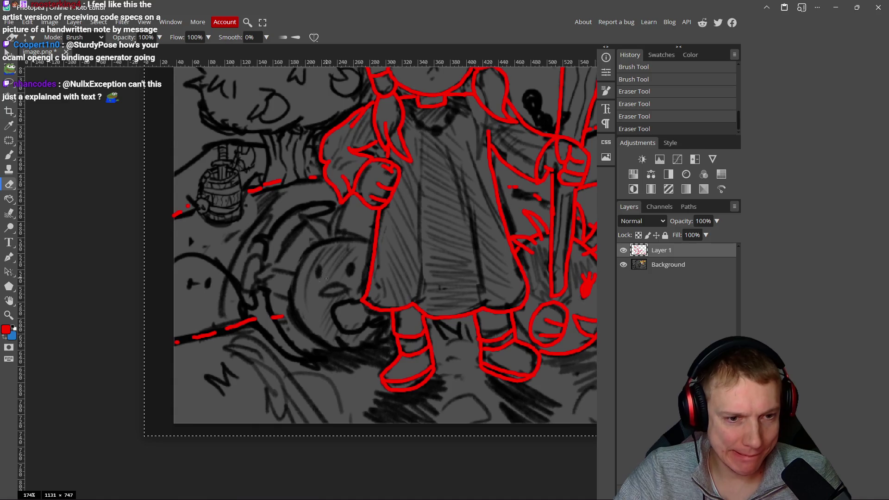
key("b")
scroll(342, 219, "up", 3)
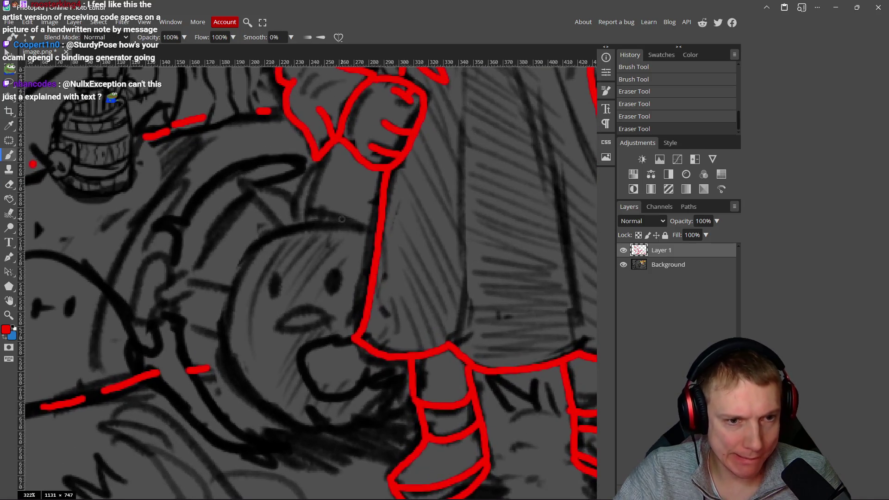
mouse_move(373, 230)
left_mouse_down()
mouse_move(308, 226)
mouse_move(238, 251)
mouse_move(213, 340)
mouse_move(279, 425)
mouse_move(312, 434)
left_mouse_up()
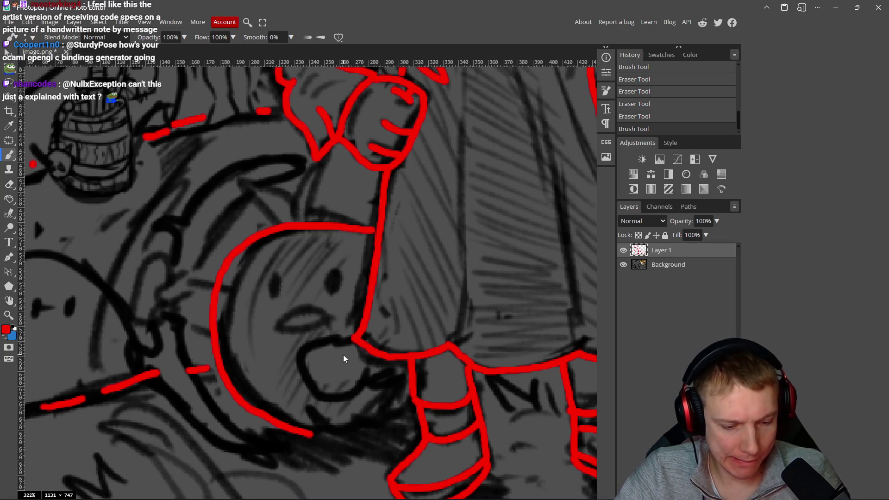
key("ctrl+z")
mouse_move(378, 230)
left_mouse_down()
mouse_move(296, 224)
mouse_move(238, 250)
mouse_move(220, 336)
mouse_move(231, 384)
mouse_move(301, 430)
left_mouse_up()
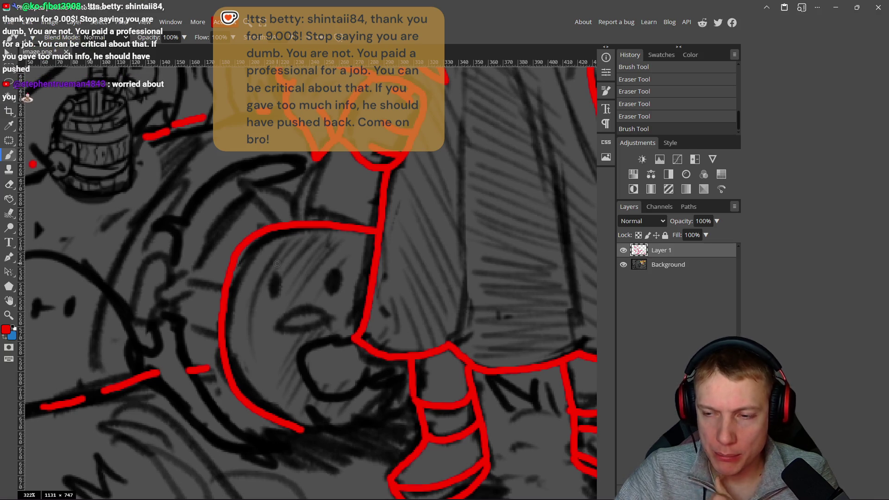
left_click_drag(287, 269, 237, 277)
scroll(237, 278, "down", 7)
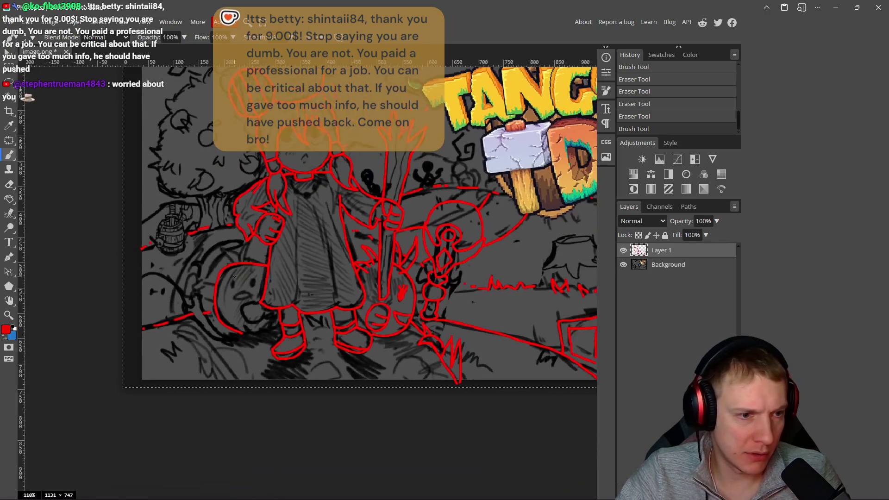
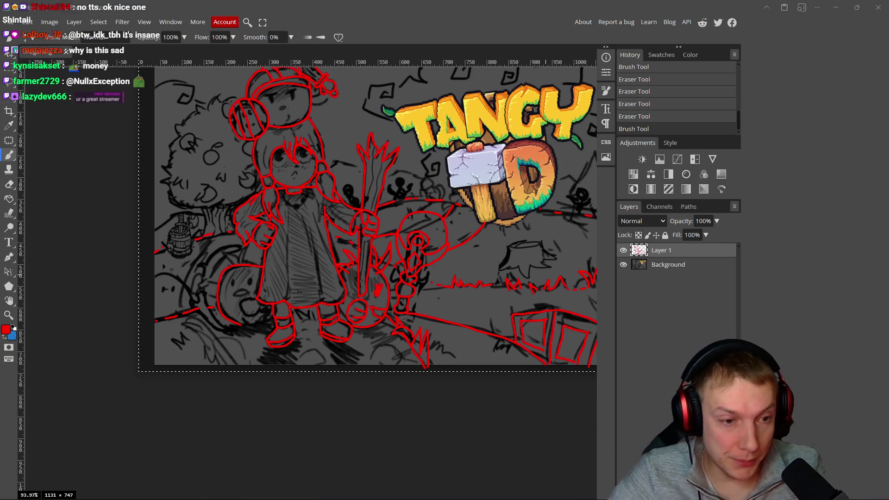
Step: Erase the stray red line along the creature's left edge
left_click_drag(362, 352, 390, 350)
scroll(153, 326, "left", 2)
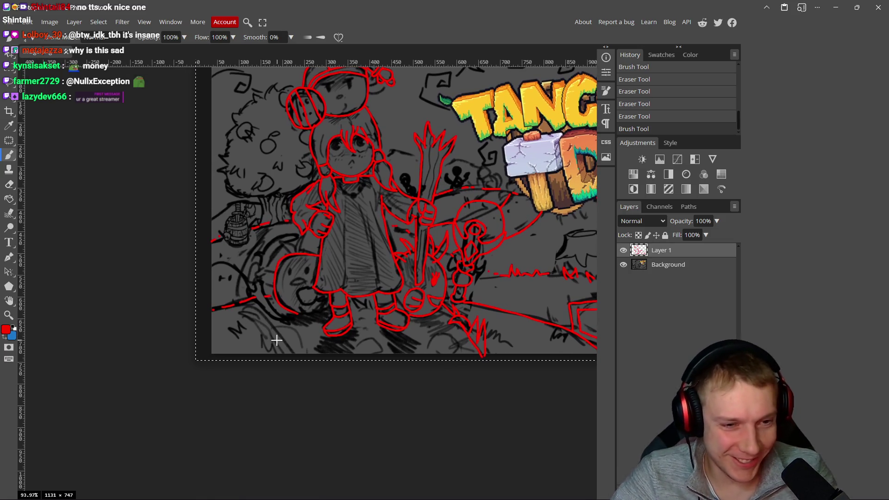
scroll(277, 341, "down", 3)
scroll(283, 309, "up", 6)
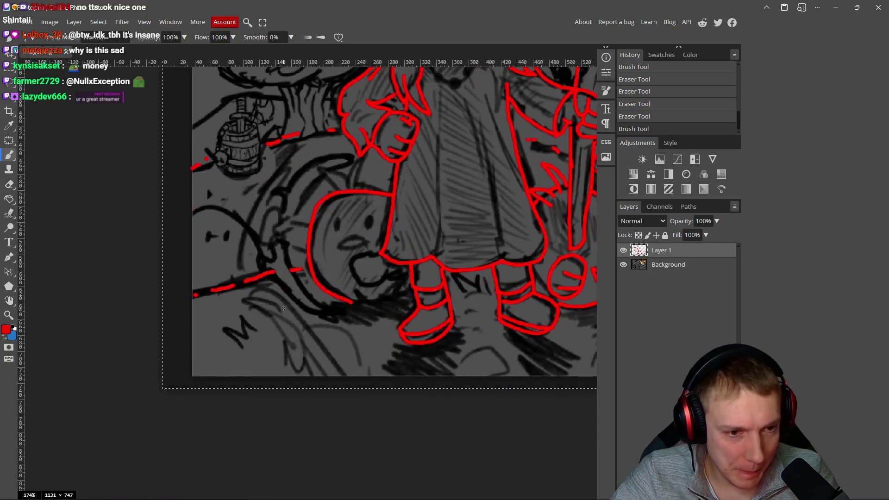
scroll(283, 308, "up", 2)
key("e")
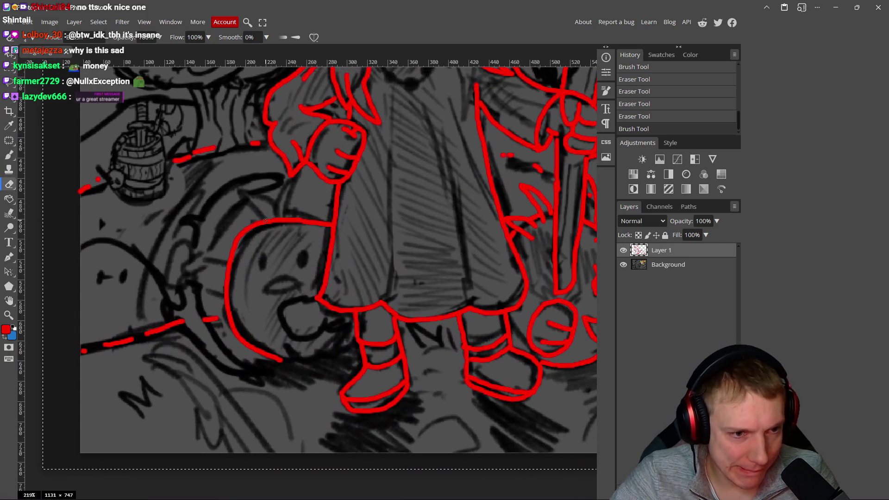
mouse_move(296, 219)
left_mouse_down()
mouse_move(264, 222)
mouse_move(234, 242)
mouse_move(228, 276)
left_mouse_up()
scroll(231, 242, "up", 5)
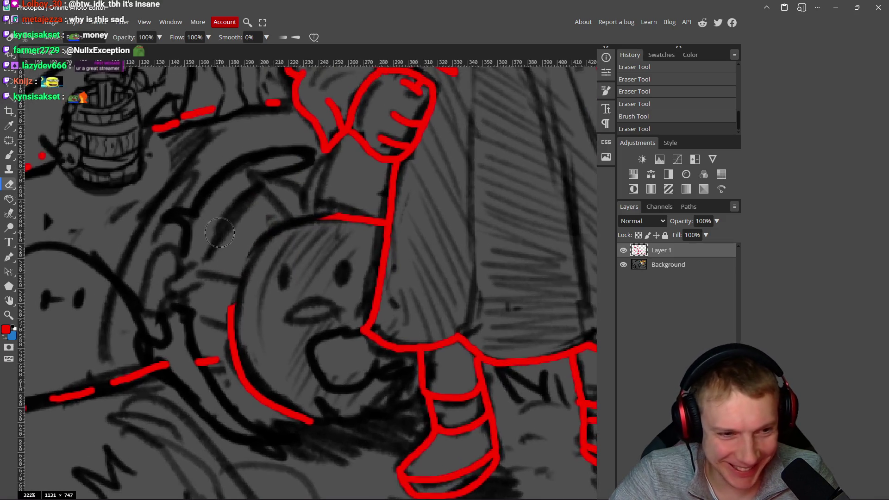
Step: Repaint the creature's head outline in red and trim the excess at the face's left edge
key("b")
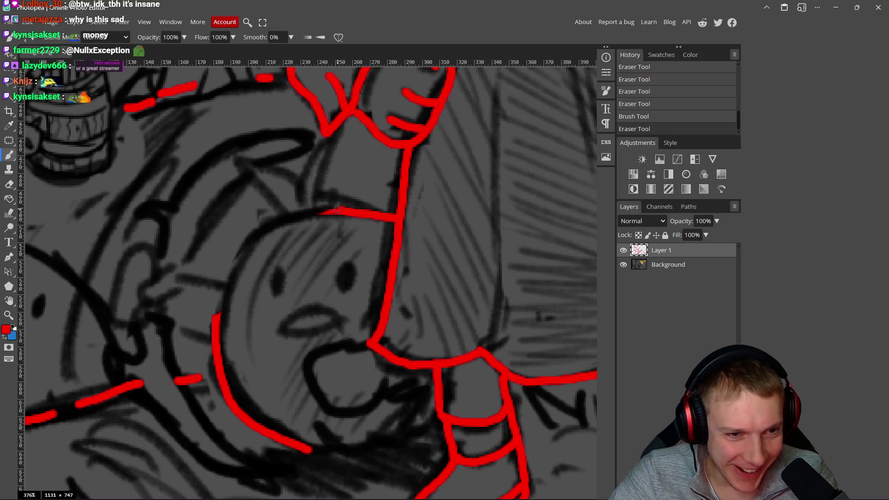
mouse_move(313, 214)
left_mouse_down()
mouse_move(253, 243)
mouse_move(232, 286)
mouse_move(223, 359)
mouse_move(252, 422)
left_mouse_up()
left_click_drag(296, 443, 298, 444)
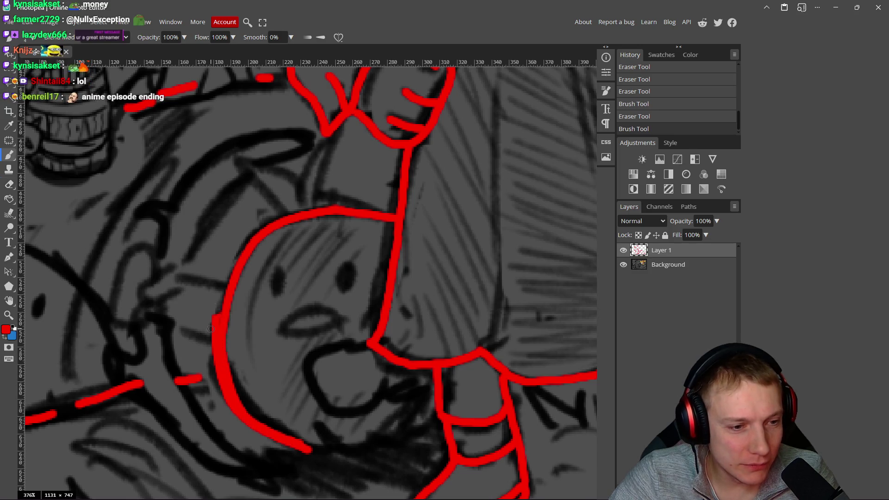
key("e")
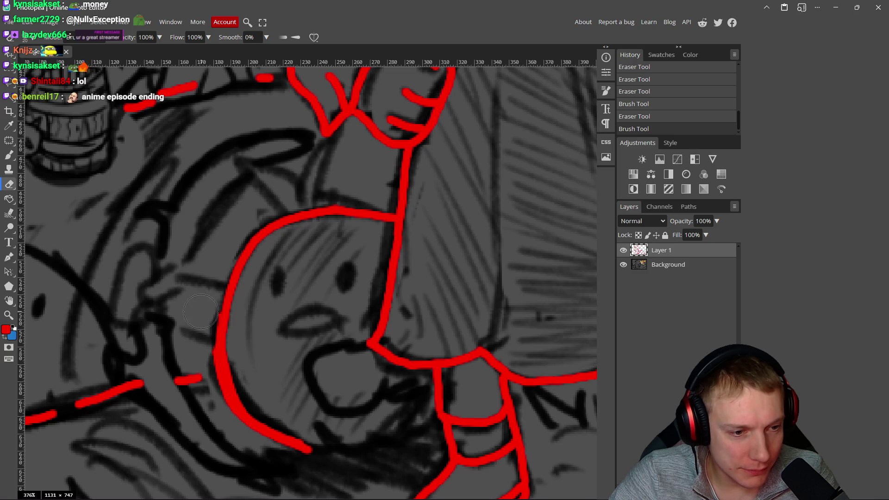
left_click_drag(203, 311, 204, 338)
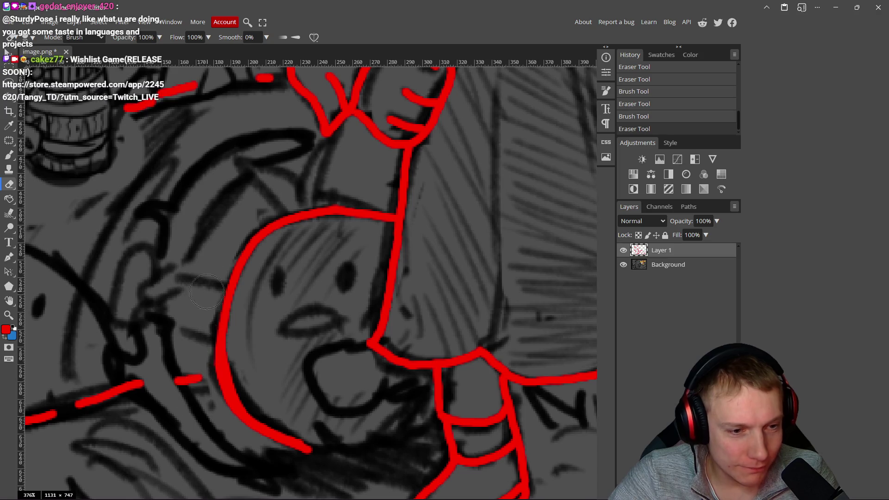
scroll(244, 299, "down", 4)
scroll(244, 300, "up", 4)
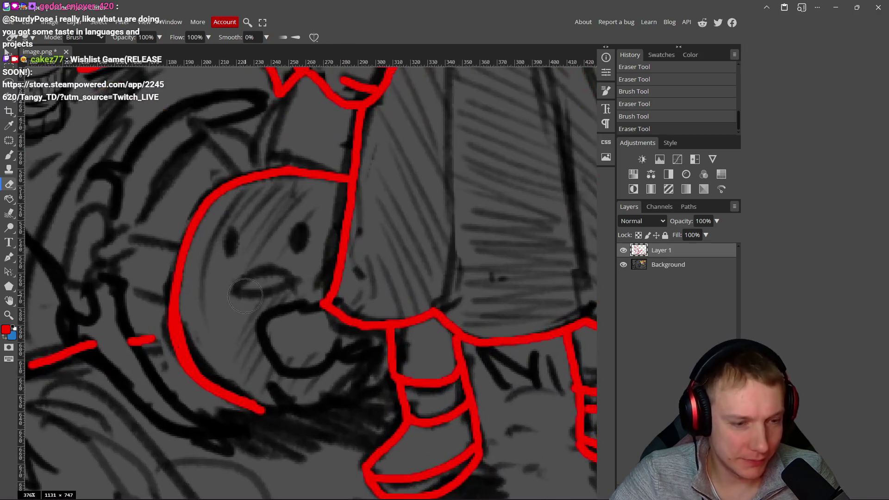
Step: Draw a red stroke down the creature's left side and a hook for its hand
key("b")
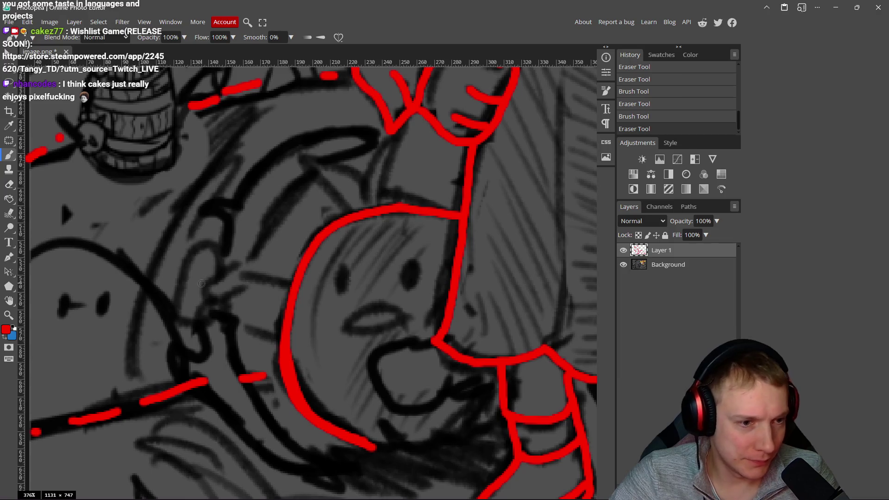
left_click_drag(201, 284, 242, 281)
left_click_drag(244, 241, 223, 268)
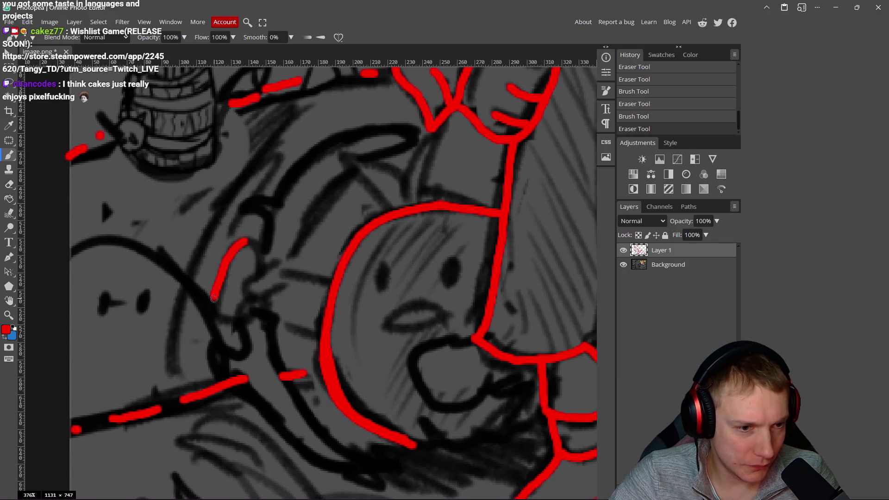
left_click_drag(221, 315, 227, 312)
key("ctrl+z")
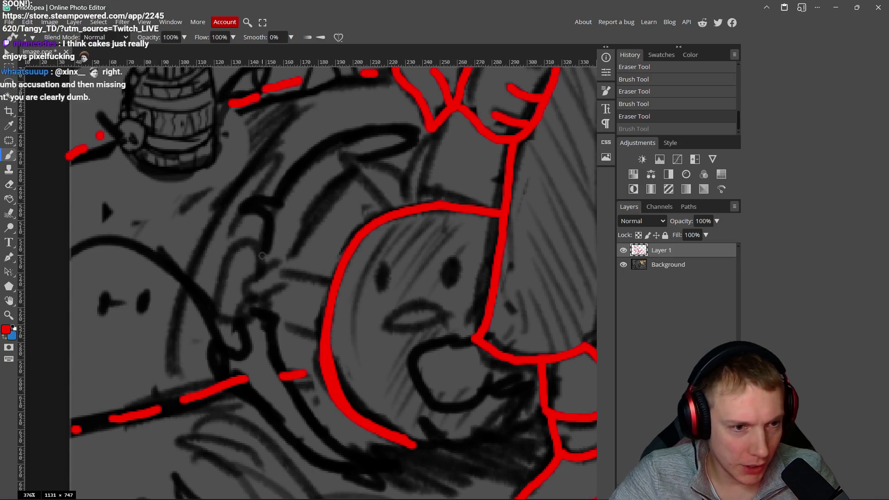
mouse_move(262, 273)
left_mouse_down()
mouse_move(257, 252)
mouse_move(238, 247)
mouse_move(223, 281)
mouse_move(243, 315)
left_mouse_up()
Step: Trace the creature's hand curl and raised arm outline in red, undoing the stray long lines
mouse_move(286, 262)
left_mouse_down()
mouse_move(252, 282)
mouse_move(262, 299)
mouse_move(292, 276)
mouse_move(320, 217)
mouse_move(379, 162)
mouse_move(422, 148)
left_mouse_up()
mouse_move(364, 188)
left_mouse_down()
mouse_move(305, 216)
mouse_move(248, 260)
mouse_move(230, 301)
left_mouse_up()
key("ctrl+z")
mouse_move(207, 280)
left_mouse_down()
mouse_move(210, 263)
mouse_move(187, 244)
mouse_move(193, 220)
mouse_move(222, 227)
left_mouse_up()
mouse_move(222, 227)
left_mouse_down()
mouse_move(234, 206)
mouse_move(288, 170)
mouse_move(369, 163)
mouse_move(322, 183)
left_mouse_up()
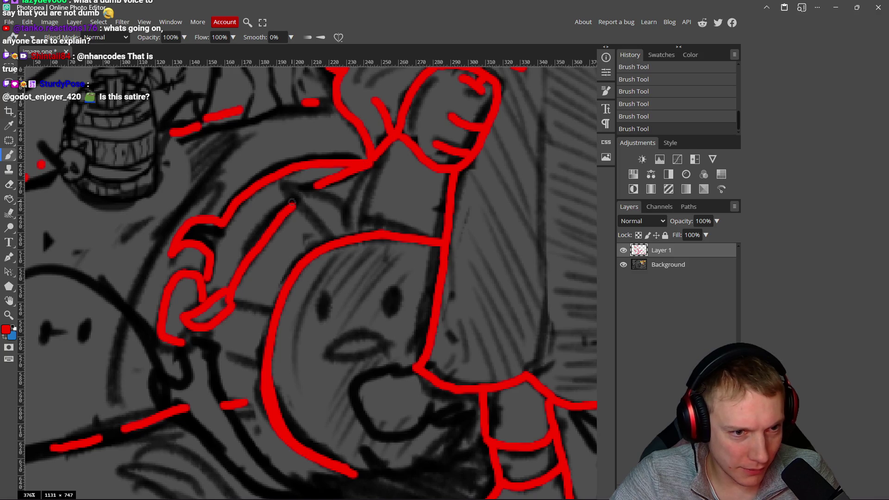
mouse_move(332, 241)
left_mouse_down()
mouse_move(284, 187)
mouse_move(333, 196)
mouse_move(387, 155)
left_mouse_up()
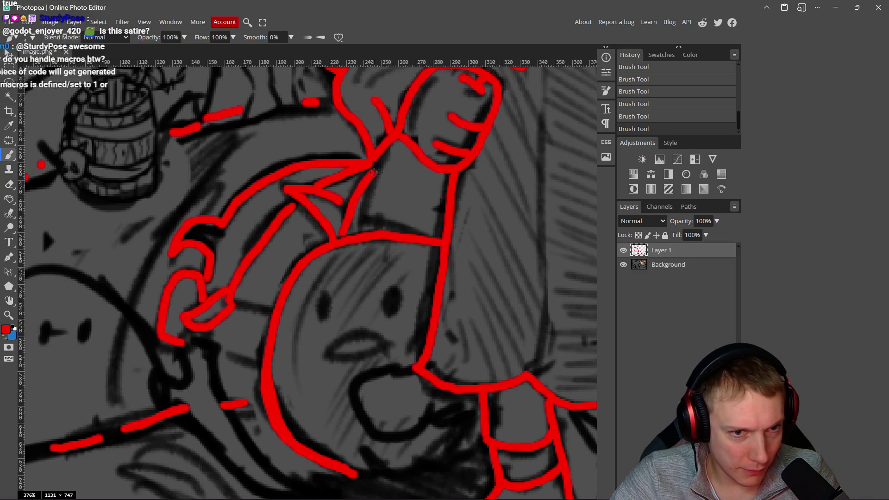
key("ctrl+z")
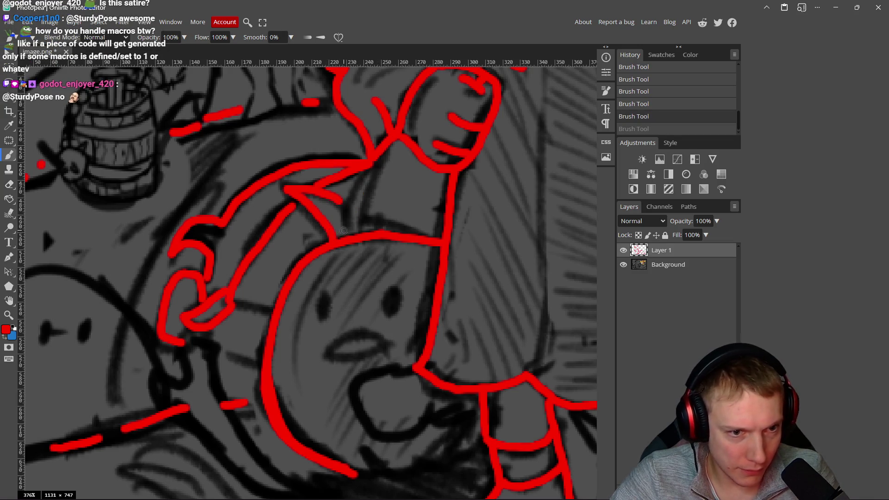
mouse_move(385, 152)
left_mouse_down()
mouse_move(369, 234)
mouse_move(331, 271)
left_mouse_up()
scroll(326, 272, "down", 1)
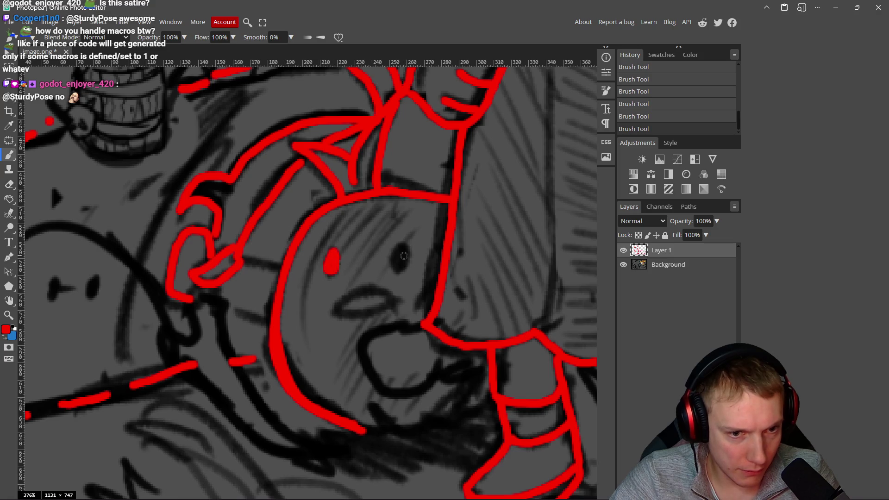
Step: Paint the creature's eye and mouth in red and trace its body outline downward
left_click_drag(402, 246, 406, 259)
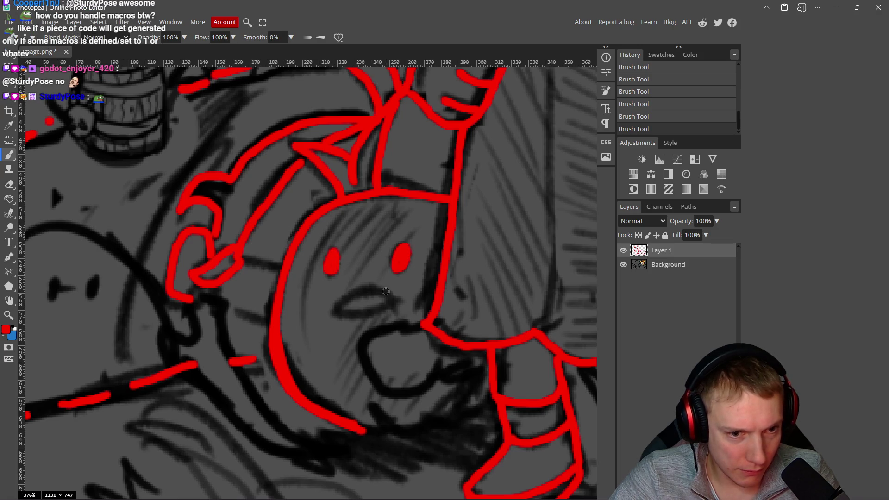
mouse_move(391, 299)
left_mouse_down()
mouse_move(351, 292)
mouse_move(393, 300)
left_mouse_up()
left_click_drag(256, 283, 292, 256)
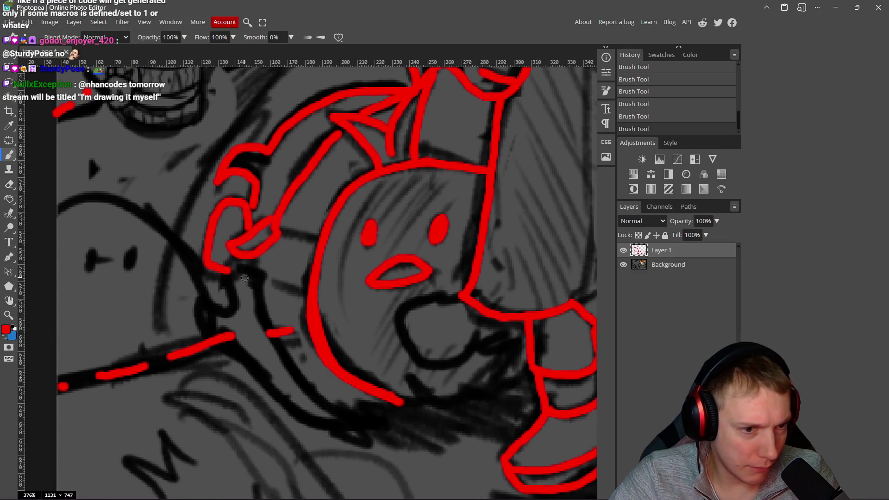
mouse_move(263, 256)
left_mouse_down()
mouse_move(266, 329)
mouse_move(334, 404)
mouse_move(383, 428)
mouse_move(306, 413)
mouse_move(231, 353)
mouse_move(198, 310)
mouse_move(193, 280)
mouse_move(225, 312)
mouse_move(233, 276)
left_mouse_up()
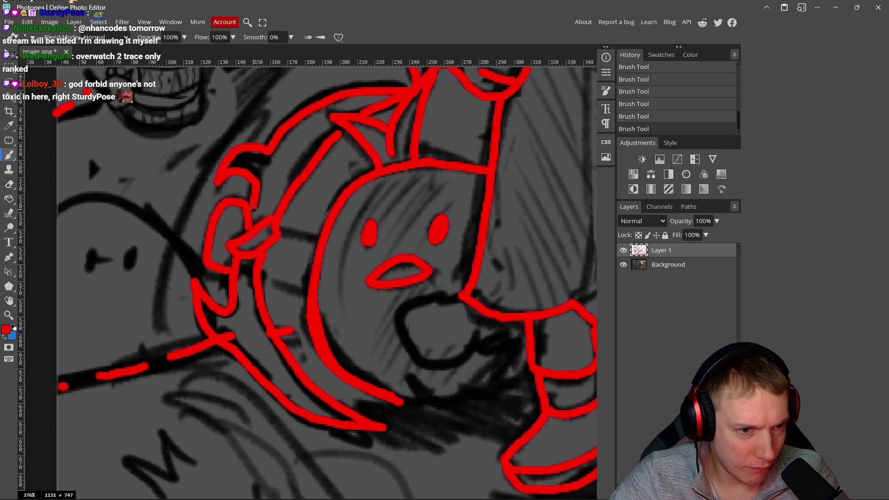
scroll(334, 265, "down", 5)
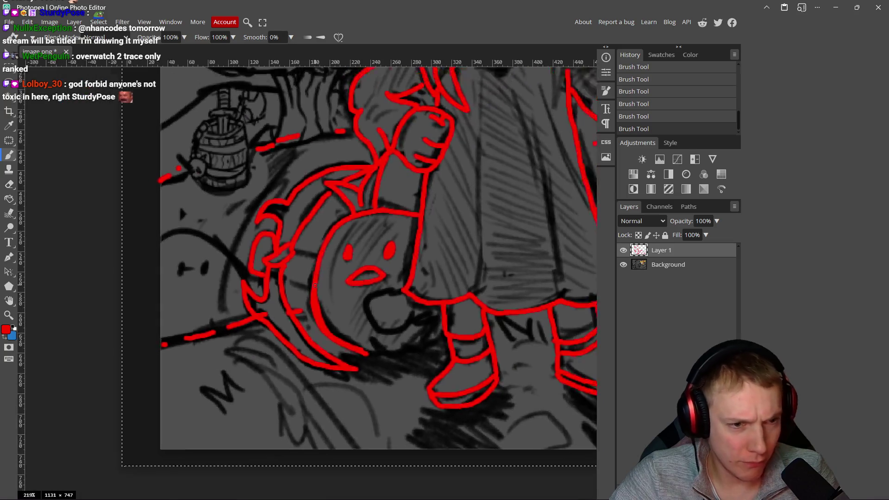
Step: Erase a small stray red mark near the pumpkin creature
scroll(300, 308, "up", 4)
scroll(300, 309, "up", 2)
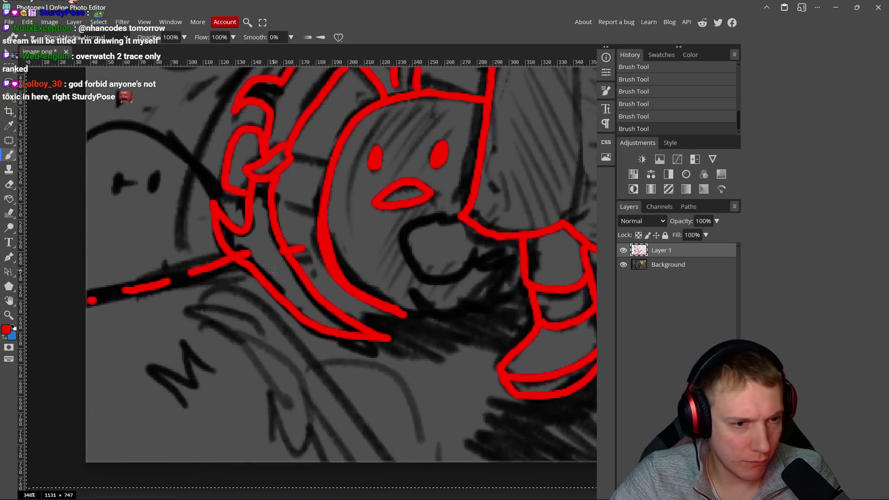
key("e")
scroll(247, 254, "up", 4)
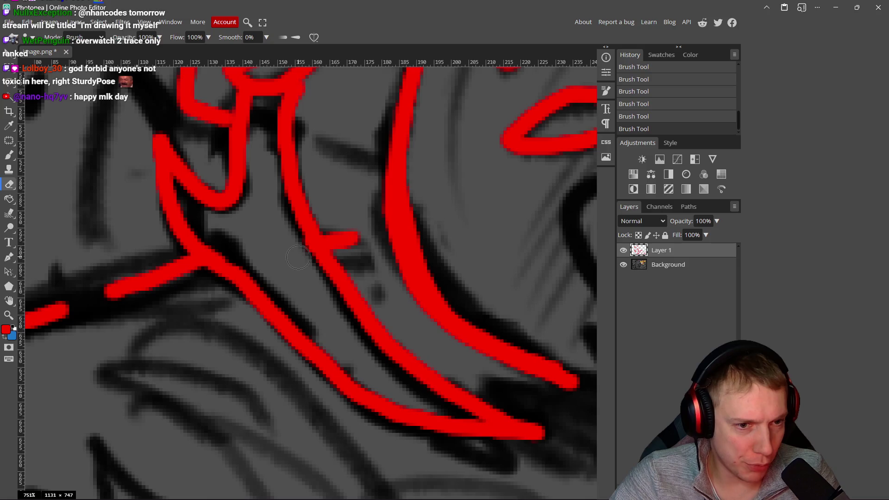
left_click(289, 245)
scroll(289, 245, "down", 9)
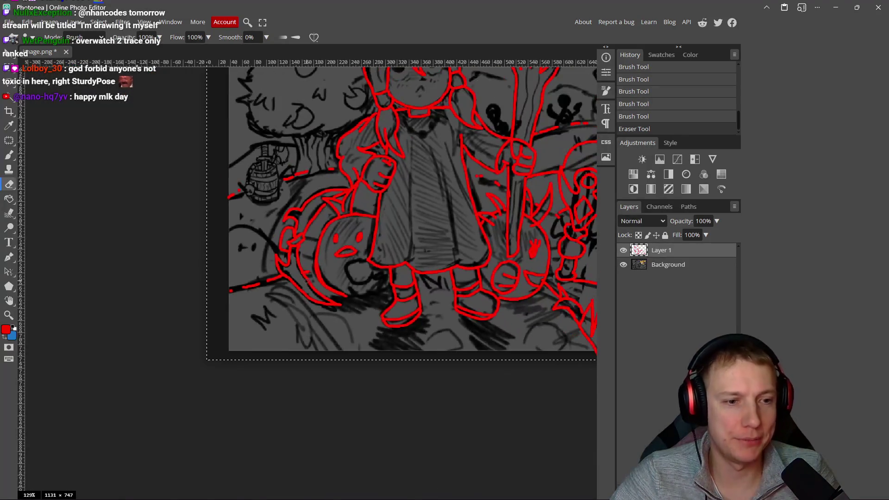
scroll(241, 293, "up", 1)
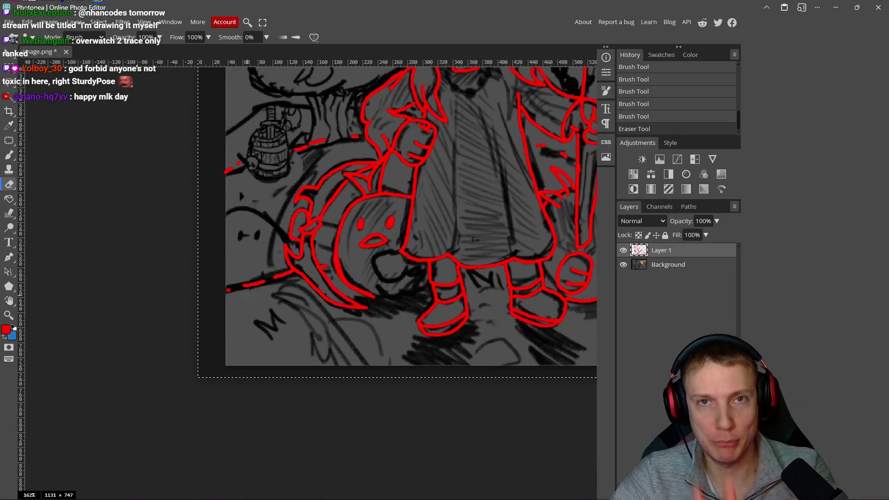
scroll(244, 291, "up", 5)
scroll(360, 251, "down", 4)
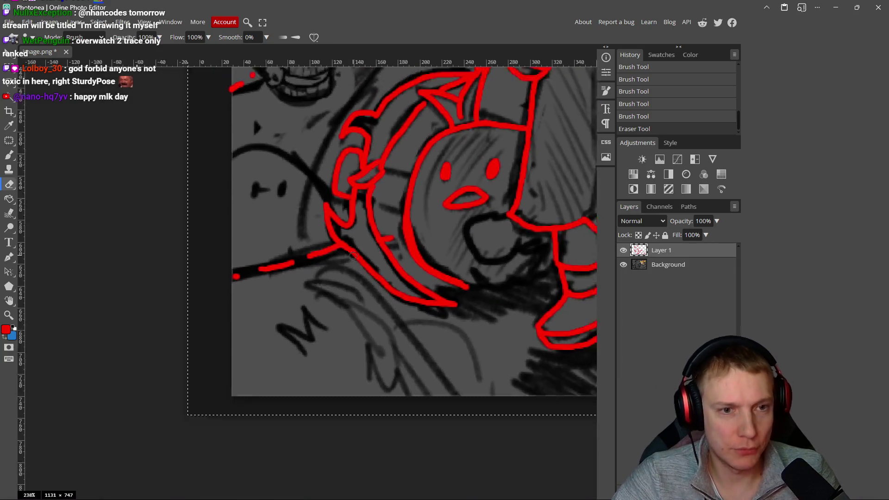
scroll(372, 237, "up", 5)
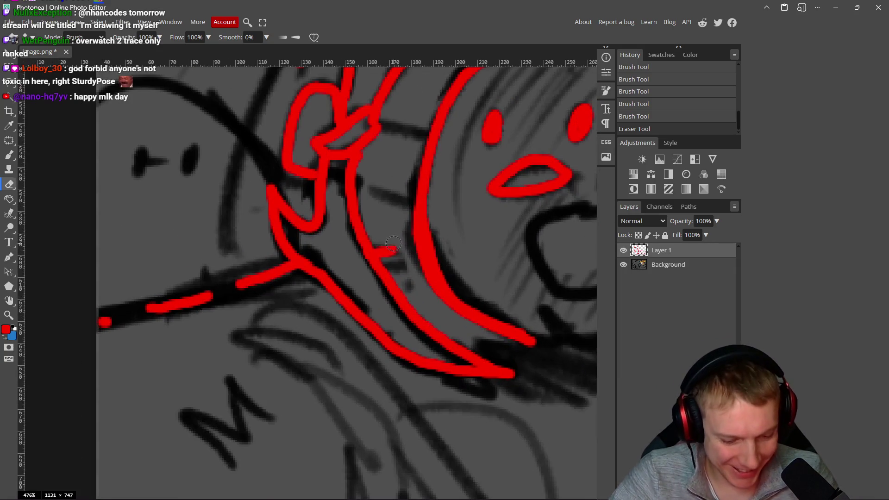
Step: Paint a short red crossbar joining two traced lines
key("b")
scroll(299, 277, "up", 4)
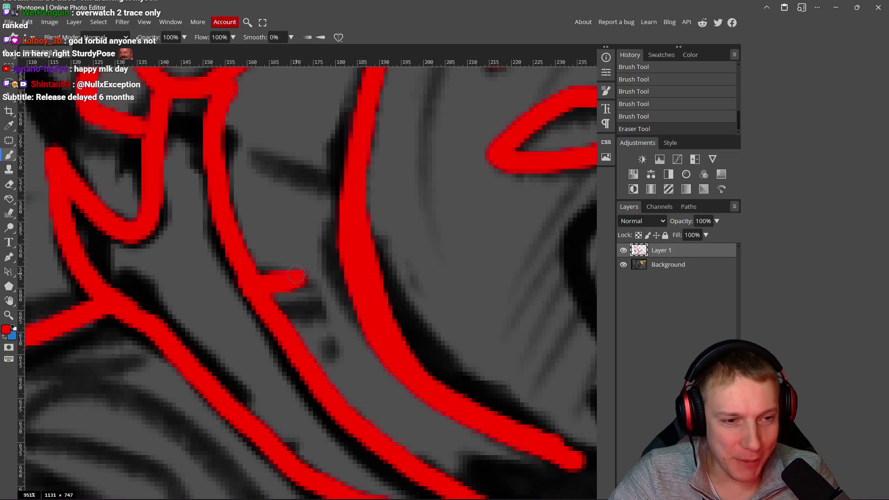
left_click_drag(302, 274, 343, 275)
left_click_drag(279, 274, 277, 274)
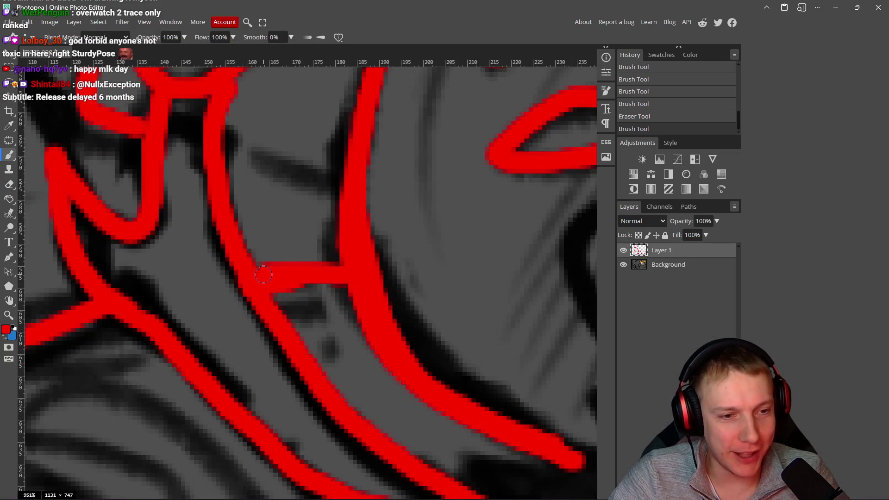
scroll(279, 273, "down", 2)
scroll(328, 266, "down", 6)
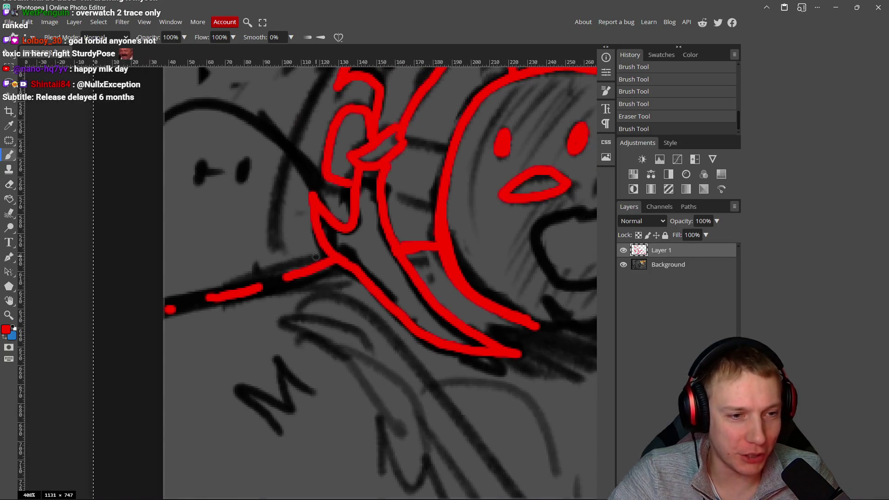
scroll(307, 271, "up", 5)
Step: Replace the broken red dashes along the dark staff with one continuous red line
key("e")
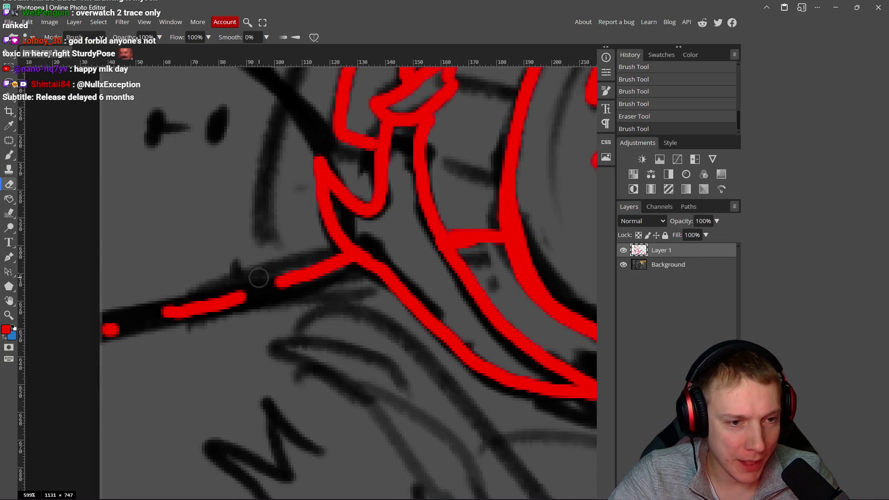
mouse_move(274, 282)
left_mouse_down()
mouse_move(345, 267)
mouse_move(344, 279)
mouse_move(88, 334)
left_mouse_up()
scroll(323, 255, "right", 1)
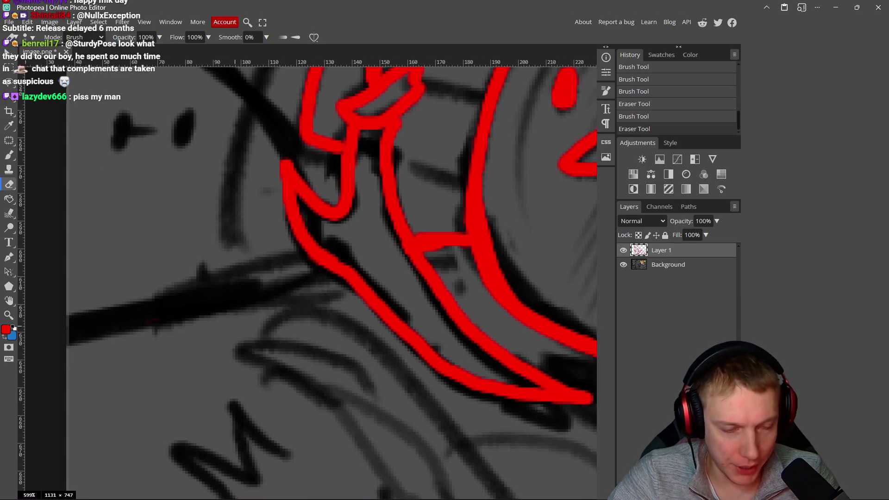
key("b")
mouse_move(322, 256)
left_mouse_down()
mouse_move(148, 284)
mouse_move(78, 310)
left_mouse_up()
scroll(315, 378, "down", 6)
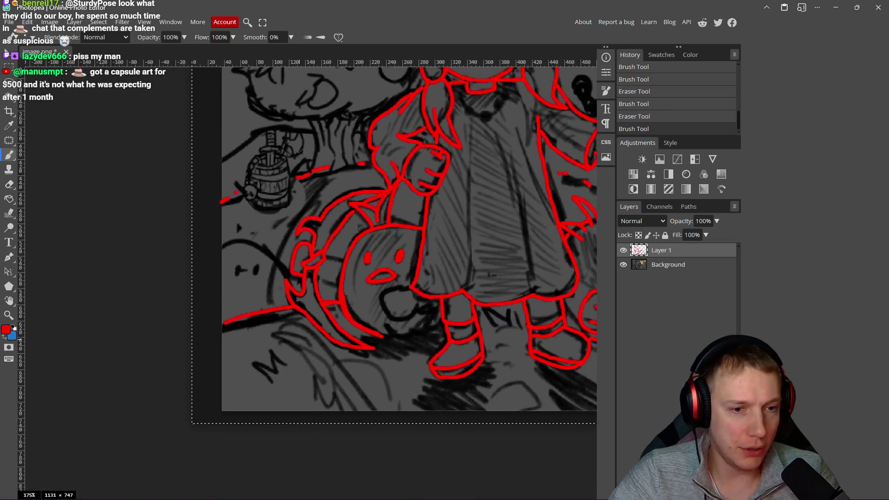
scroll(315, 378, "up", 2)
scroll(357, 286, "down", 4)
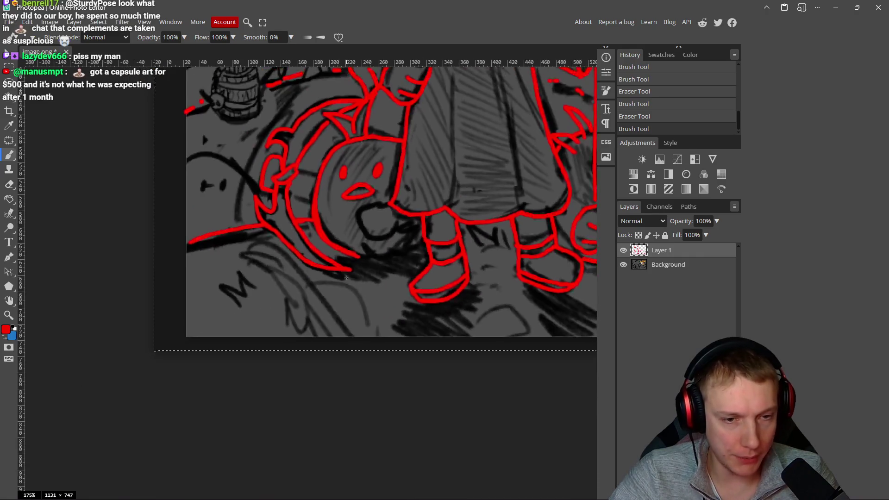
scroll(356, 286, "down", 2)
scroll(339, 302, "up", 3)
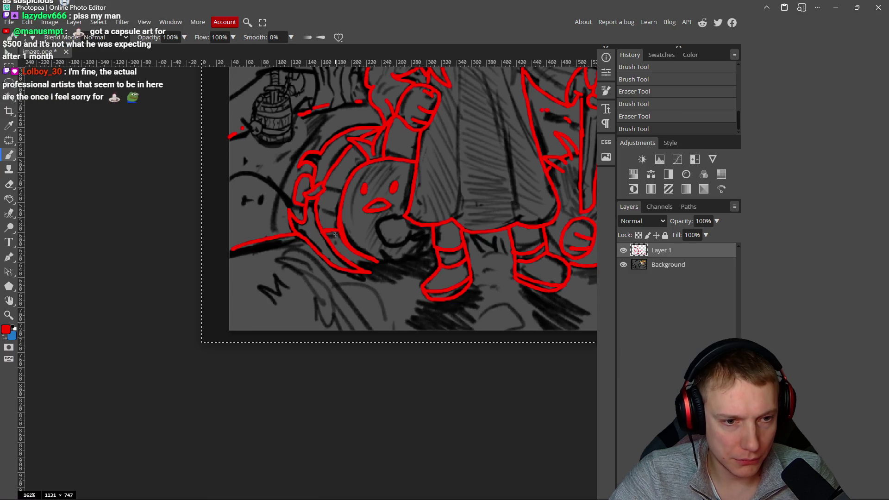
Step: Trace a red line down to the canvas bottom with a hook-shaped stroke on it
left_click_drag(361, 282, 379, 342)
left_click_drag(367, 308, 283, 298)
scroll(283, 298, "down", 3)
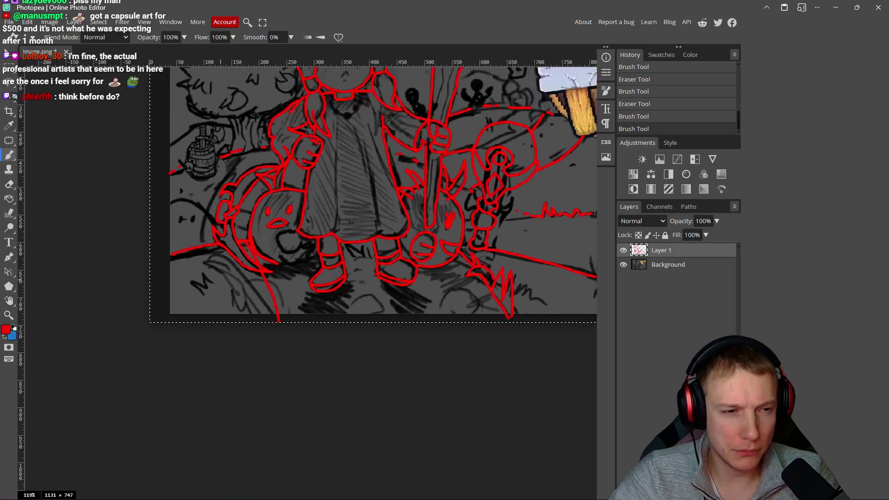
scroll(279, 294, "up", 5)
scroll(279, 293, "up", 2)
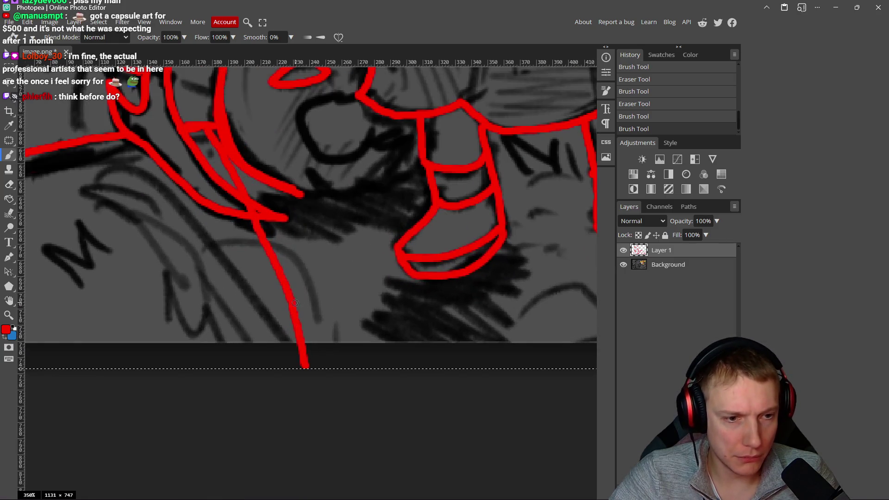
mouse_move(299, 326)
left_mouse_down()
mouse_move(309, 296)
mouse_move(347, 272)
mouse_move(287, 292)
mouse_move(292, 250)
mouse_move(280, 273)
mouse_move(282, 308)
left_mouse_up()
Step: Erase a stray bit of red line
key("e")
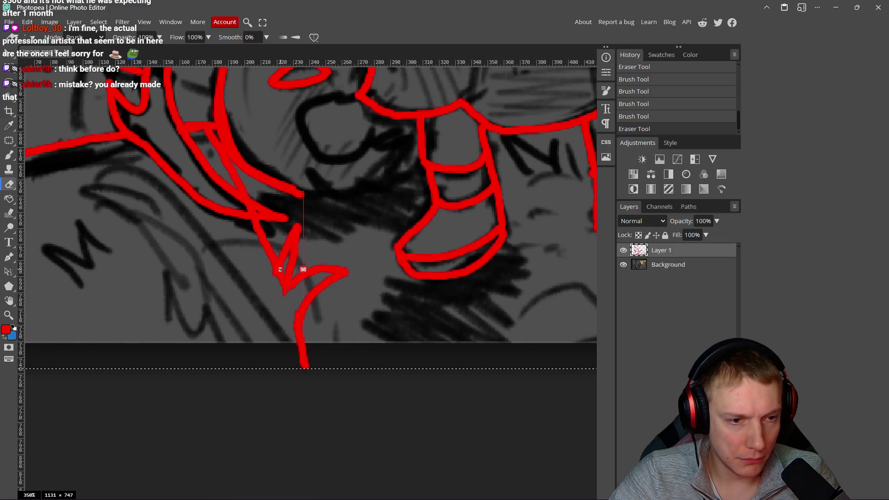
left_click(279, 275)
scroll(293, 298, "down", 5)
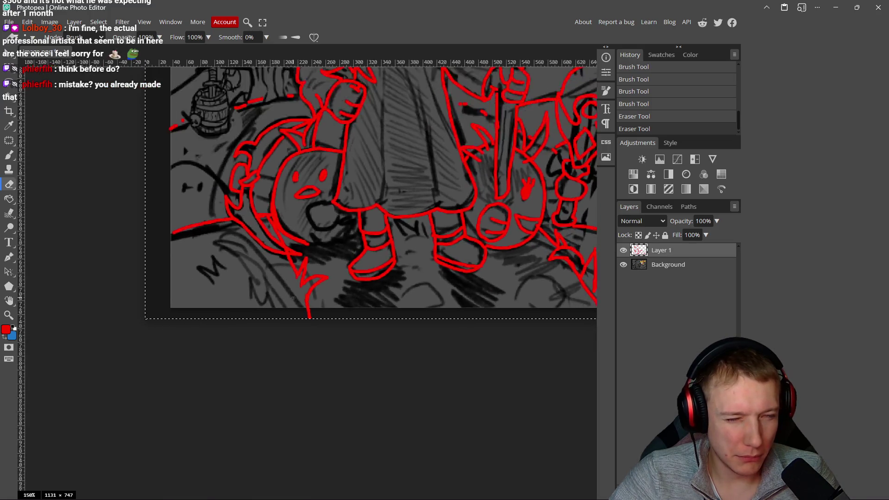
scroll(293, 299, "up", 3)
key("v")
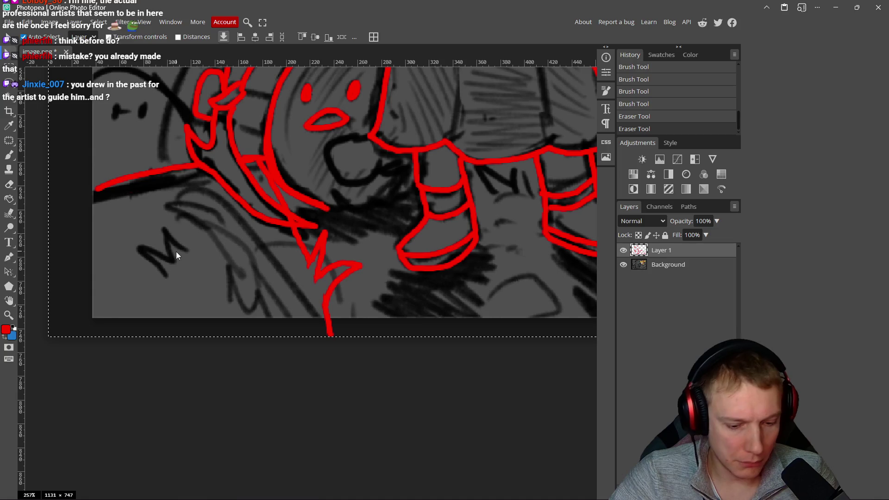
Step: Paint the M-shaped zigzag grass tuft in red
key("b")
mouse_move(186, 248)
left_mouse_down()
mouse_move(169, 233)
mouse_move(171, 261)
left_mouse_up()
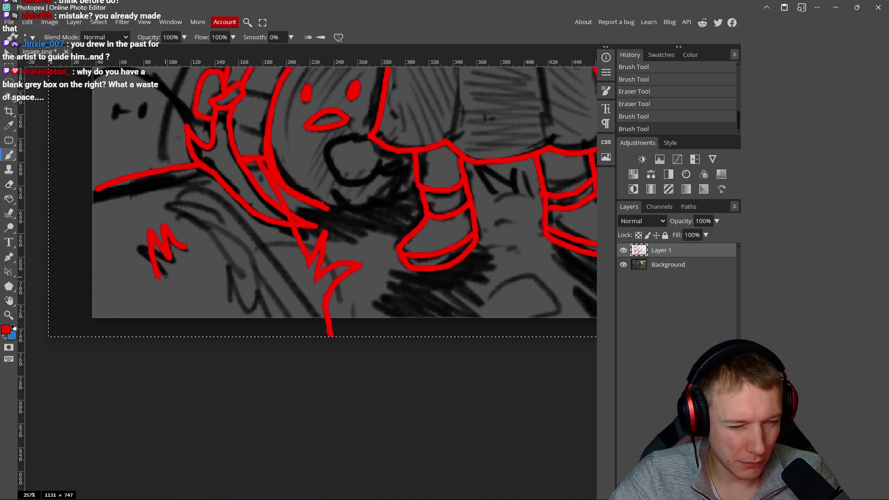
left_click_drag(205, 224, 209, 257)
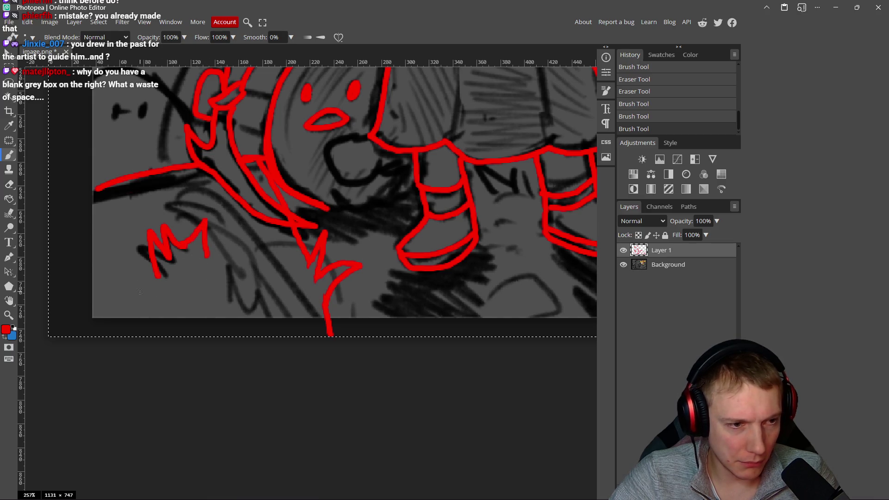
left_click_drag(256, 277, 256, 313)
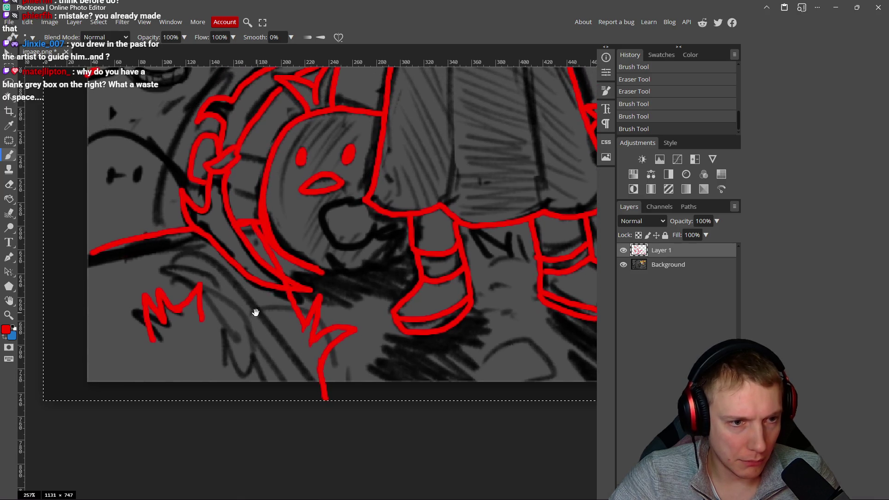
scroll(265, 284, "up", 6)
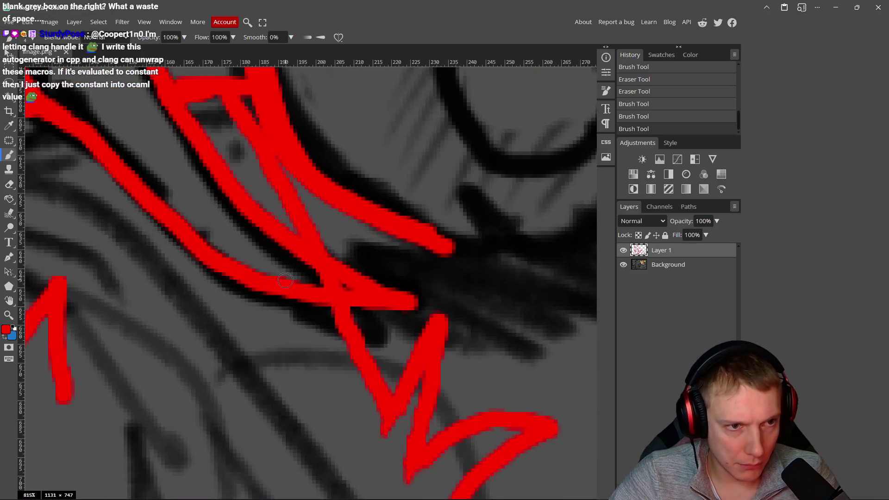
Step: Erase the red overlap where strokes cross and a small leftover spot
key("e")
left_click_drag(311, 288, 340, 293)
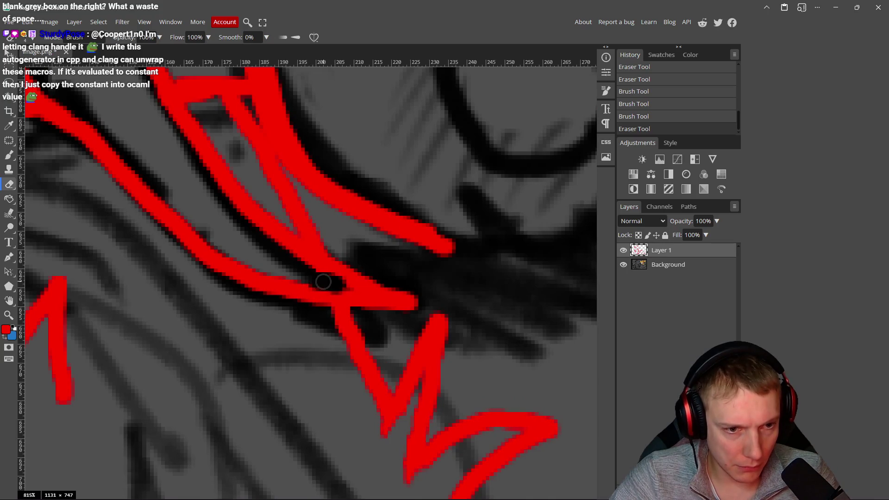
scroll(340, 293, "down", 3)
left_click(319, 281)
scroll(324, 278, "down", 12)
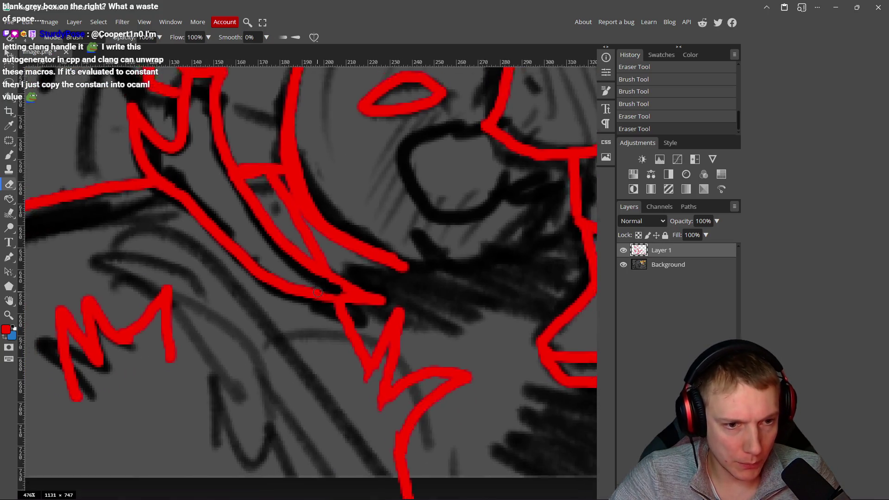
scroll(380, 262, "up", 5)
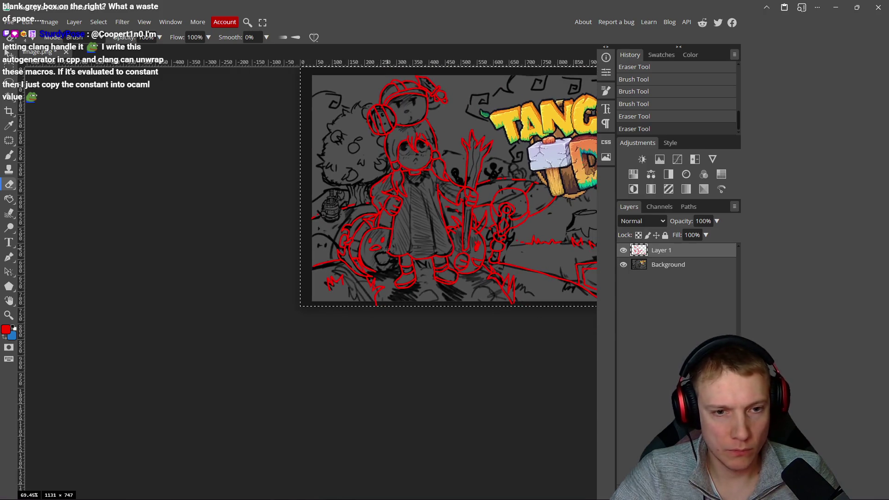
scroll(304, 279, "up", 4)
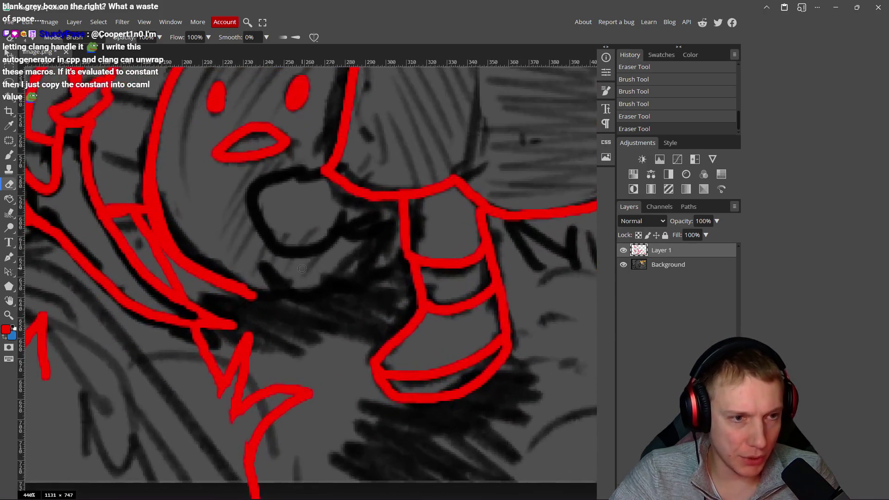
Step: Paint the red ground line from under the bird's head to the boot, adding a small mark
key("b")
mouse_move(188, 316)
left_mouse_down()
mouse_move(273, 320)
mouse_move(347, 285)
left_mouse_up()
scroll(347, 287, "down", 2)
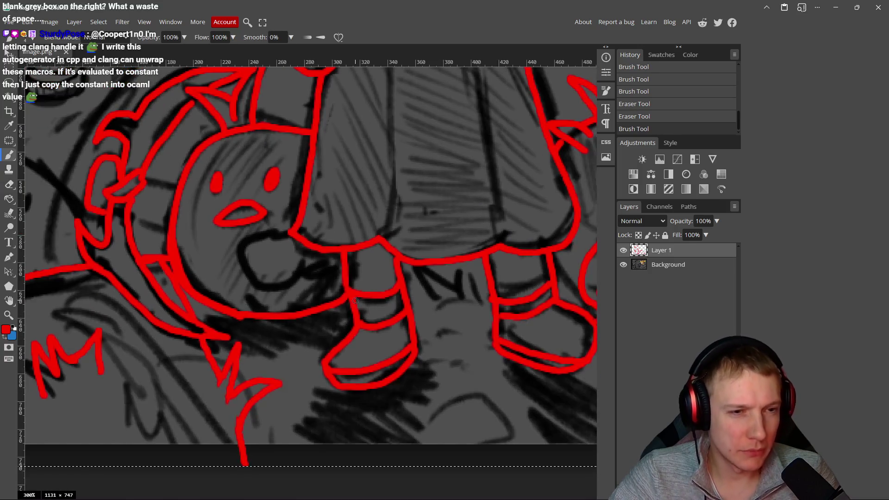
scroll(355, 301, "down", 7)
scroll(404, 298, "up", 5)
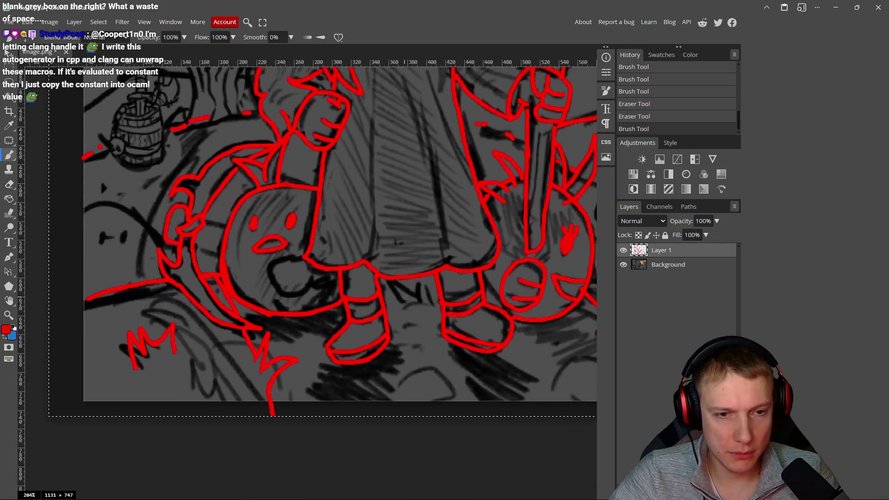
scroll(405, 298, "down", 3)
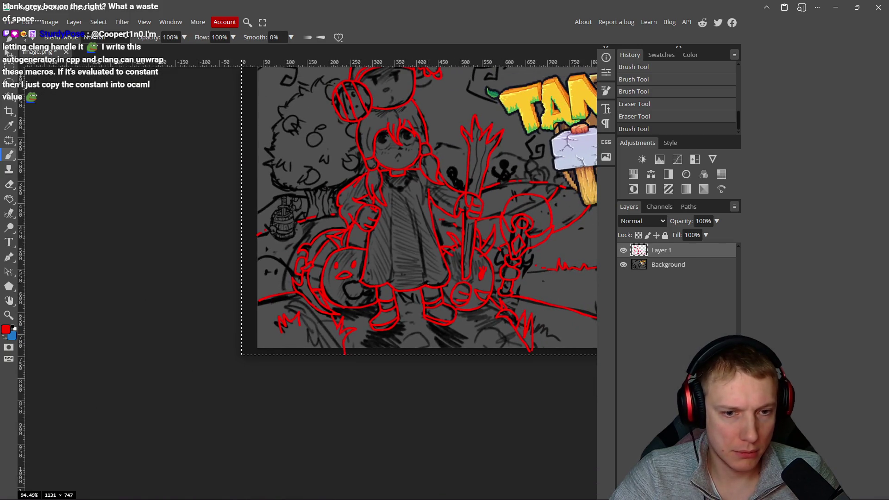
scroll(428, 284, "up", 6)
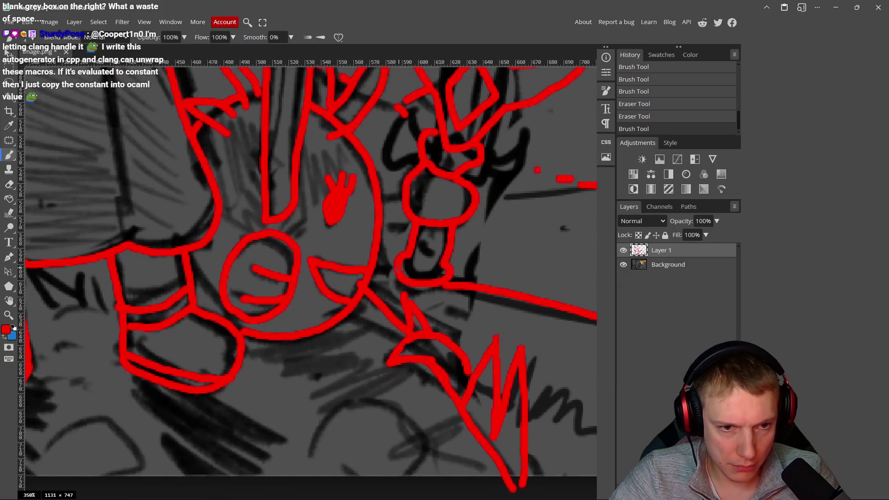
left_click(380, 268)
scroll(393, 282, "down", 1)
scroll(403, 291, "right", 10)
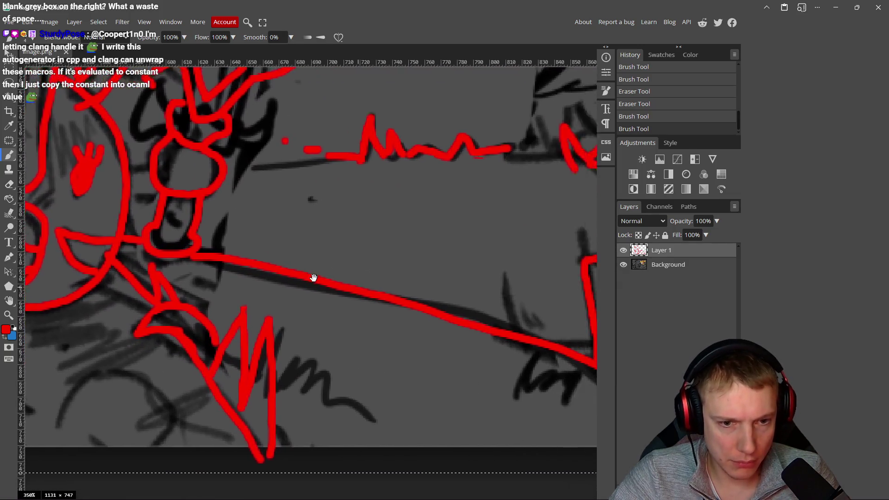
scroll(411, 300, "up", 1)
Step: Trace the crate outline in red down to the ground line
left_click_drag(423, 321, 387, 258)
mouse_move(386, 290)
left_mouse_down()
mouse_move(391, 309)
mouse_move(444, 325)
mouse_move(476, 297)
mouse_move(440, 330)
left_mouse_up()
scroll(445, 327, "down", 3)
scroll(444, 327, "right", 5)
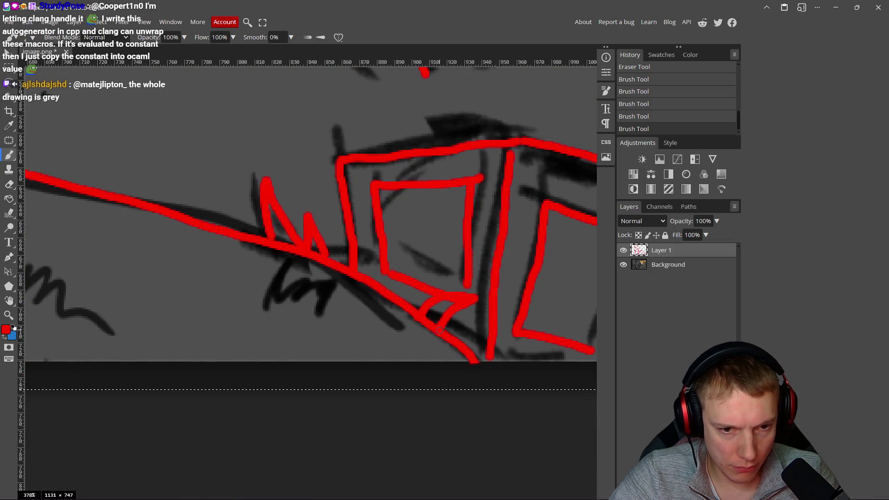
Step: Erase the excess red where the grass stroke meets the crate
key("e")
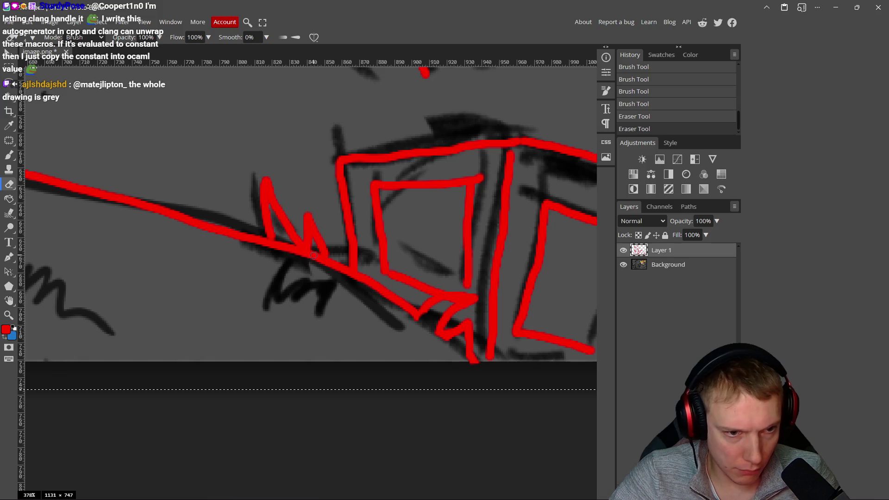
left_click_drag(318, 269, 283, 244)
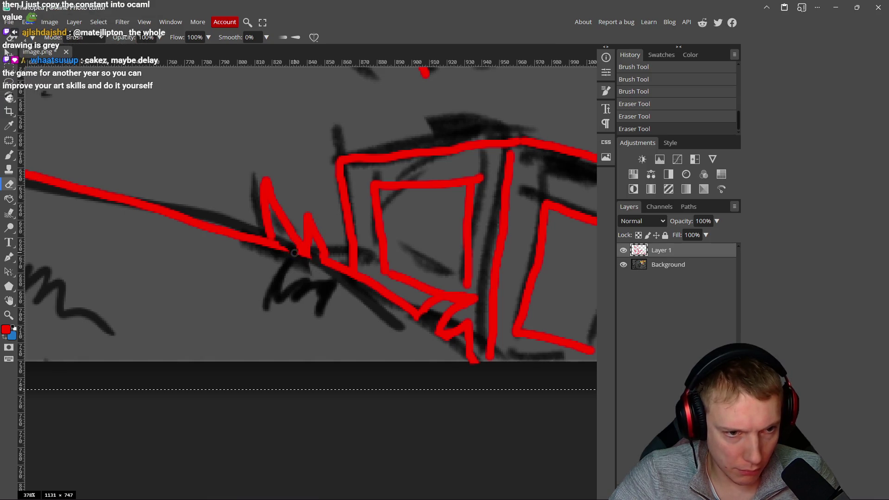
scroll(287, 259, "down", 10)
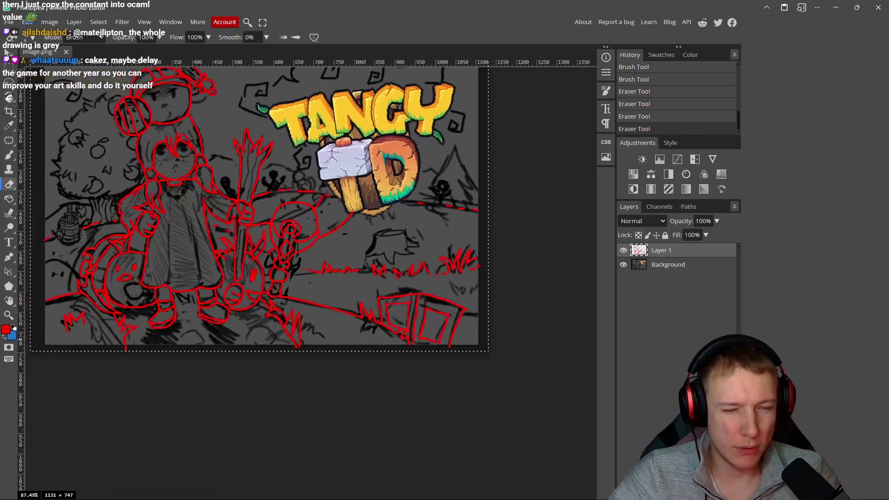
scroll(364, 341, "up", 2)
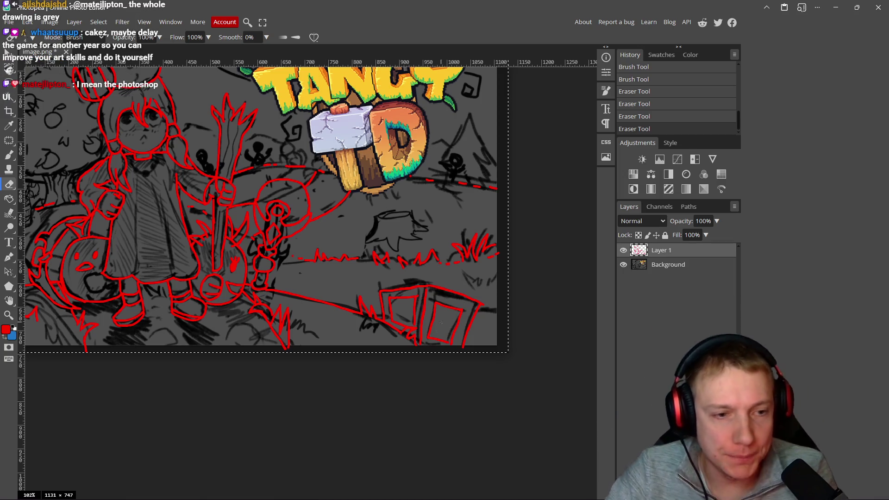
Step: Trace the pumpkin creature's curved back and second eye in red
left_click_drag(65, 239, 158, 244)
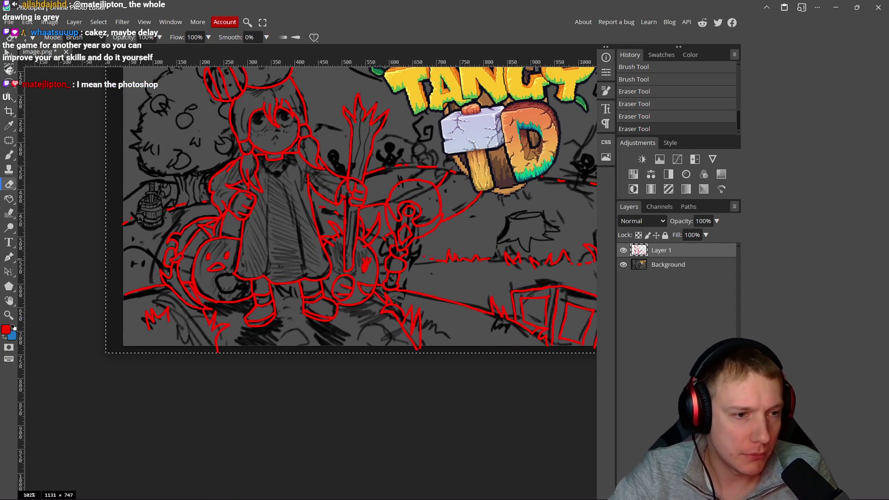
left_click_drag(42, 239, 158, 246)
scroll(261, 267, "up", 6)
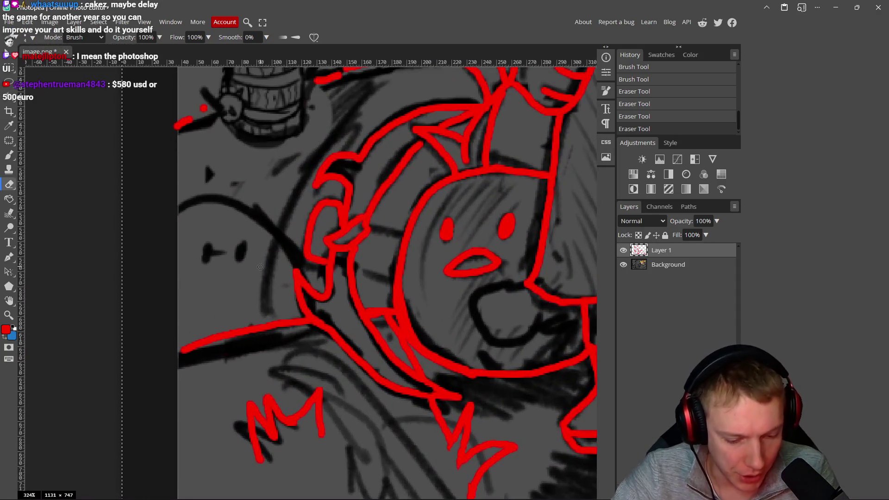
key("b")
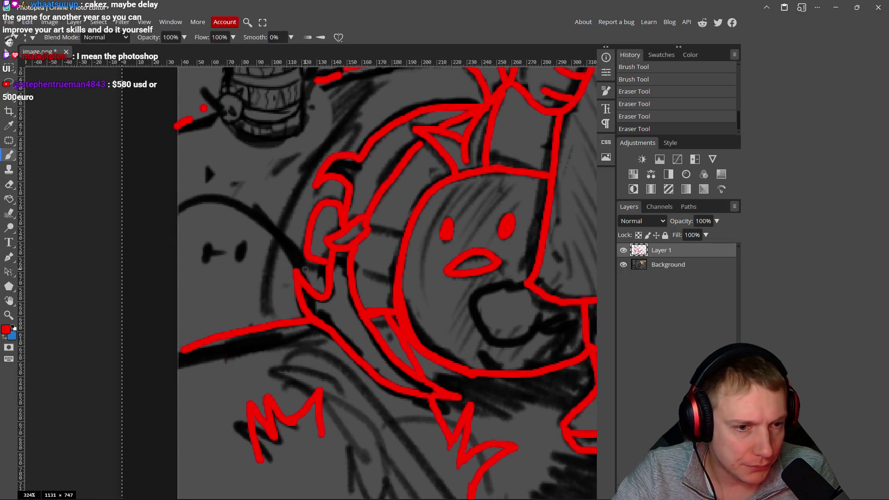
mouse_move(305, 272)
left_mouse_down()
mouse_move(285, 240)
mouse_move(212, 207)
mouse_move(177, 217)
left_mouse_up()
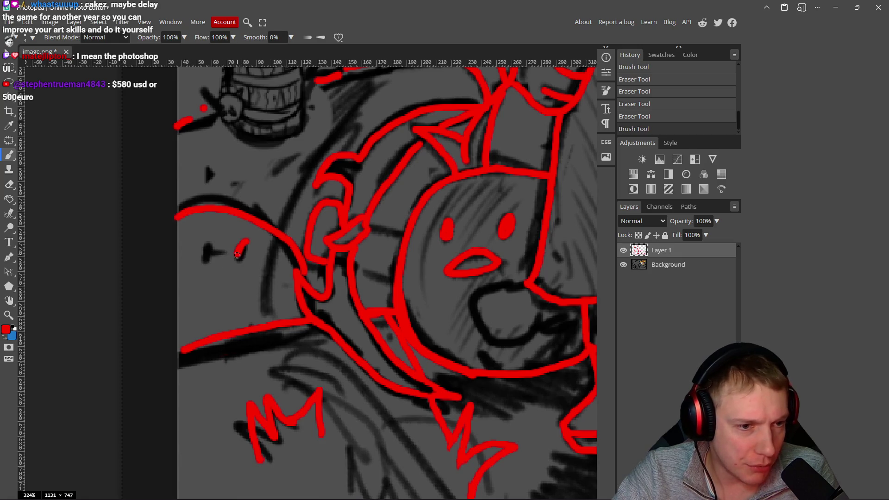
left_click_drag(210, 243, 207, 256)
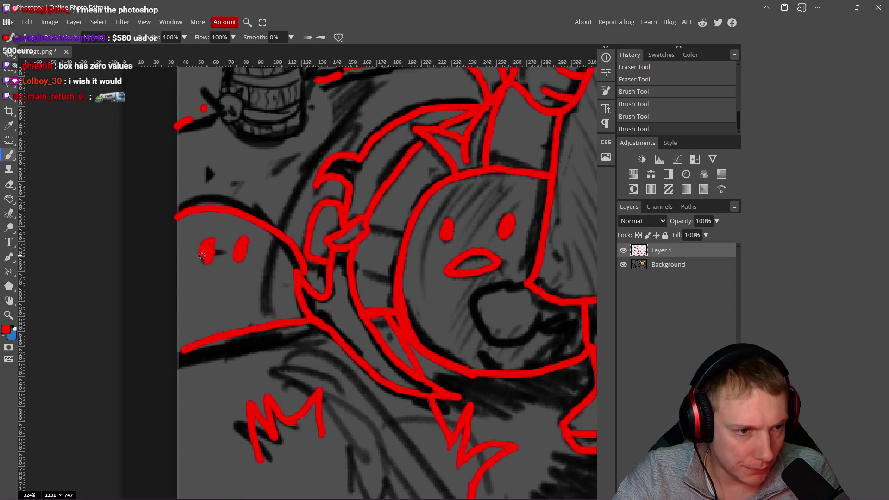
Step: Redraw the long diagonal red line beside the barrel, replacing the first attempt
scroll(213, 248, "up", 3)
scroll(204, 284, "right", 3)
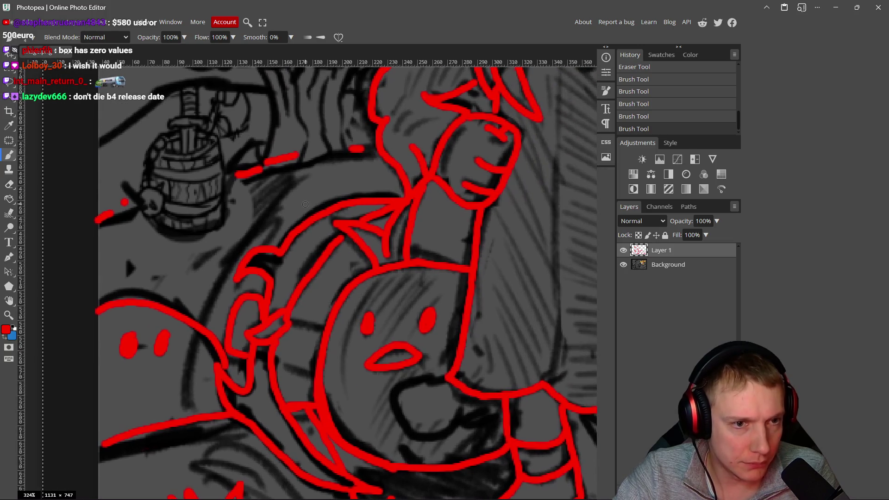
mouse_move(312, 165)
left_mouse_down()
mouse_move(257, 221)
mouse_move(202, 319)
left_mouse_up()
key("ctrl+z")
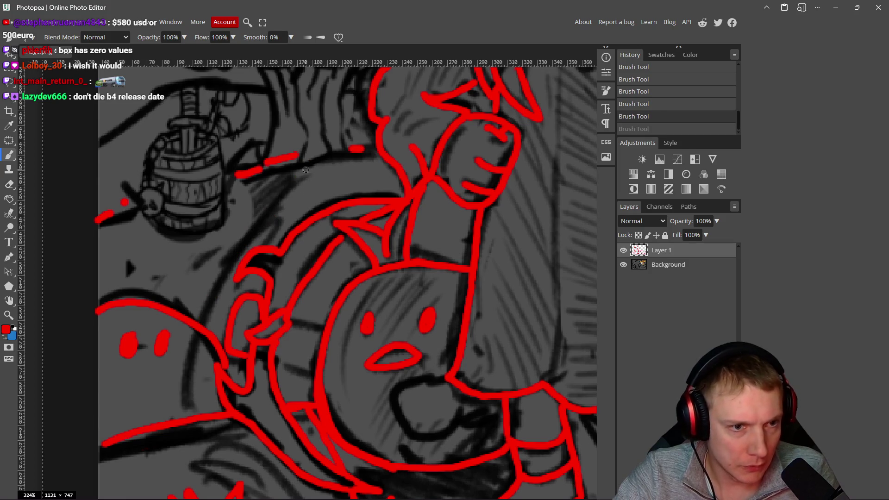
mouse_move(291, 177)
left_mouse_down()
mouse_move(239, 243)
mouse_move(204, 320)
left_mouse_up()
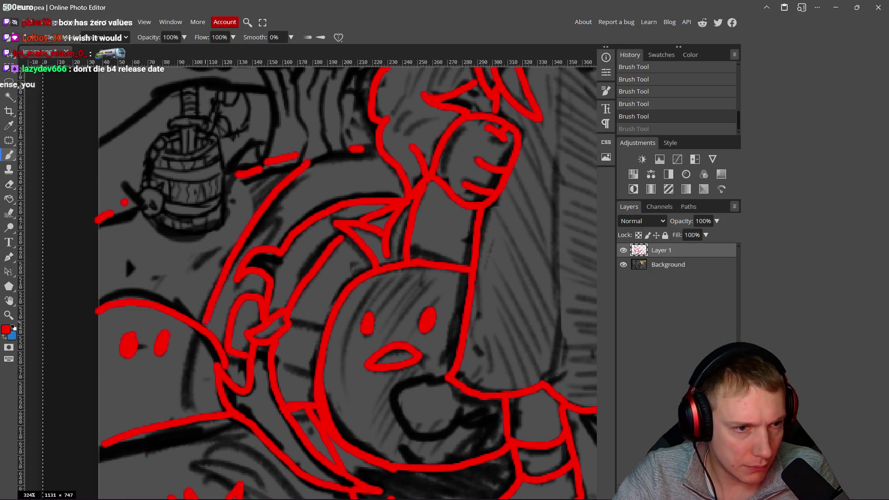
left_click_drag(252, 237, 239, 258)
Step: Erase the short stray red stroke near the barrel
scroll(239, 258, "up", 5)
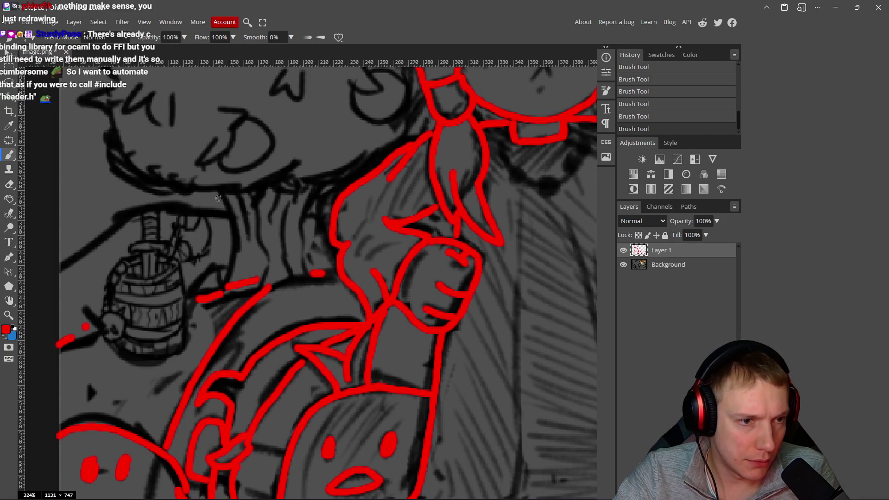
scroll(217, 192, "left", 3)
scroll(235, 289, "down", 6)
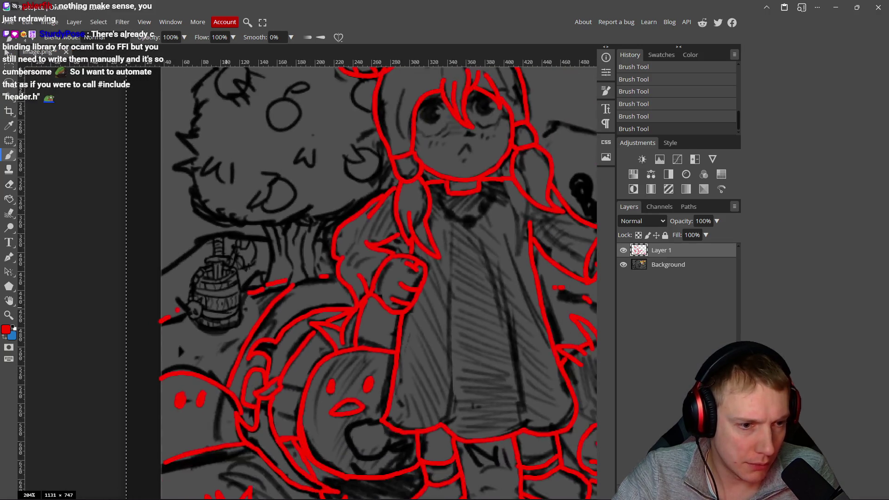
scroll(258, 317, "up", 8)
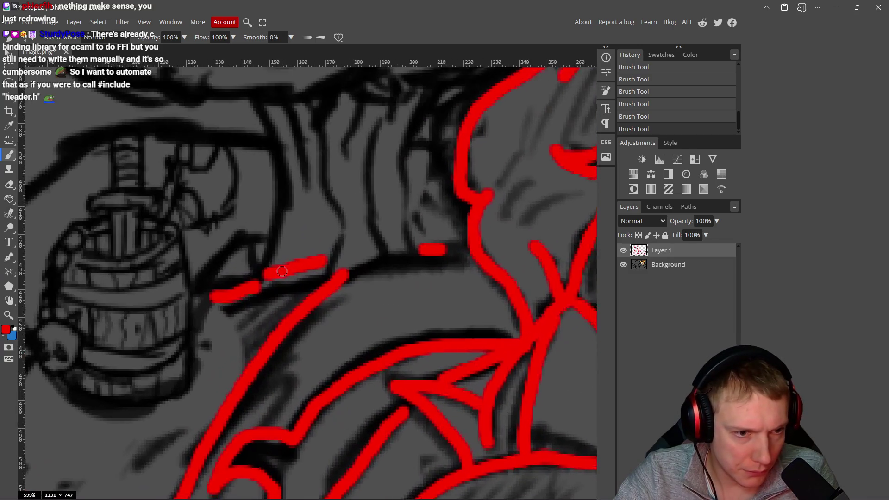
key("e")
left_click_drag(266, 273, 326, 258)
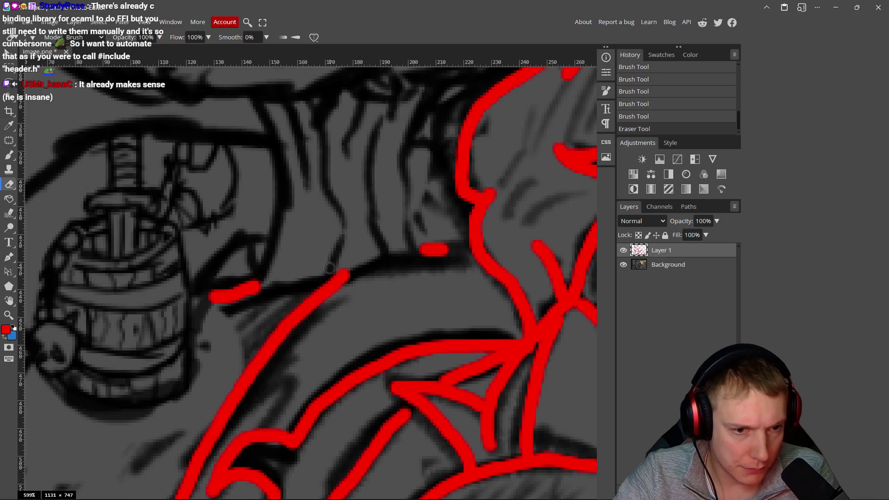
Step: Add thin red lines along the tree trunk, then erase part of the new stroke
scroll(329, 268, "down", 4)
scroll(307, 312, "up", 4)
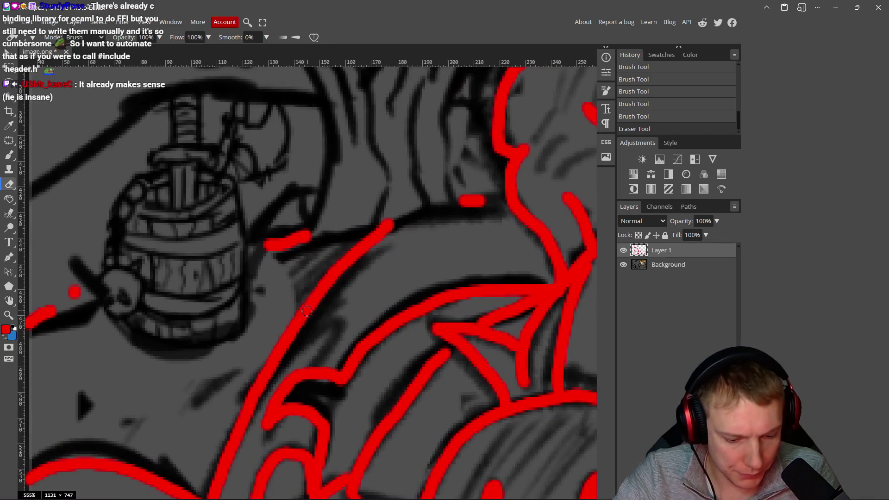
key("b")
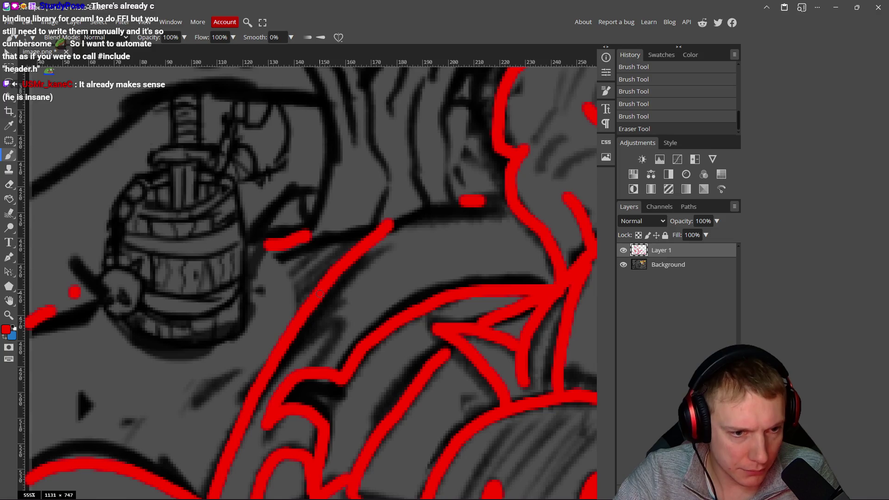
left_click_drag(329, 261, 312, 280)
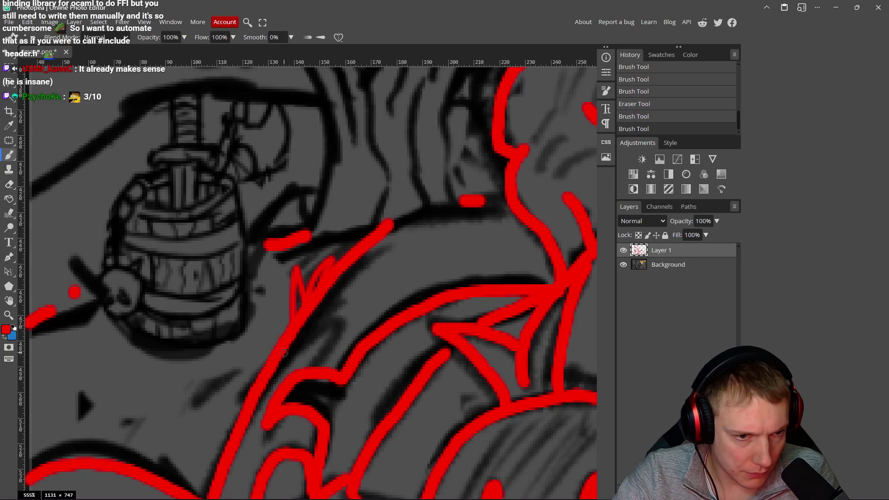
scroll(295, 329, "down", 1)
left_click_drag(293, 321, 303, 325)
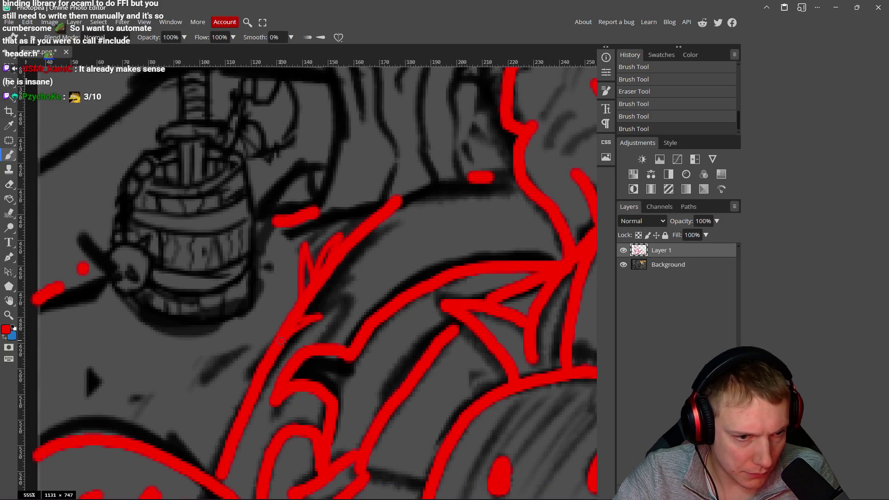
key("e")
mouse_move(290, 324)
left_mouse_down()
mouse_move(294, 291)
mouse_move(328, 287)
left_mouse_up()
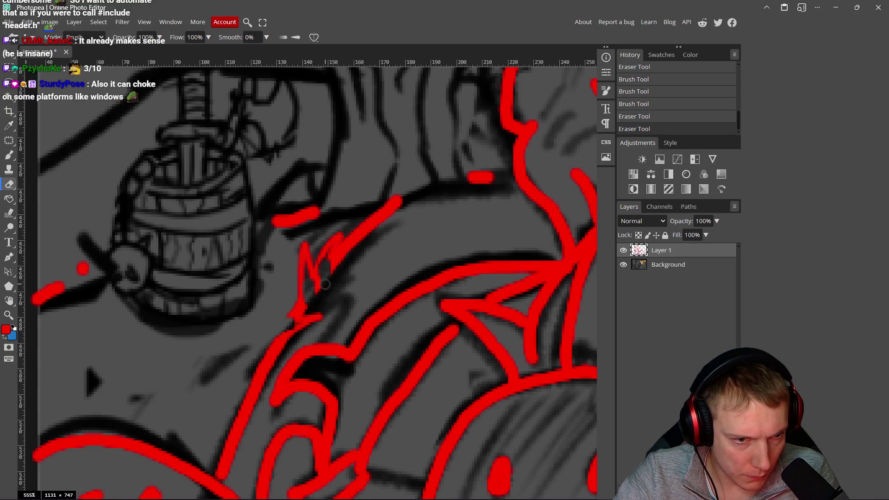
Step: Undo the erasure and the last red stroke near the trunk
scroll(325, 284, "down", 10)
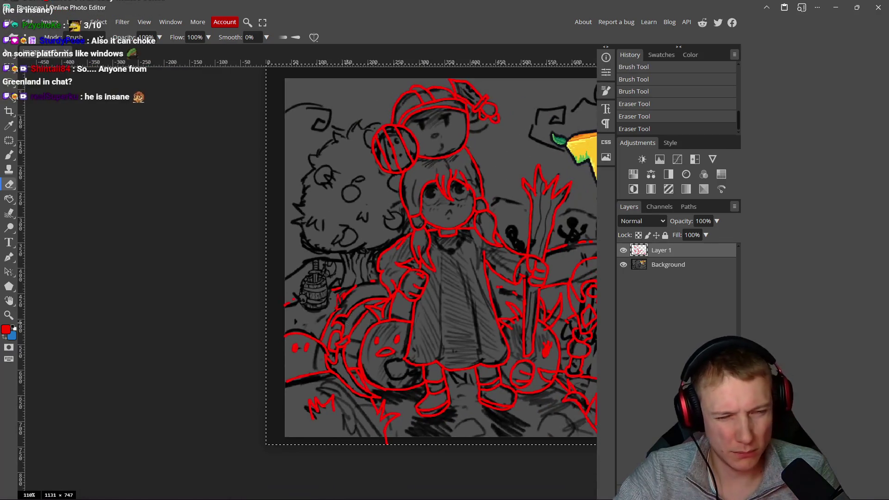
scroll(327, 315, "up", 5)
key("ctrl+z")
key("ctrl+z")
key("ctrl+z")
key("ctrl+z")
key("ctrl+z")
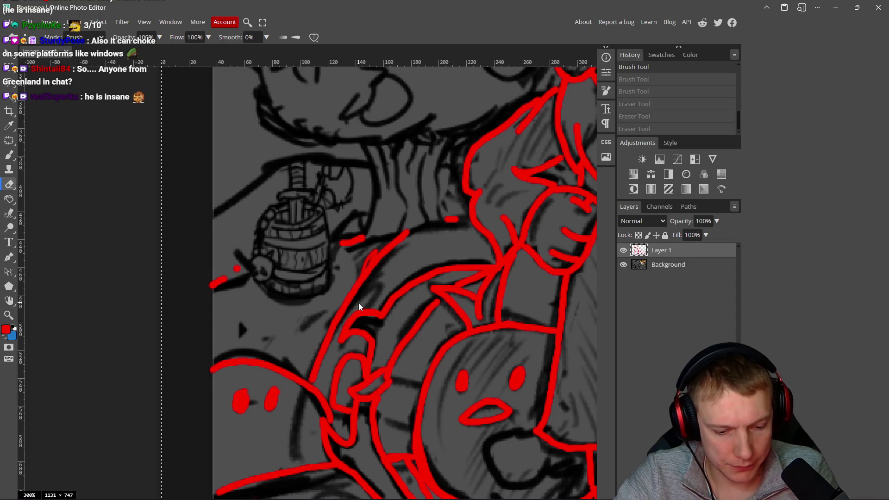
key("ctrl+z")
Step: Try a red brush line down the neck and undo it
scroll(359, 306, "down", 5)
scroll(324, 319, "down", 1)
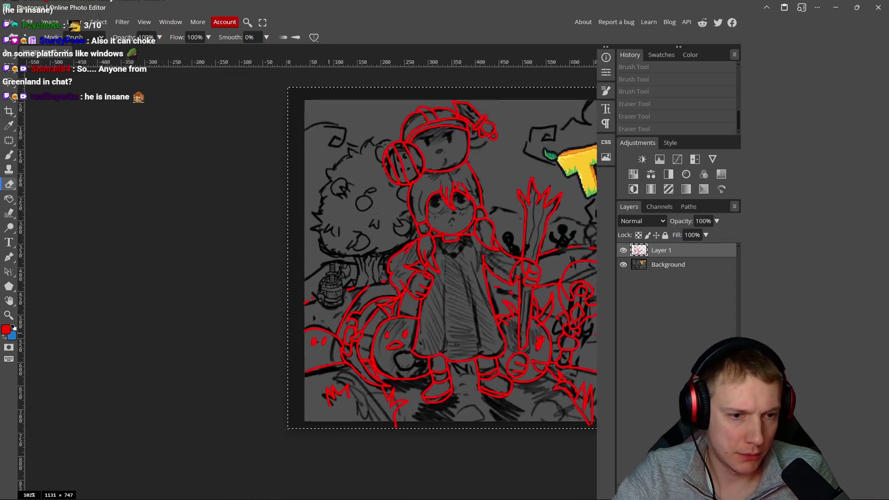
scroll(357, 304, "up", 6)
key("b")
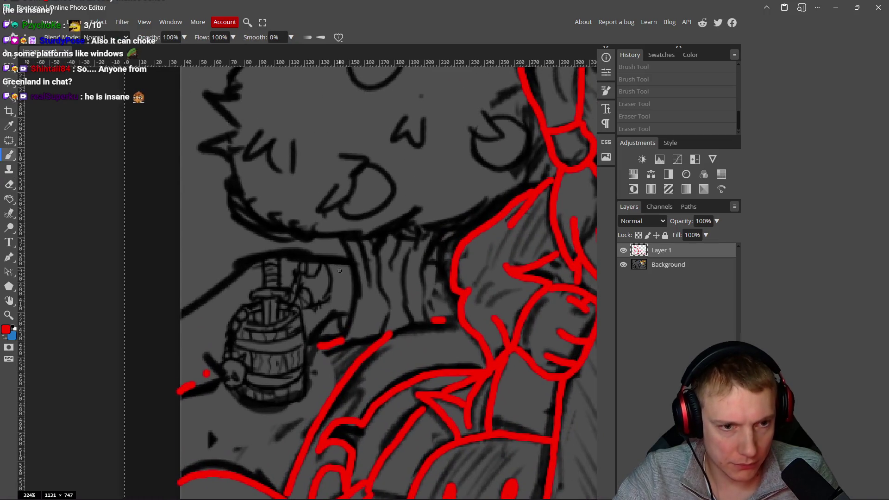
scroll(349, 273, "up", 2)
left_click_drag(344, 236, 360, 287)
key("ctrl+z")
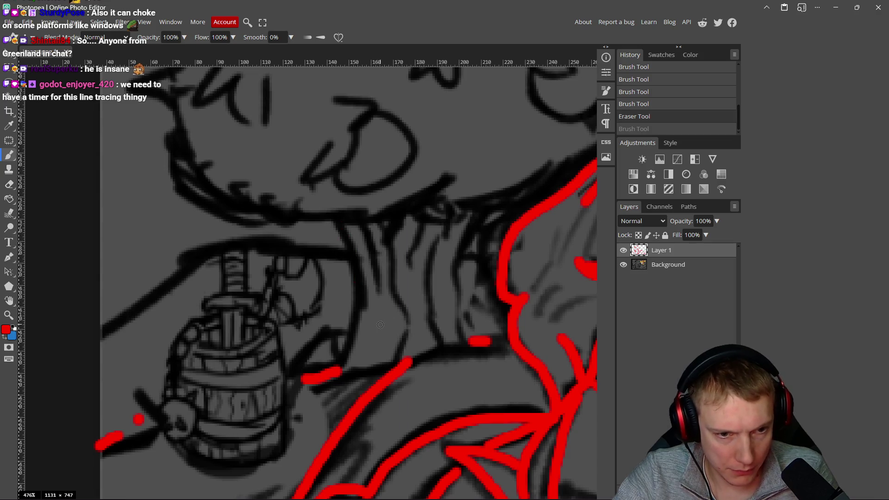
Step: Trace the neck's left edge, inner lines and base in red, redoing a misdrawn stroke
left_click_drag(335, 222, 352, 291)
key("ctrl+z")
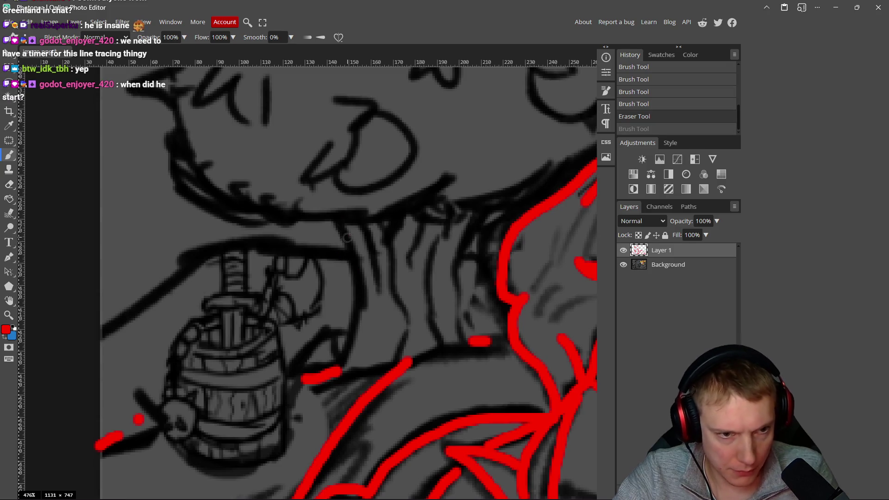
mouse_move(335, 221)
left_mouse_down()
mouse_move(353, 259)
mouse_move(355, 310)
mouse_move(323, 410)
mouse_move(431, 356)
mouse_move(488, 385)
mouse_move(502, 369)
mouse_move(481, 340)
left_mouse_up()
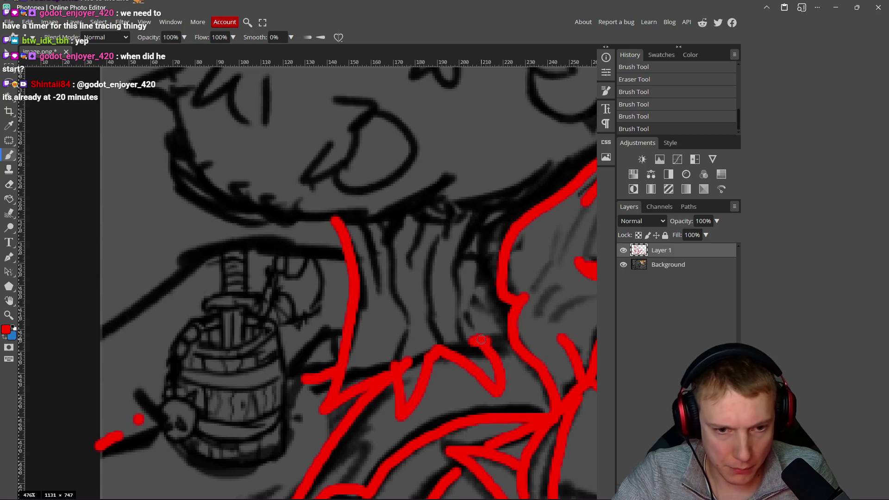
scroll(462, 278, "up", 2)
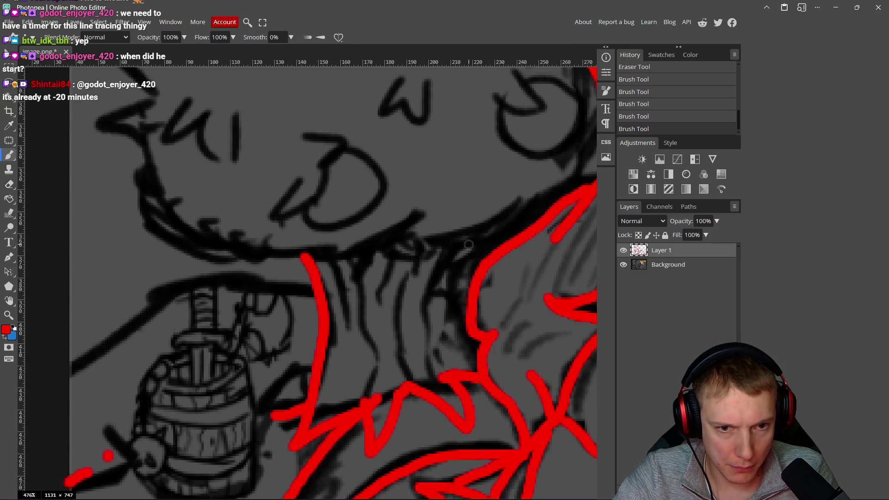
mouse_move(472, 238)
left_mouse_down()
mouse_move(460, 299)
mouse_move(474, 363)
left_mouse_up()
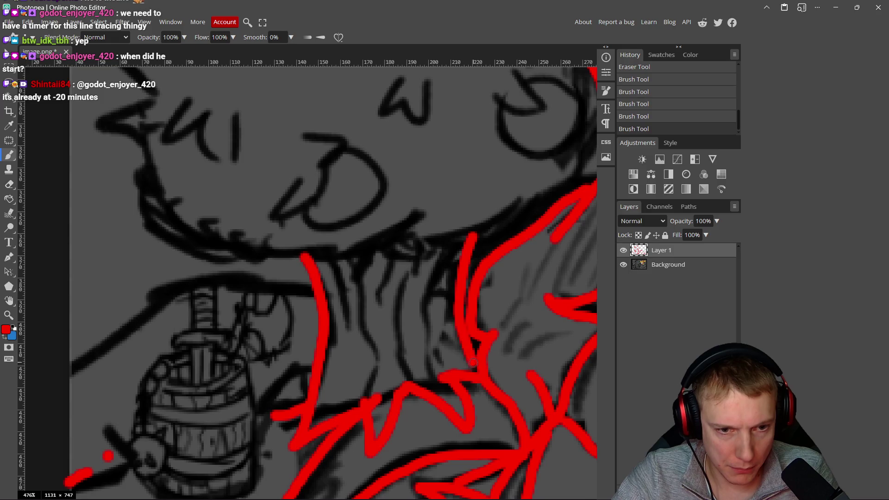
left_click_drag(459, 236, 425, 315)
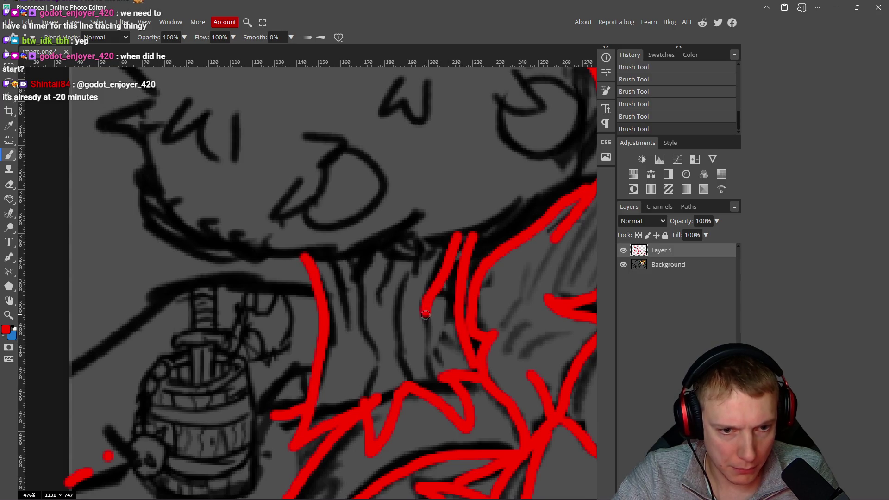
mouse_move(403, 279)
left_mouse_down()
mouse_move(393, 320)
mouse_move(406, 361)
left_mouse_up()
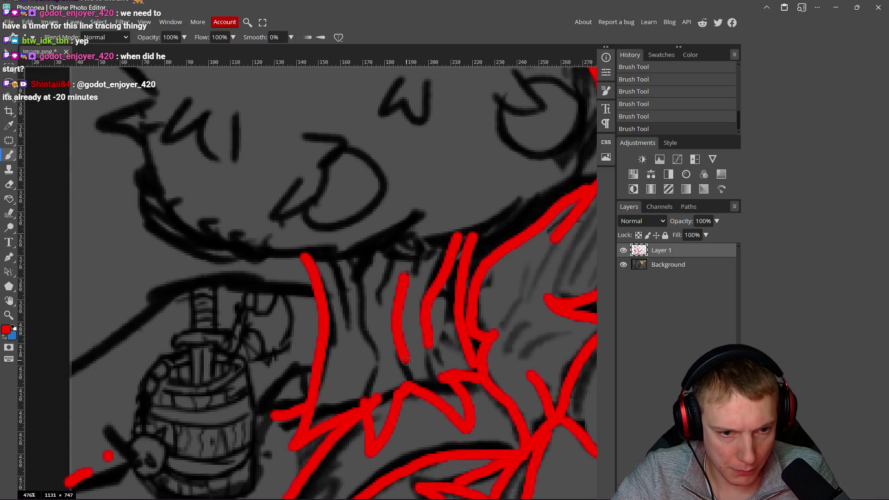
mouse_move(363, 403)
left_mouse_down()
mouse_move(376, 358)
mouse_move(371, 273)
mouse_move(342, 340)
left_mouse_up()
Step: Trace the chin curve in red and extend it up and left
scroll(385, 259, "up", 2)
mouse_move(429, 236)
left_mouse_down()
mouse_move(410, 259)
mouse_move(253, 284)
mouse_move(215, 244)
left_mouse_up()
scroll(216, 279, "up", 2)
mouse_move(216, 290)
left_mouse_down()
mouse_move(160, 237)
mouse_move(176, 220)
mouse_move(139, 202)
mouse_move(173, 177)
mouse_move(125, 123)
left_mouse_up()
Step: Outline the spiky top of the head in red, up and down the spike
scroll(175, 220, "up", 2)
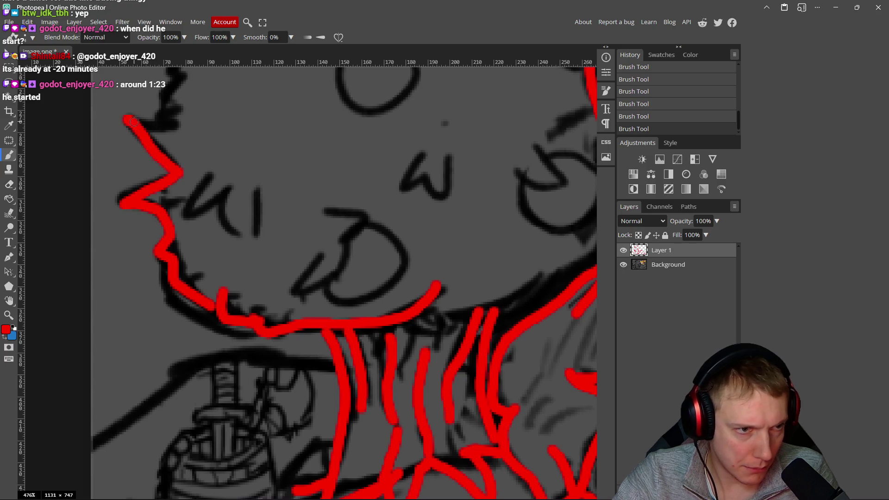
scroll(125, 123, "up", 3)
mouse_move(141, 248)
left_mouse_down()
mouse_move(178, 252)
mouse_move(199, 171)
mouse_move(209, 164)
left_mouse_up()
scroll(210, 220, "up", 2)
mouse_move(189, 240)
left_mouse_down()
mouse_move(218, 164)
mouse_move(239, 149)
mouse_move(217, 97)
mouse_move(264, 98)
left_mouse_up()
left_click_drag(278, 146, 256, 281)
mouse_move(243, 204)
left_mouse_down()
mouse_move(285, 164)
mouse_move(301, 175)
left_mouse_up()
mouse_move(294, 136)
left_mouse_down()
mouse_move(341, 152)
mouse_move(410, 81)
mouse_move(430, 128)
mouse_move(352, 200)
mouse_move(402, 182)
left_mouse_up()
Step: Outline the round striped shape with its stripe and arc, plus the small head circle
mouse_move(344, 211)
left_mouse_down()
mouse_move(345, 285)
mouse_move(370, 293)
left_mouse_up()
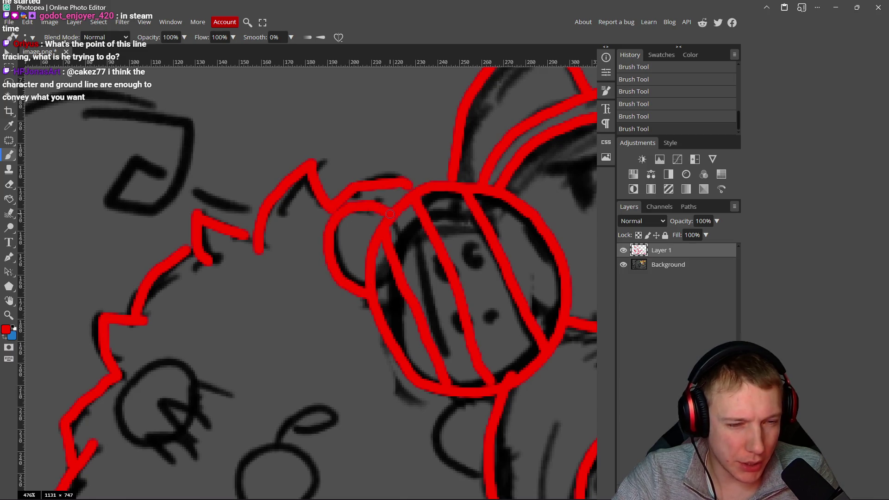
scroll(239, 242, "down", 5)
scroll(239, 241, "left", 3)
mouse_move(237, 248)
left_mouse_down()
mouse_move(182, 259)
mouse_move(168, 310)
mouse_move(192, 324)
mouse_move(234, 322)
left_mouse_up()
left_click_drag(216, 294, 241, 346)
mouse_move(212, 290)
left_mouse_down()
mouse_move(268, 310)
mouse_move(250, 260)
mouse_move(290, 273)
left_mouse_up()
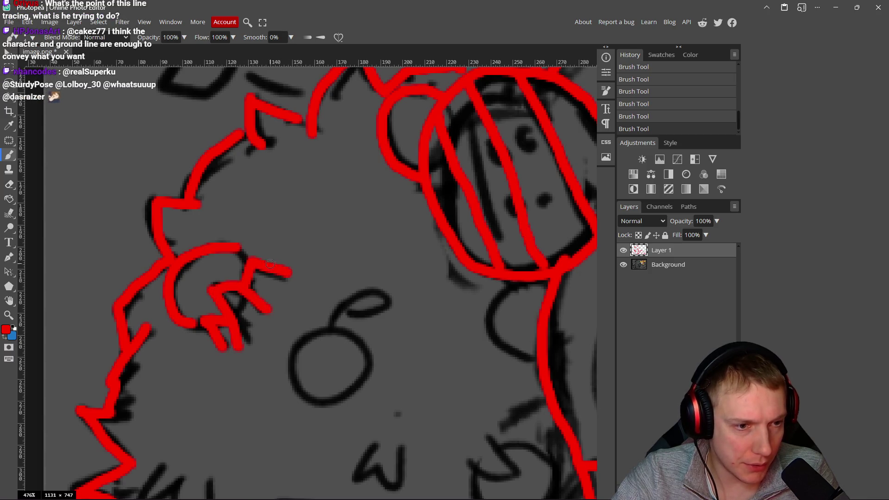
scroll(274, 307, "down", 3)
scroll(274, 308, "right", 2)
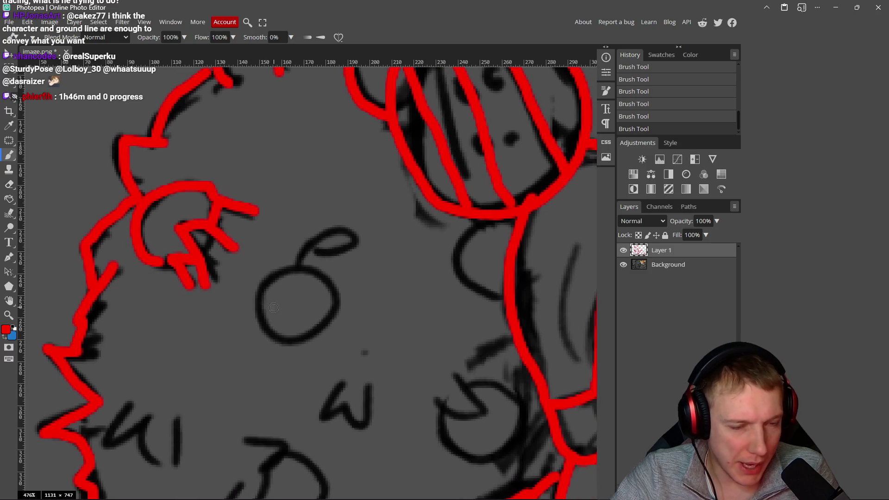
mouse_move(299, 267)
left_mouse_down()
mouse_move(263, 277)
mouse_move(278, 354)
mouse_move(310, 272)
mouse_move(273, 272)
mouse_move(292, 265)
mouse_move(276, 305)
mouse_move(291, 272)
mouse_move(300, 291)
mouse_move(346, 268)
left_mouse_up()
Step: Erase a stray bit of red line on the head
key("e")
key("b")
key("e")
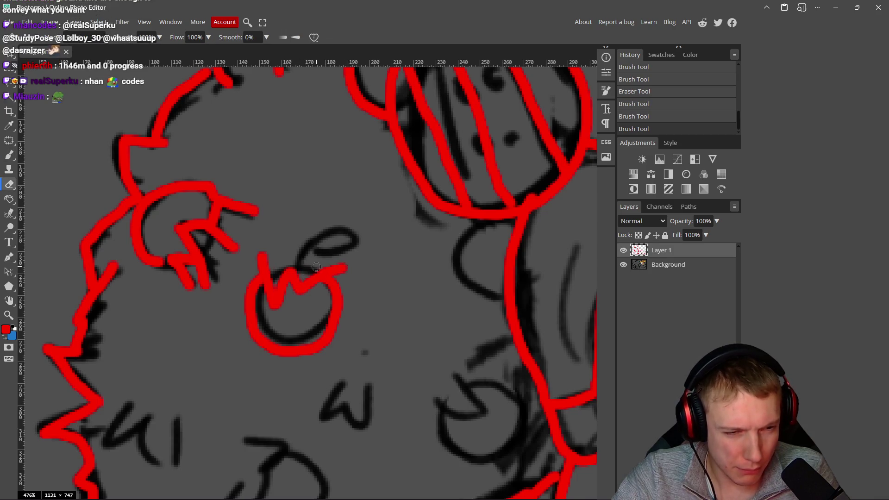
left_click(316, 267)
scroll(341, 248, "down", 3)
key("b")
Step: Trace the w-shaped nose, the hooked mouth with its loop, and the jaw line
mouse_move(329, 304)
left_mouse_down()
mouse_move(319, 320)
mouse_move(353, 329)
mouse_move(361, 292)
left_mouse_up()
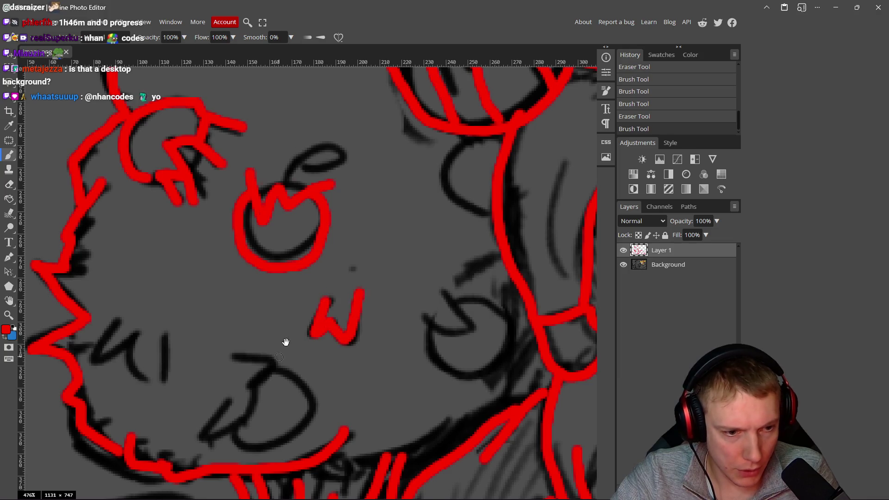
left_click_drag(286, 342, 313, 296)
mouse_move(250, 306)
left_mouse_down()
mouse_move(306, 315)
mouse_move(273, 343)
mouse_move(274, 372)
mouse_move(233, 395)
left_mouse_up()
mouse_move(308, 324)
left_mouse_down()
mouse_move(341, 355)
mouse_move(302, 396)
mouse_move(260, 389)
left_mouse_up()
left_click_drag(369, 406, 463, 402)
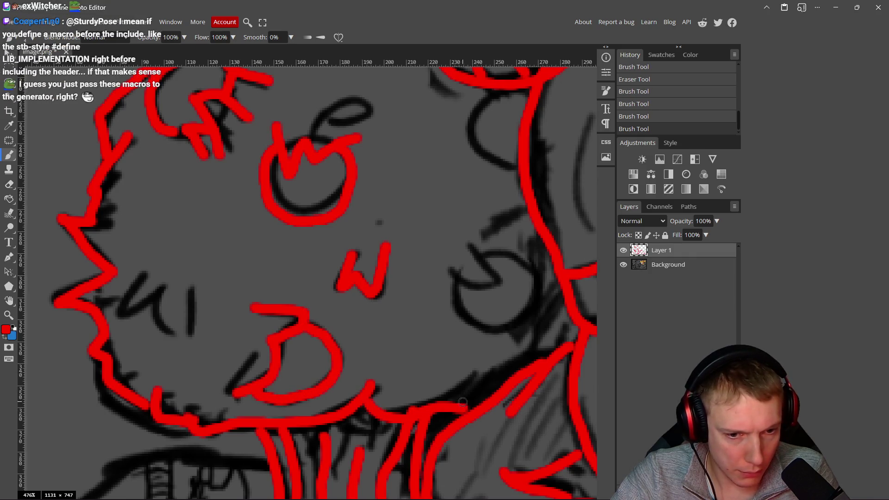
Step: Add a short red line near the mouth, redrawing it after one undo
scroll(379, 299, "down", 10)
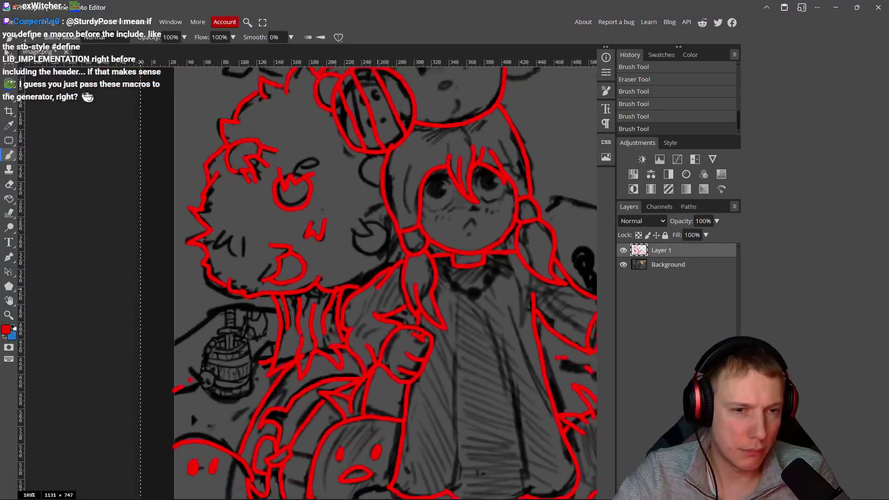
scroll(379, 299, "up", 8)
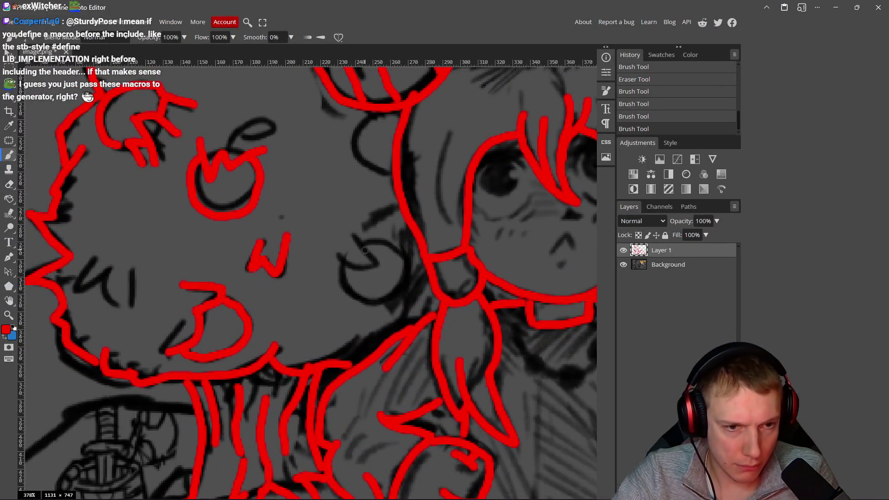
mouse_move(364, 246)
left_mouse_down()
mouse_move(404, 253)
mouse_move(420, 278)
mouse_move(370, 301)
left_mouse_up()
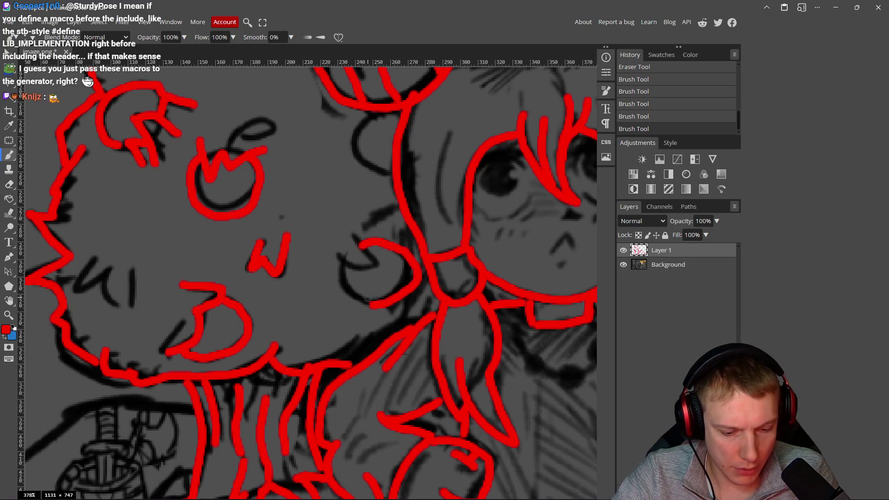
key("ctrl+z")
mouse_move(363, 244)
left_mouse_down()
mouse_move(384, 243)
mouse_move(375, 301)
mouse_move(331, 271)
mouse_move(334, 262)
mouse_move(374, 267)
left_mouse_up()
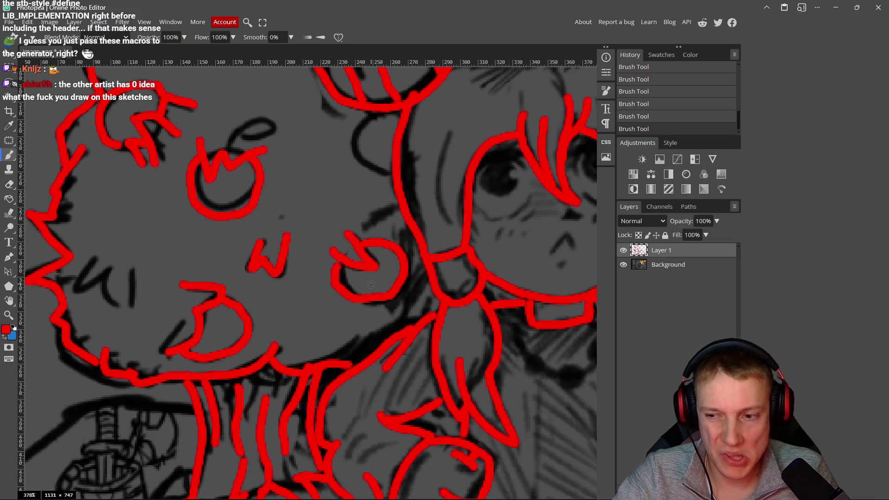
Step: Trace the curved hair line, the n-shaped face mark and a short cheek line
scroll(371, 284, "down", 3)
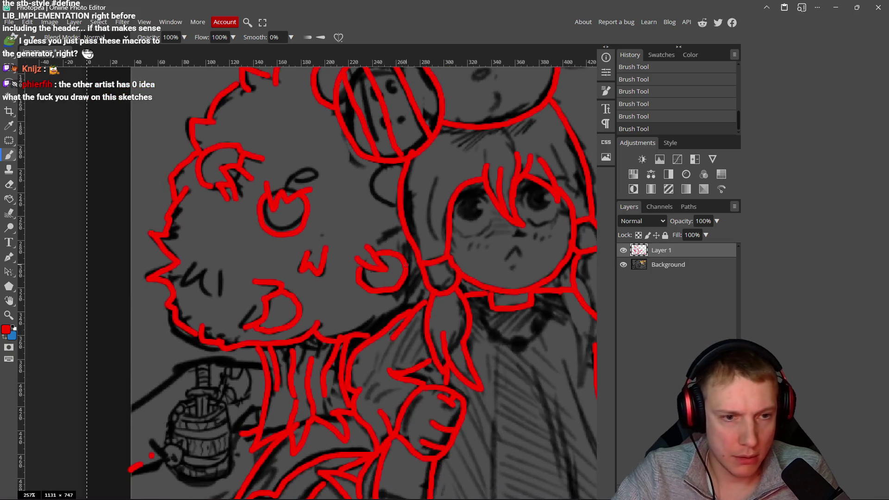
scroll(404, 108, "up", 5)
mouse_move(404, 108)
left_mouse_down()
mouse_move(366, 148)
mouse_move(387, 189)
mouse_move(418, 200)
left_mouse_up()
scroll(218, 185, "down", 4)
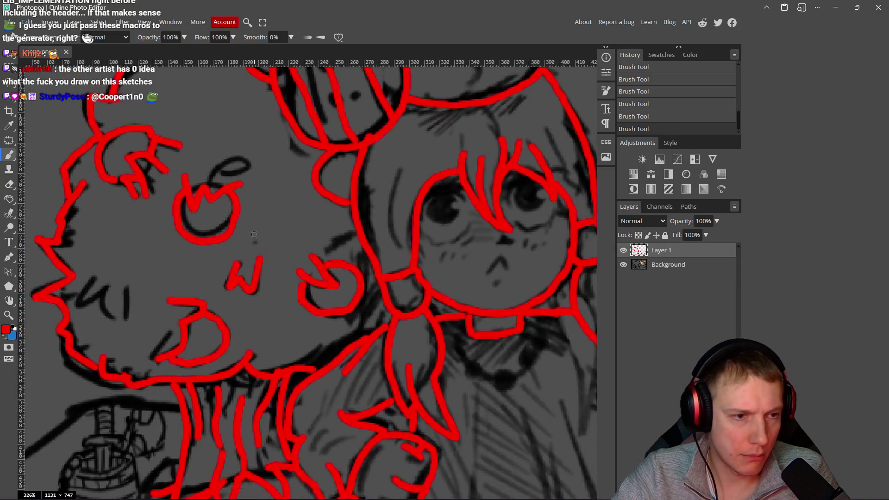
scroll(201, 273, "up", 3)
mouse_move(187, 244)
left_mouse_down()
mouse_move(169, 284)
mouse_move(206, 253)
mouse_move(213, 305)
left_mouse_up()
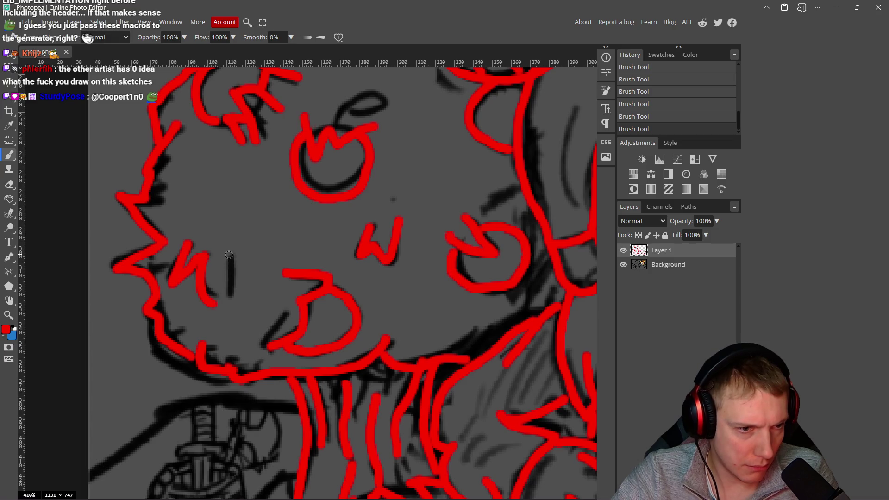
left_click_drag(231, 258, 227, 306)
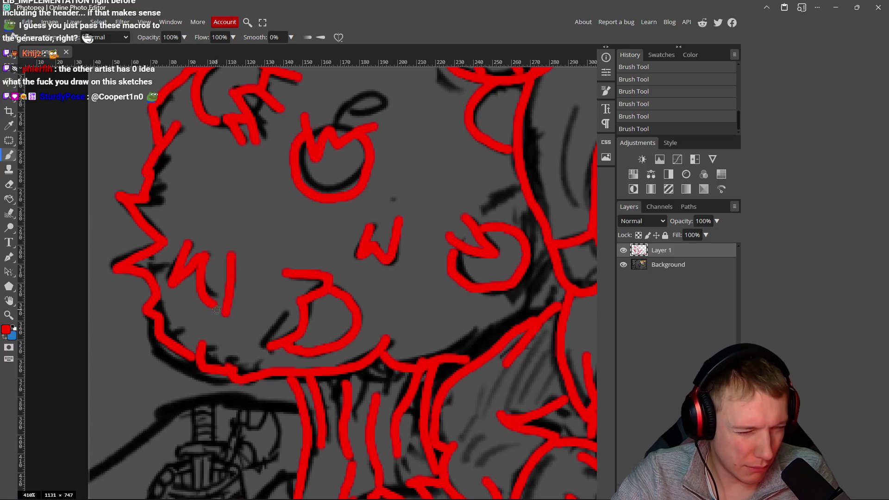
scroll(222, 314, "down", 5)
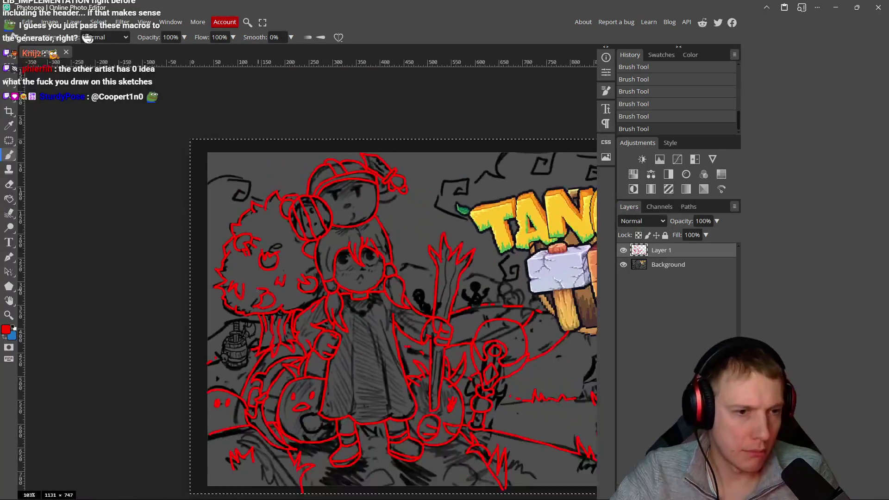
Step: Extend the red line toward the barrel and erase the stray red dot beside it
scroll(241, 350, "up", 3)
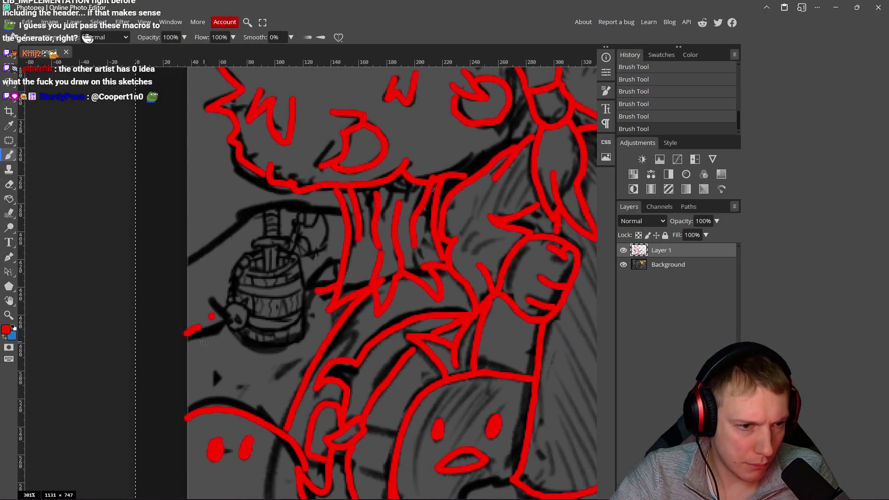
scroll(213, 324, "up", 2)
scroll(213, 323, "up", 1)
left_click_drag(245, 309, 160, 342)
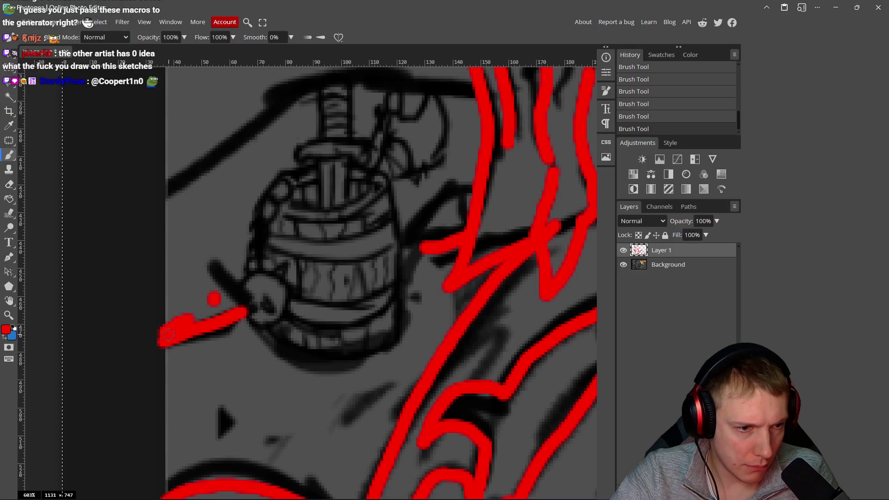
key("e")
left_click_drag(226, 289, 190, 310)
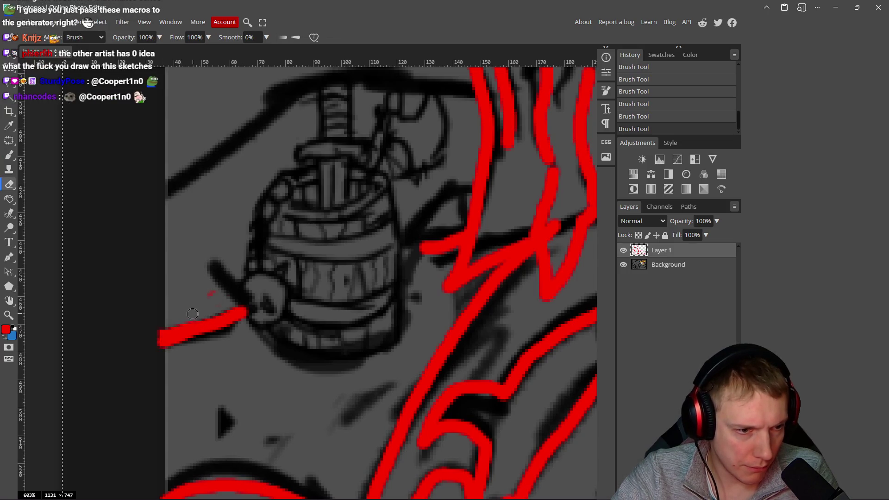
Step: Switch back to the Brush and begin tracing the sword handle in red
scroll(246, 295, "down", 4)
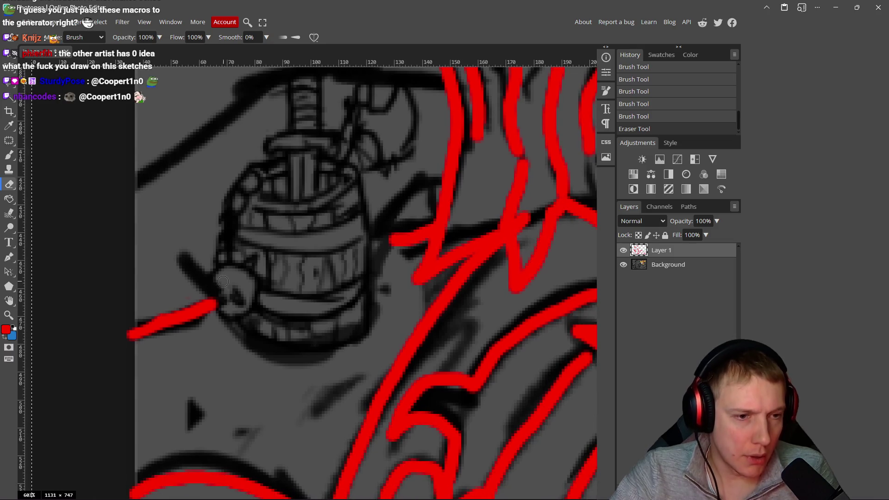
scroll(286, 263, "up", 3)
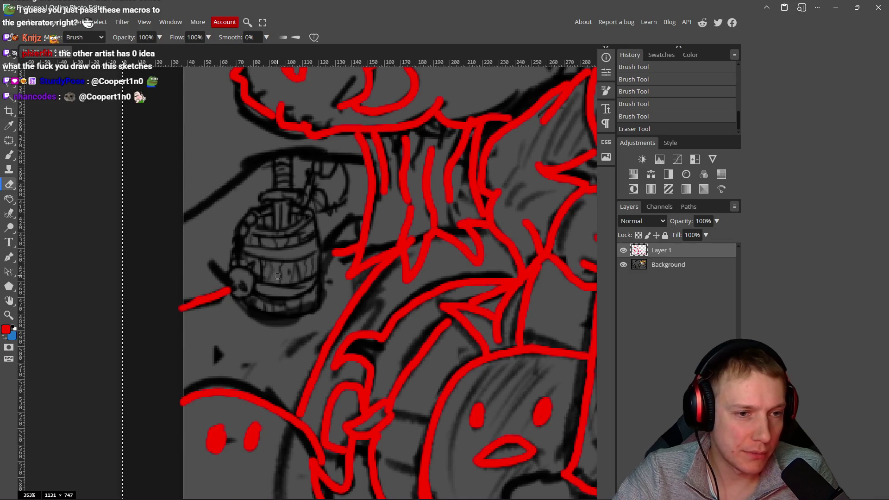
scroll(277, 276, "down", 3)
scroll(259, 278, "up", 5)
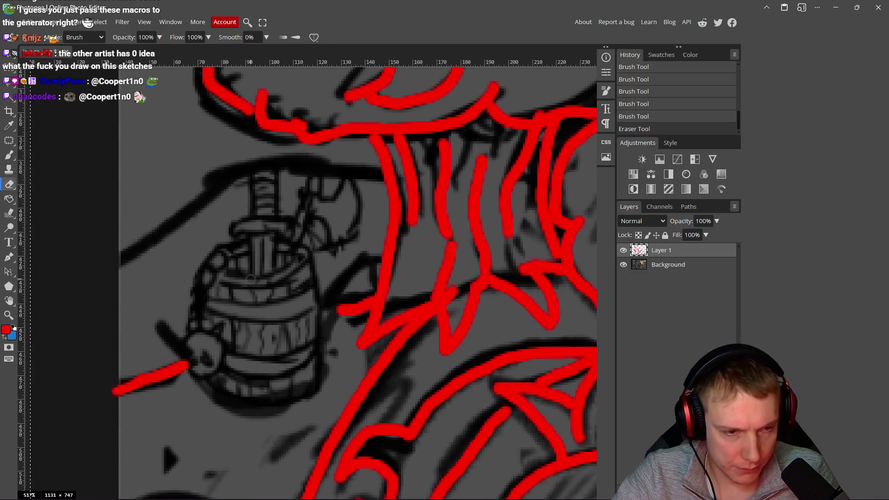
key("b")
scroll(278, 231, "up", 4)
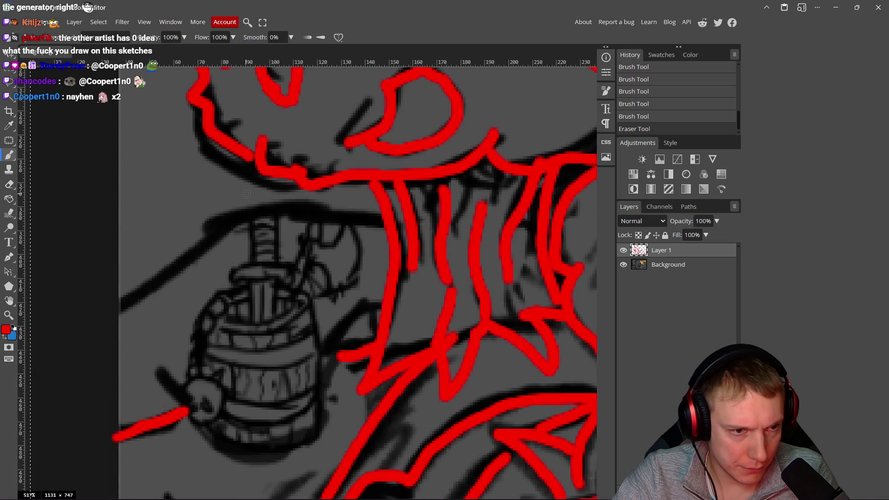
scroll(289, 212, "down", 4)
scroll(307, 214, "up", 3)
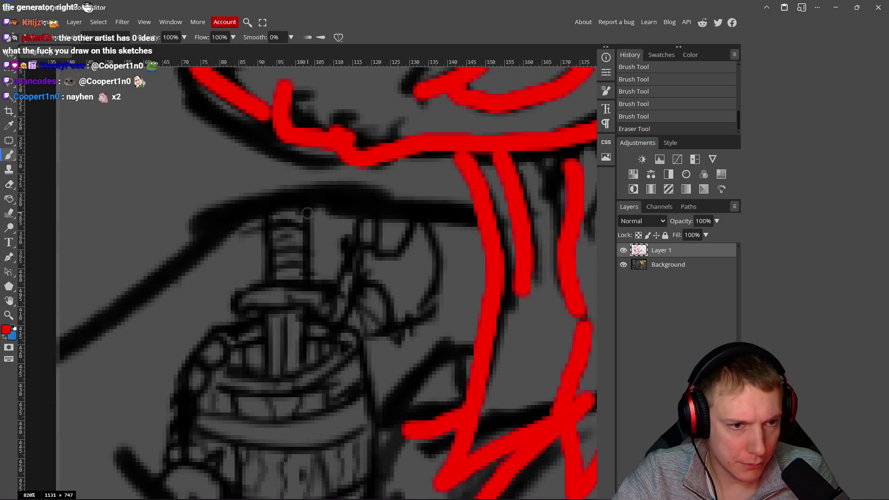
mouse_move(308, 206)
left_mouse_down()
mouse_move(268, 221)
mouse_move(263, 277)
mouse_move(261, 204)
mouse_move(296, 200)
mouse_move(304, 290)
mouse_move(274, 259)
left_mouse_up()
Step: Undo the misplaced stroke, then trace the sword grip, crossguard, axe handle and axe head
key("ctrl+z")
left_click_drag(301, 222, 271, 225)
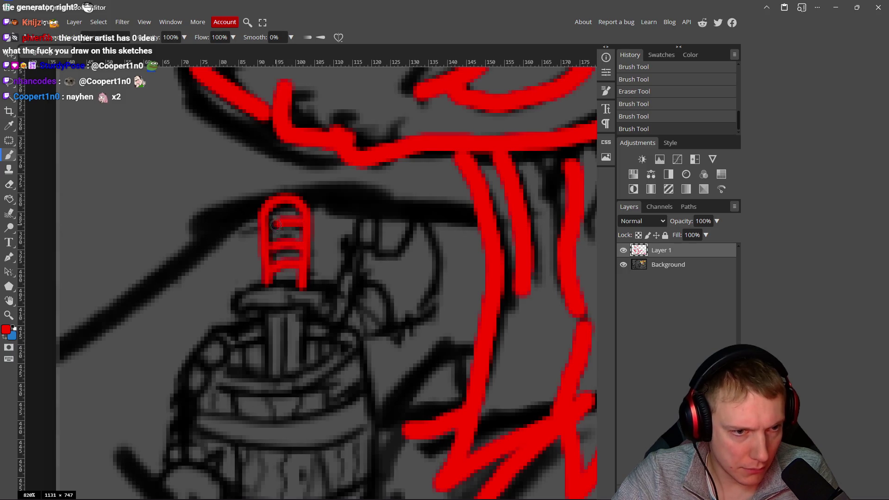
mouse_move(297, 287)
left_mouse_down()
mouse_move(333, 289)
mouse_move(228, 297)
mouse_move(264, 312)
mouse_move(325, 312)
left_mouse_up()
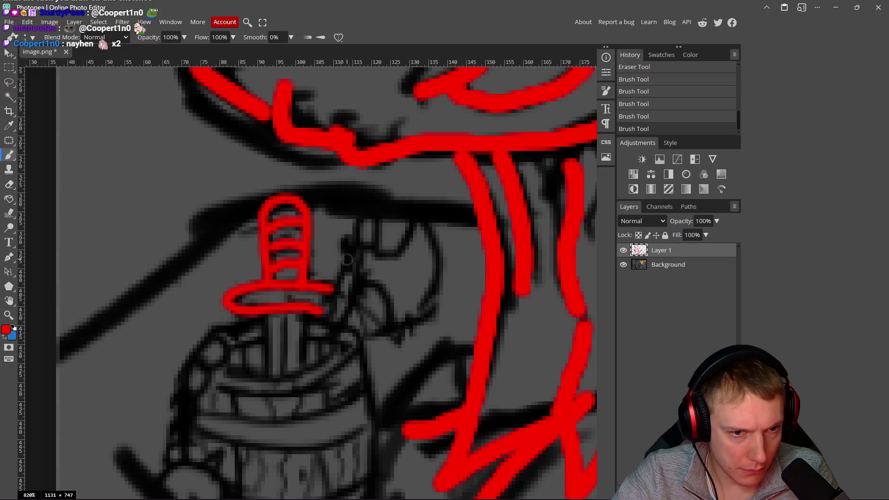
mouse_move(362, 220)
left_mouse_down()
mouse_move(320, 343)
mouse_move(338, 337)
mouse_move(373, 239)
mouse_move(358, 219)
left_mouse_up()
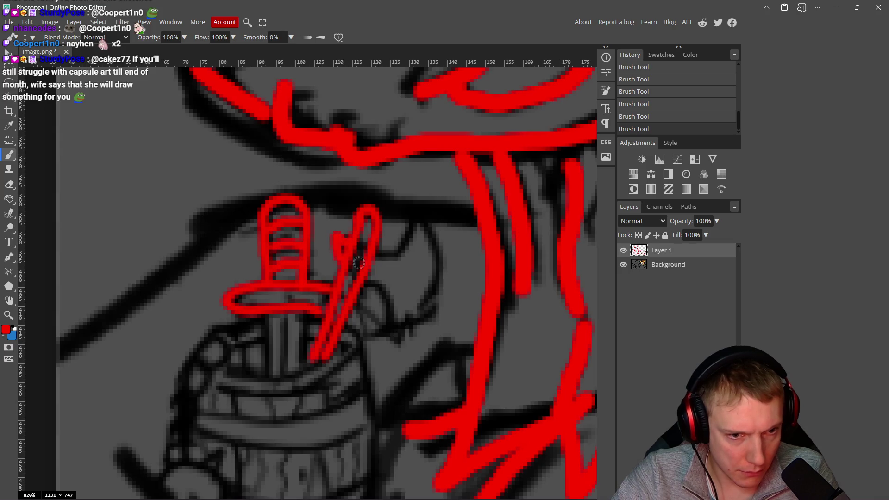
mouse_move(375, 255)
left_mouse_down()
mouse_move(406, 238)
mouse_move(417, 218)
mouse_move(438, 278)
mouse_move(388, 342)
mouse_move(373, 288)
left_mouse_up()
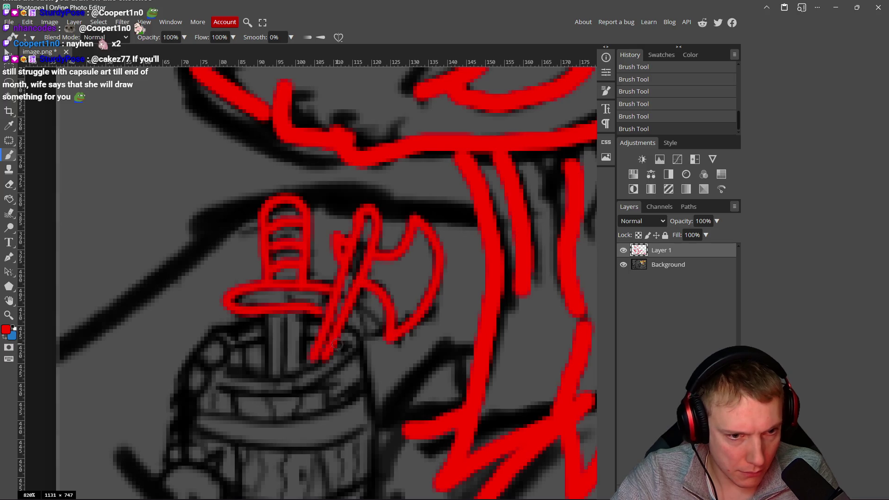
Step: Trace the barrel rim, the chain down its left side and the spiked ball
scroll(337, 344, "down", 2)
mouse_move(240, 320)
left_mouse_down()
mouse_move(308, 330)
mouse_move(356, 300)
left_mouse_up()
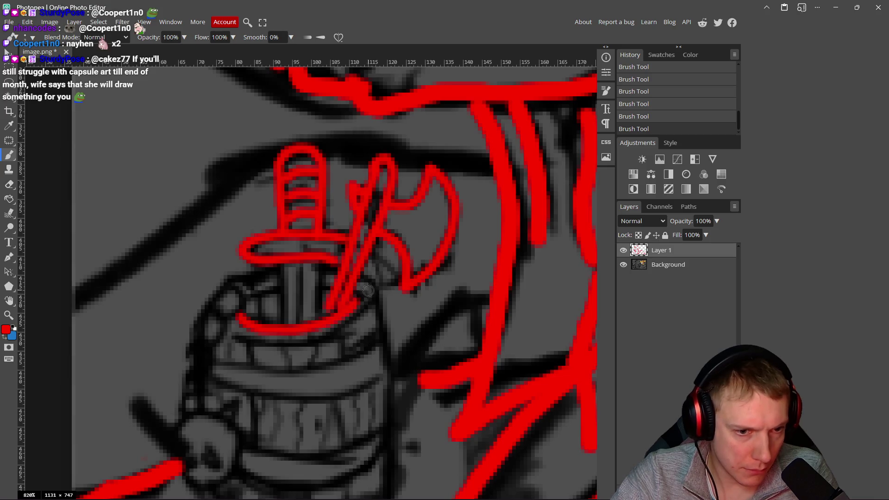
left_click_drag(278, 284, 235, 316)
mouse_move(265, 265)
left_mouse_down()
mouse_move(229, 280)
mouse_move(191, 377)
mouse_move(211, 353)
left_mouse_up()
mouse_move(215, 351)
left_mouse_down()
mouse_move(222, 287)
mouse_move(181, 395)
mouse_move(222, 421)
mouse_move(228, 366)
mouse_move(243, 334)
mouse_move(238, 371)
left_mouse_up()
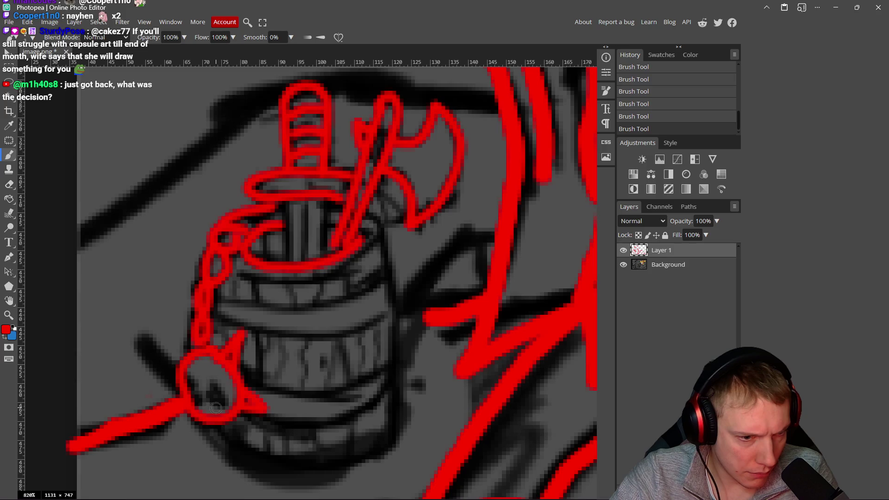
left_click_drag(182, 392, 156, 387)
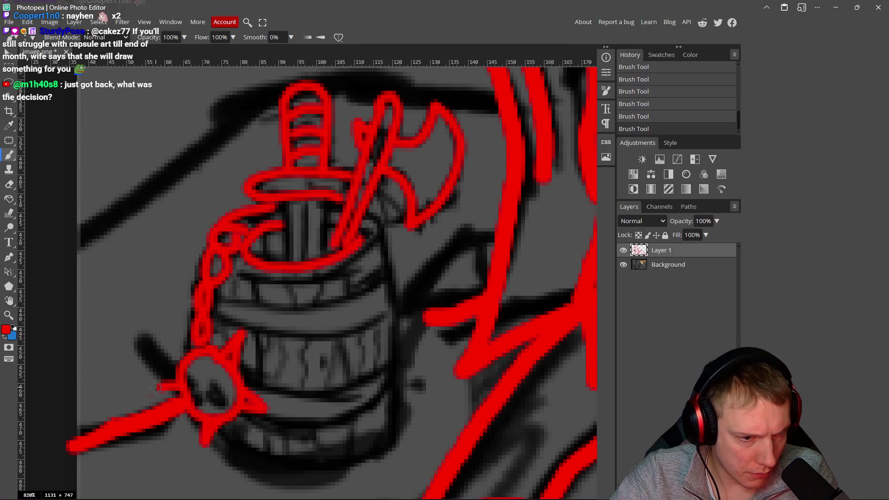
mouse_move(211, 393)
left_mouse_down()
mouse_move(230, 404)
mouse_move(182, 400)
left_mouse_up()
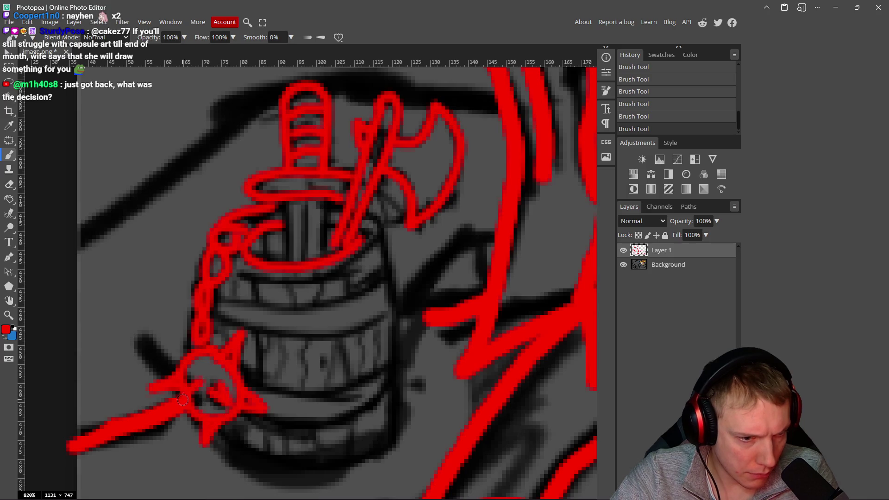
scroll(258, 371, "down", 5)
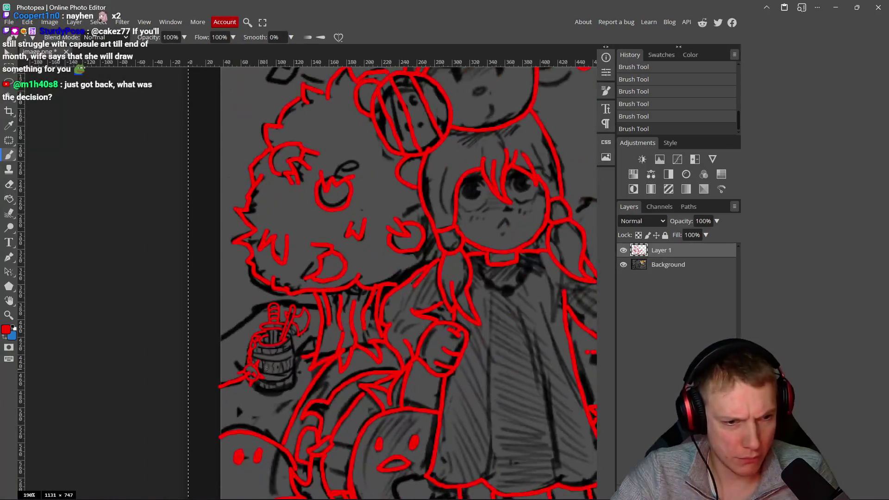
Step: Trace the barrel's right and bottom edges, redrawing the bottom after an undo
scroll(280, 346, "up", 3)
scroll(280, 347, "up", 4)
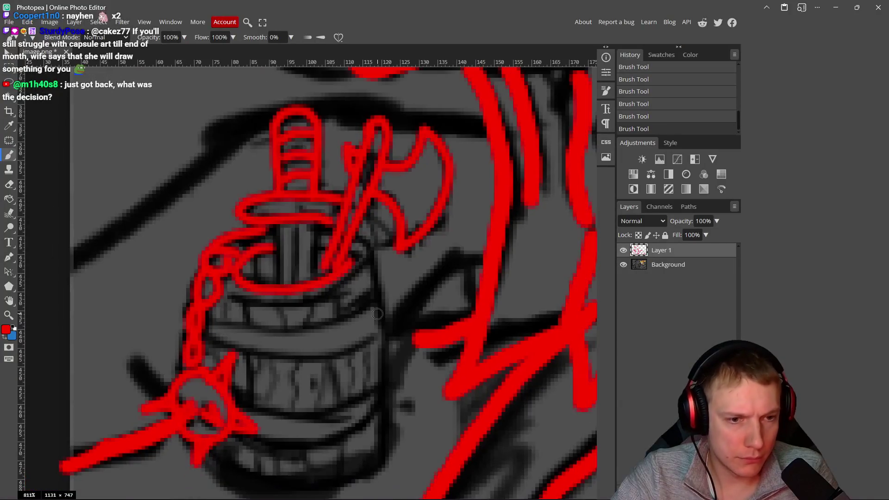
mouse_move(359, 241)
left_mouse_down()
mouse_move(384, 333)
mouse_move(373, 457)
mouse_move(377, 363)
mouse_move(386, 385)
mouse_move(285, 390)
mouse_move(239, 365)
left_mouse_up()
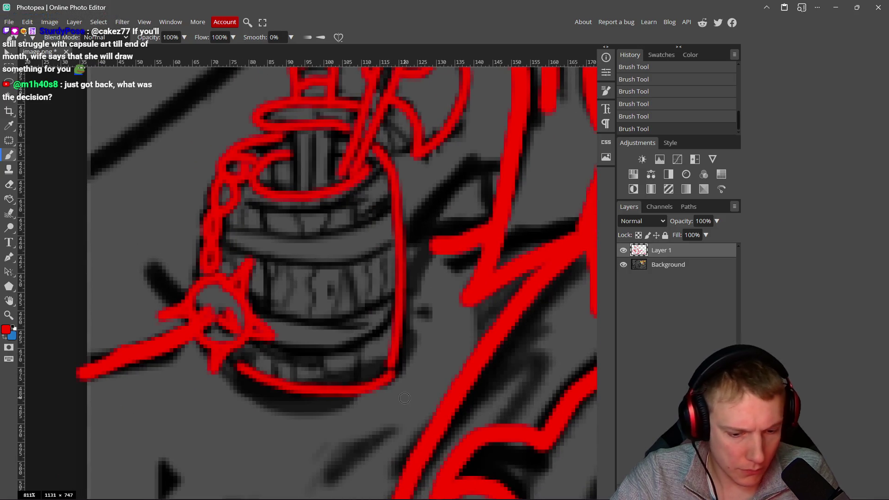
key("ctrl+u")
key("Escape")
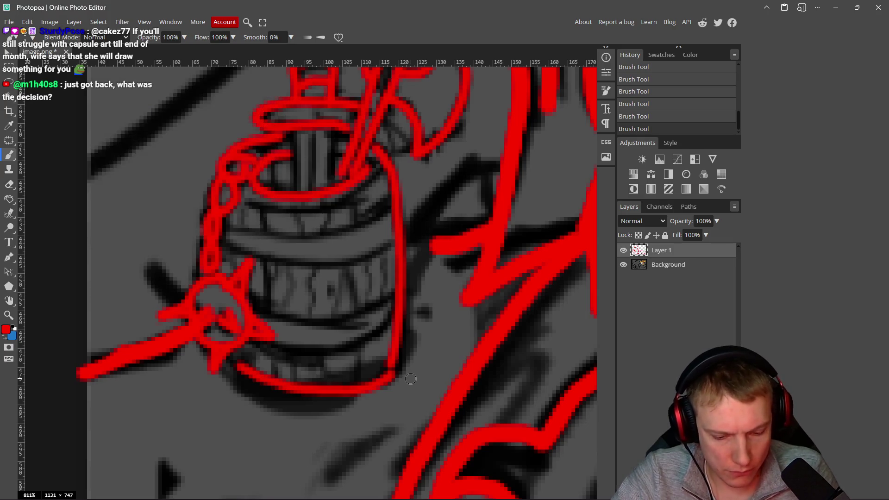
key("ctrl+z")
mouse_move(380, 373)
left_mouse_down()
mouse_move(296, 393)
mouse_move(228, 358)
left_mouse_up()
Step: Trace the barrel's lower, middle and upper bands and the line below the rim
left_click_drag(399, 321, 273, 346)
mouse_move(249, 302)
left_mouse_down()
mouse_move(277, 315)
mouse_move(331, 318)
mouse_move(382, 303)
mouse_move(398, 285)
left_mouse_up()
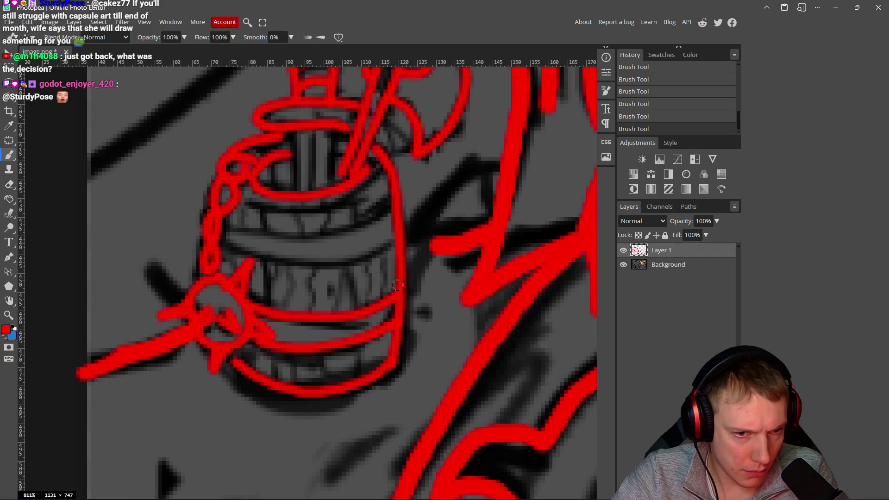
mouse_move(391, 247)
left_mouse_down()
mouse_move(319, 263)
mouse_move(257, 262)
mouse_move(222, 246)
left_mouse_up()
mouse_move(225, 224)
left_mouse_down()
mouse_move(272, 238)
mouse_move(347, 237)
mouse_move(380, 227)
mouse_move(394, 208)
left_mouse_up()
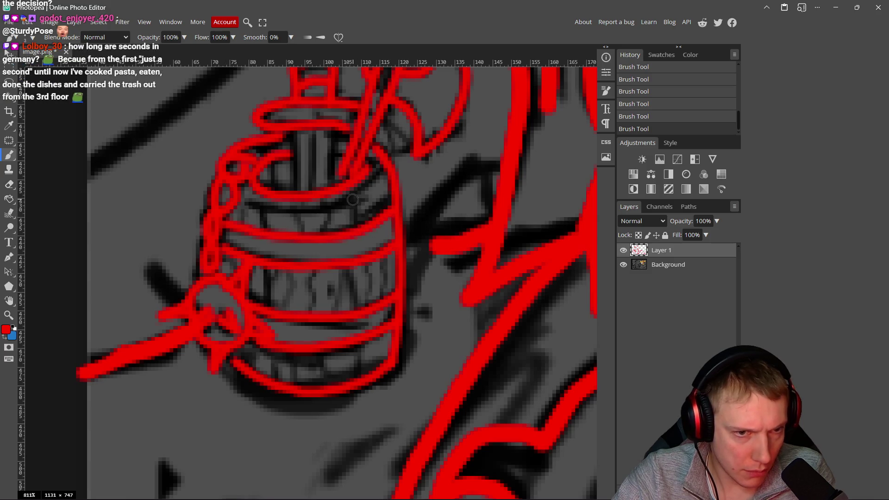
mouse_move(384, 178)
left_mouse_down()
mouse_move(318, 213)
mouse_move(249, 204)
left_mouse_up()
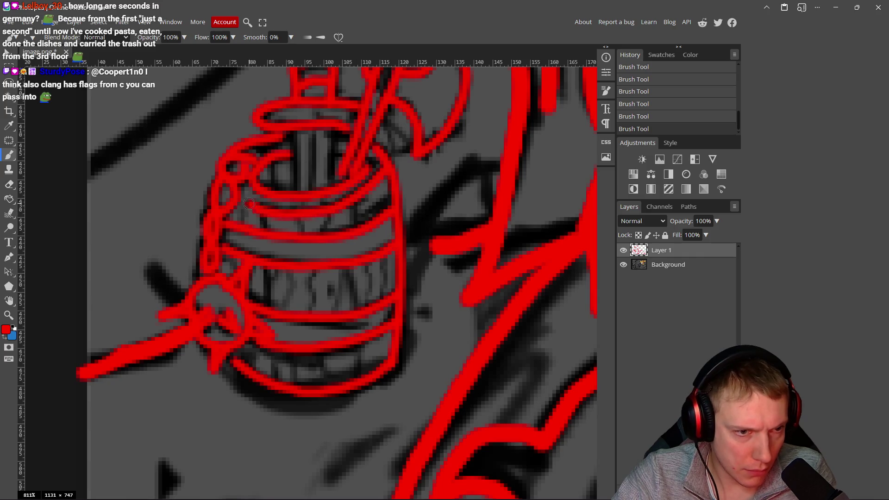
Step: Hide the Background layer to check the lines on transparency, then show it again
scroll(340, 211, "down", 6)
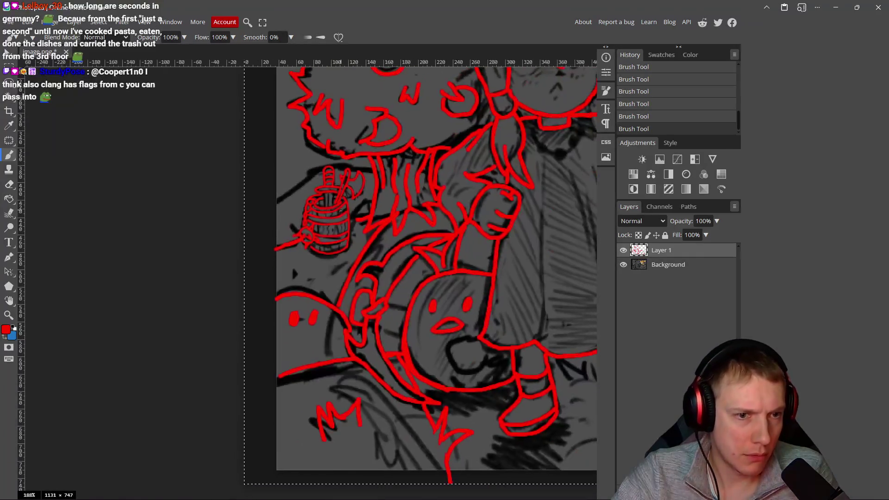
scroll(340, 211, "down", 3)
scroll(430, 425, "up", 3)
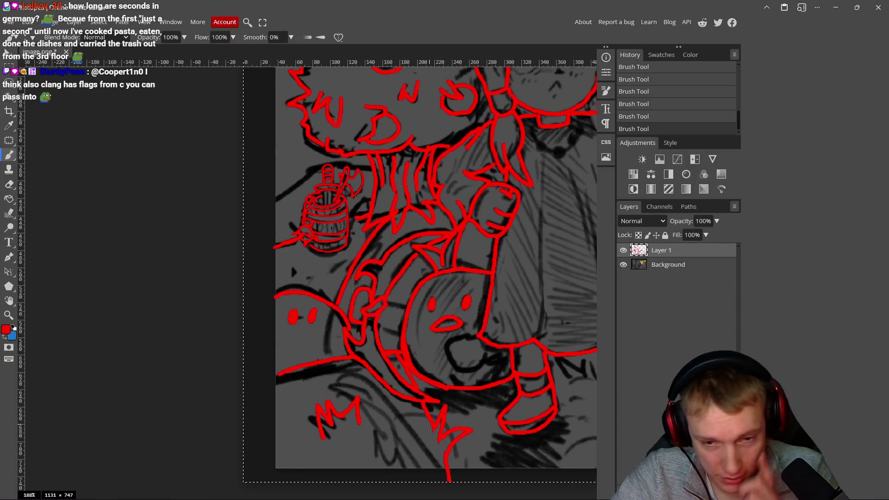
left_click(624, 265)
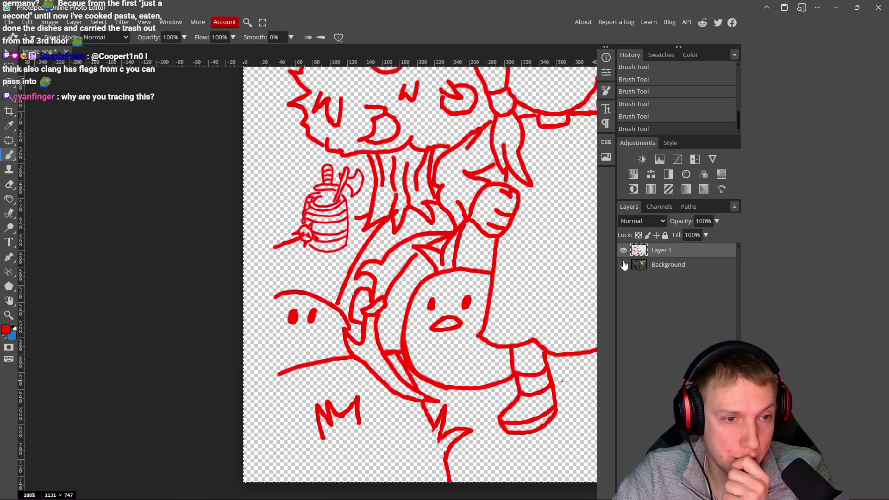
left_click(624, 265)
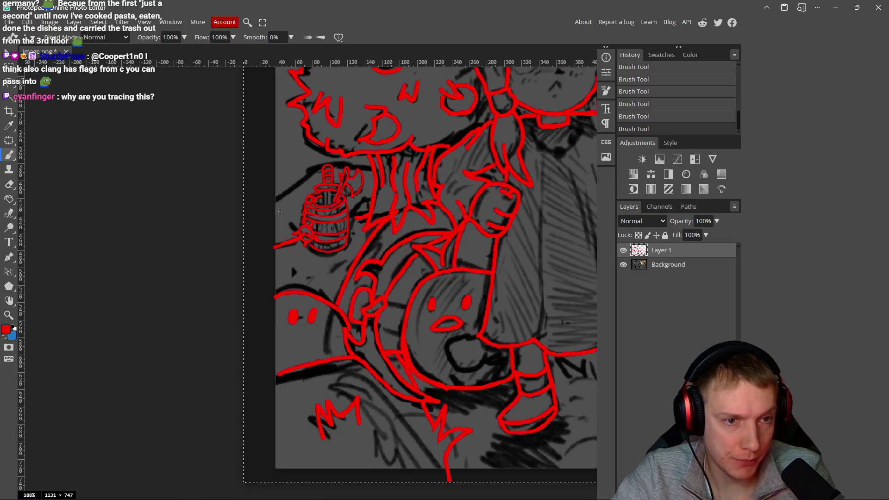
scroll(315, 201, "up", 3)
Step: Paint red vertical staves in the barrel's upper band, redrawing one bad stroke
scroll(315, 200, "up", 4)
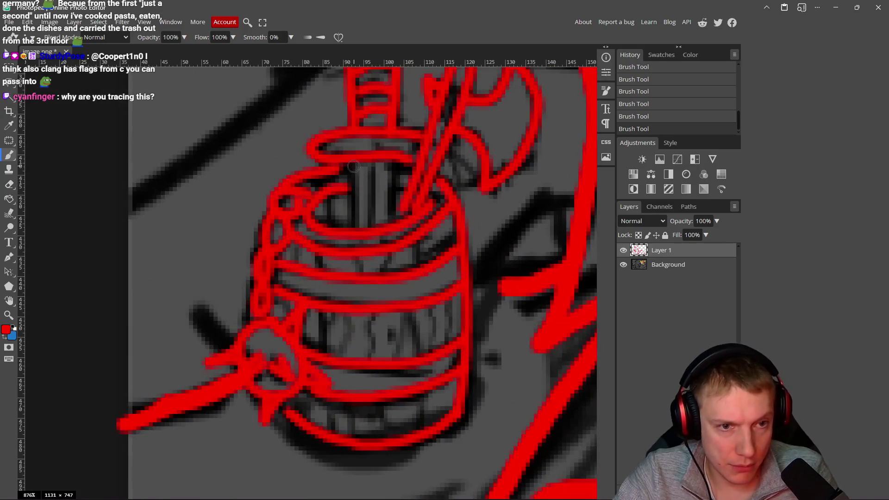
left_click_drag(392, 163, 387, 227)
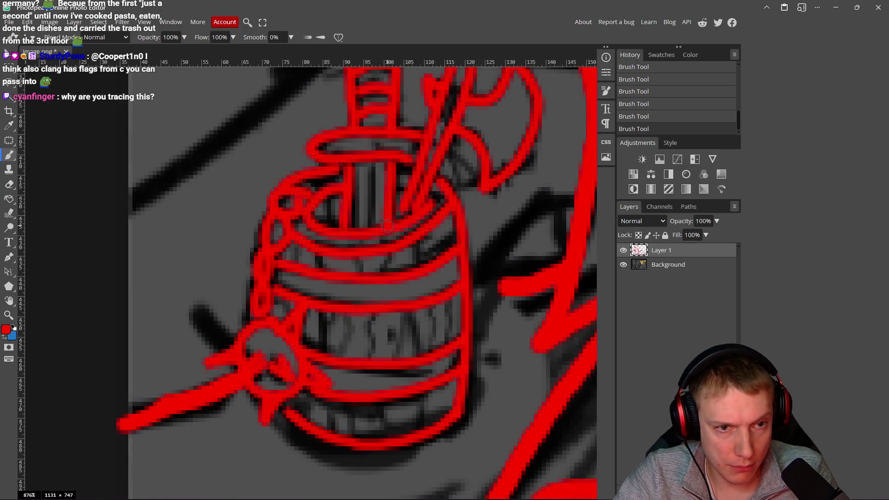
left_click_drag(373, 168, 362, 215)
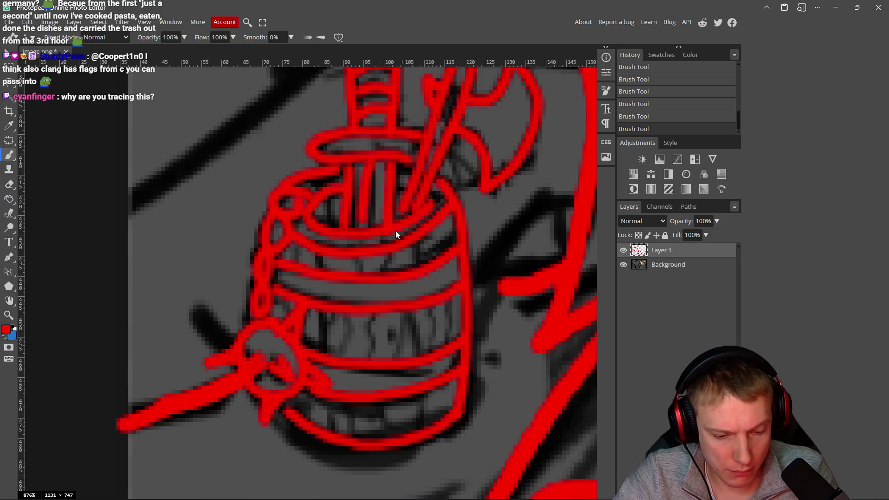
key("ctrl+z")
left_click_drag(361, 181, 366, 211)
scroll(366, 211, "down", 3)
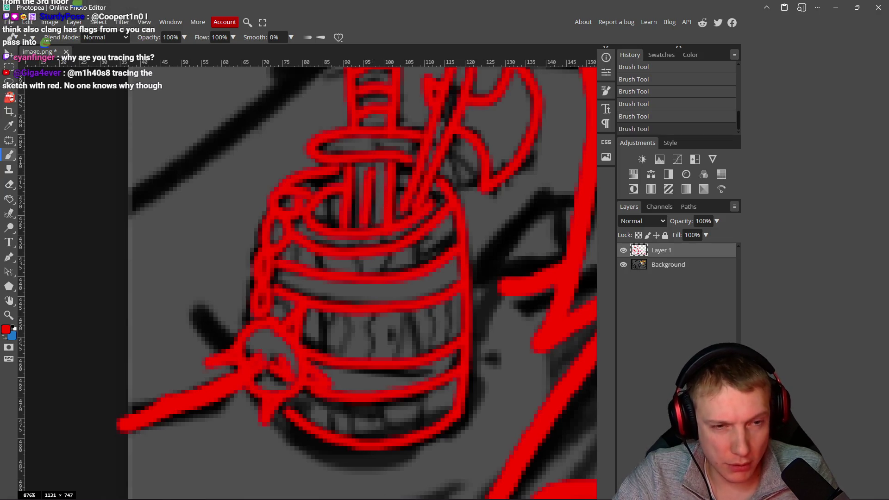
scroll(393, 217, "down", 1)
scroll(393, 218, "down", 2)
scroll(396, 283, "up", 7)
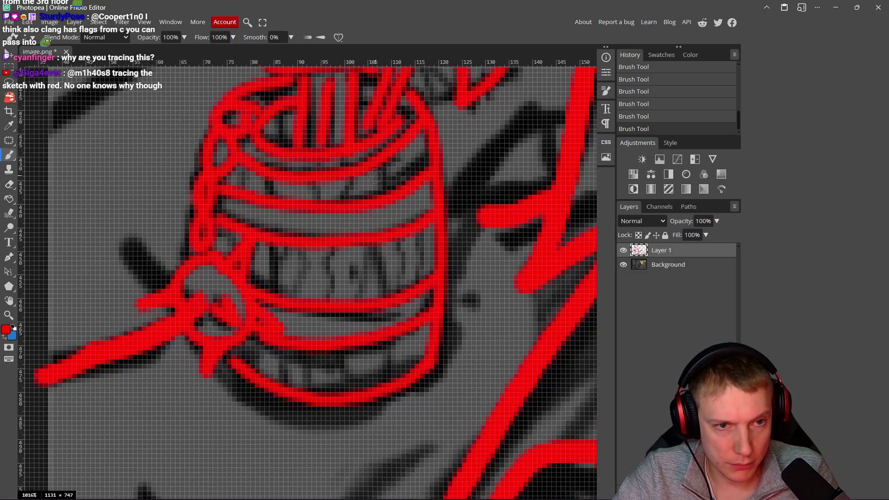
left_click_drag(388, 161, 385, 201)
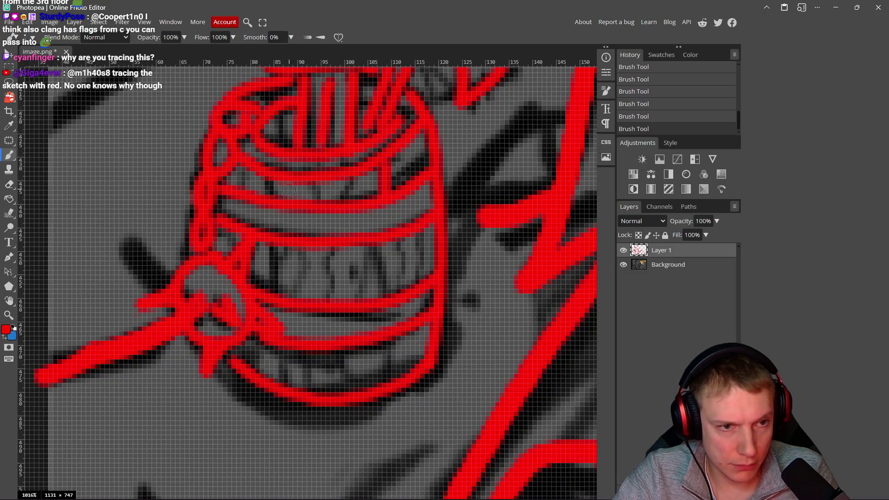
left_click_drag(321, 183, 321, 198)
left_click_drag(270, 181, 269, 195)
Step: Add red vertical staves down the barrel's middle and lower bands
left_click_drag(271, 243, 271, 287)
left_click_drag(318, 251, 317, 289)
left_click_drag(381, 243, 382, 290)
left_click_drag(391, 345, 388, 387)
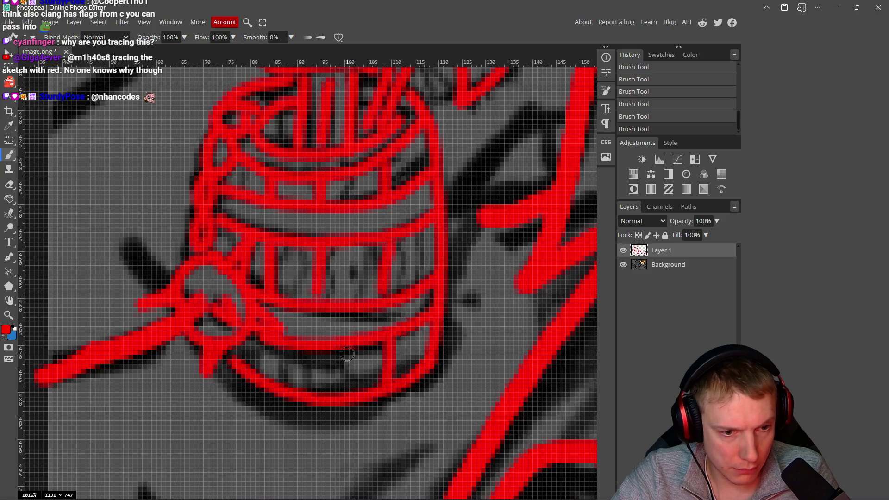
left_click_drag(311, 351, 311, 378)
left_click_drag(265, 346, 264, 376)
Step: Add short red stave ends along the barrel's bottom
scroll(263, 377, "down", 3)
mouse_move(366, 338)
left_mouse_down()
mouse_move(379, 299)
mouse_move(393, 320)
left_mouse_up()
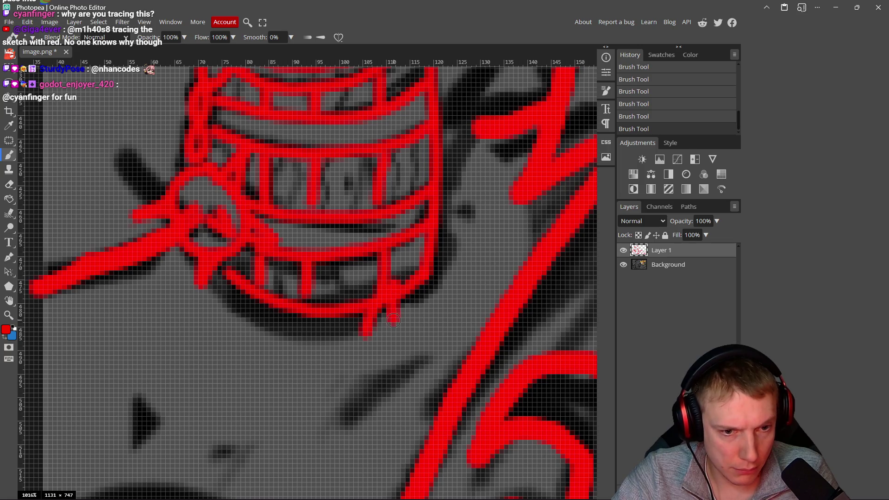
left_click_drag(420, 278, 423, 301)
mouse_move(319, 330)
left_mouse_down()
mouse_move(320, 303)
mouse_move(303, 330)
left_mouse_up()
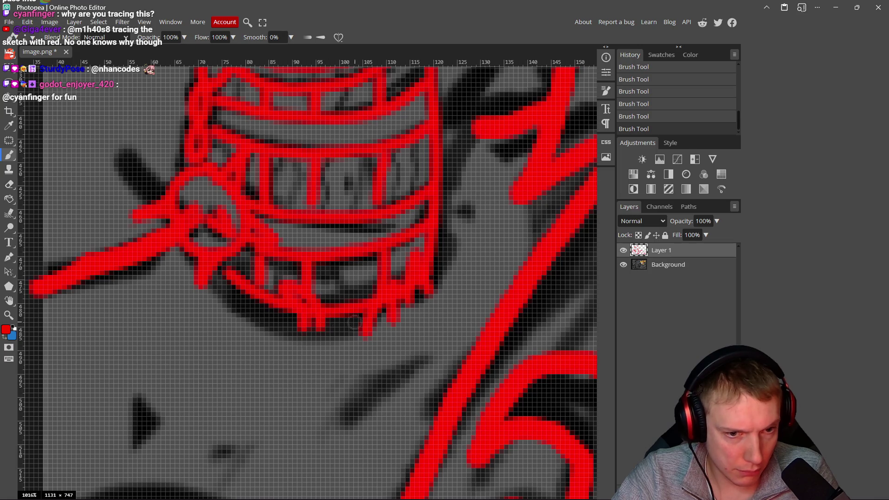
Step: Thicken the red lines meeting the barrel's edges, then fit the whole picture in view
scroll(351, 307, "down", 1)
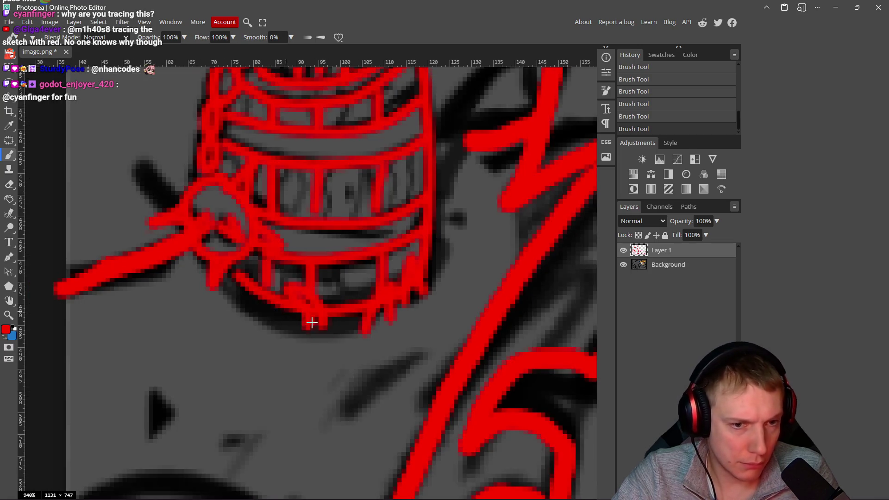
scroll(312, 323, "down", 10)
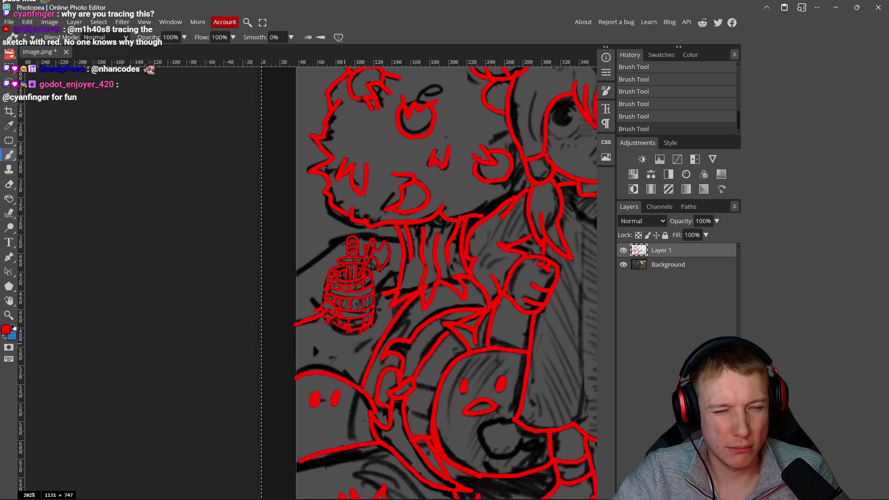
scroll(345, 344, "up", 4)
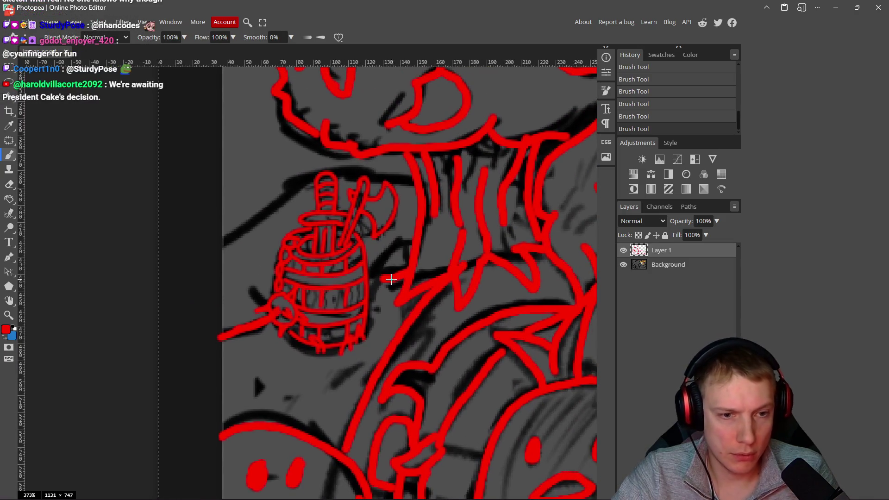
scroll(392, 280, "up", 5)
left_click_drag(367, 269, 343, 280)
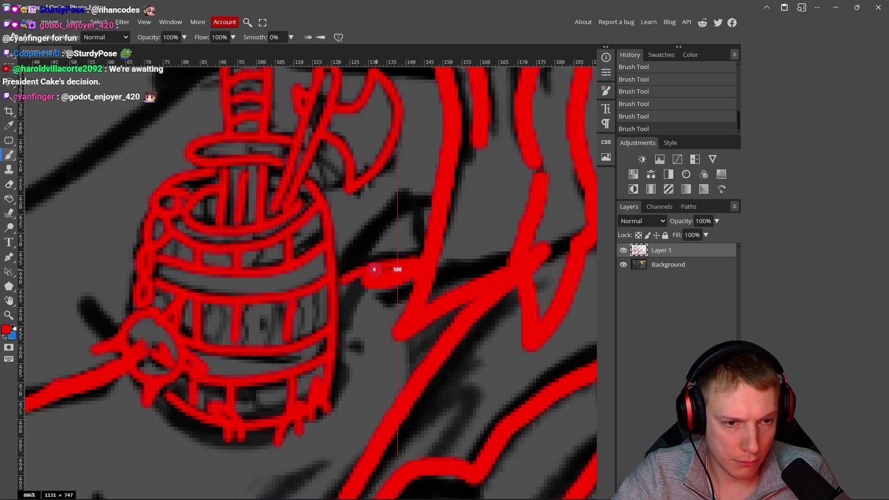
mouse_move(410, 258)
left_mouse_down()
mouse_move(343, 287)
mouse_move(450, 214)
left_mouse_up()
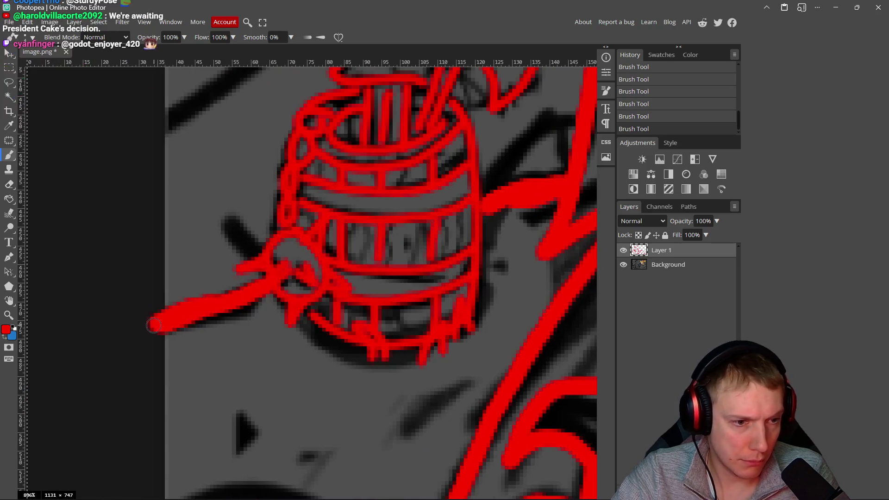
left_click_drag(260, 285, 208, 299)
scroll(314, 307, "down", 15)
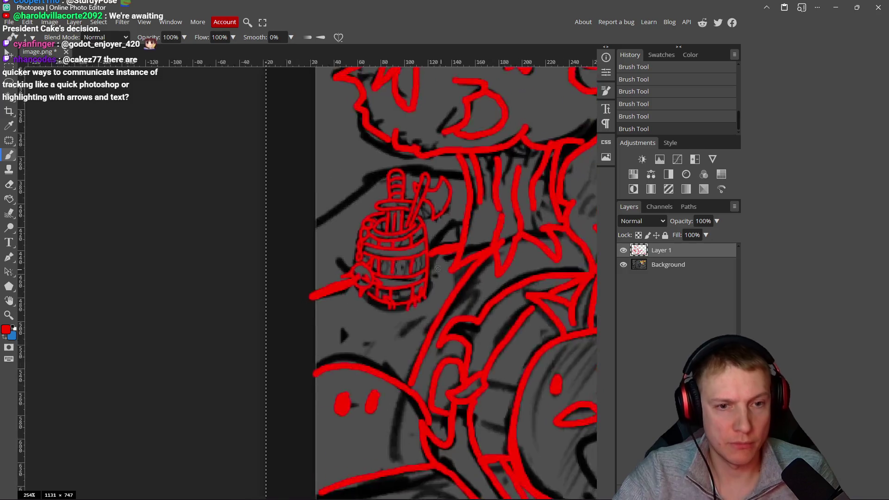
left_click_drag(464, 282, 313, 264)
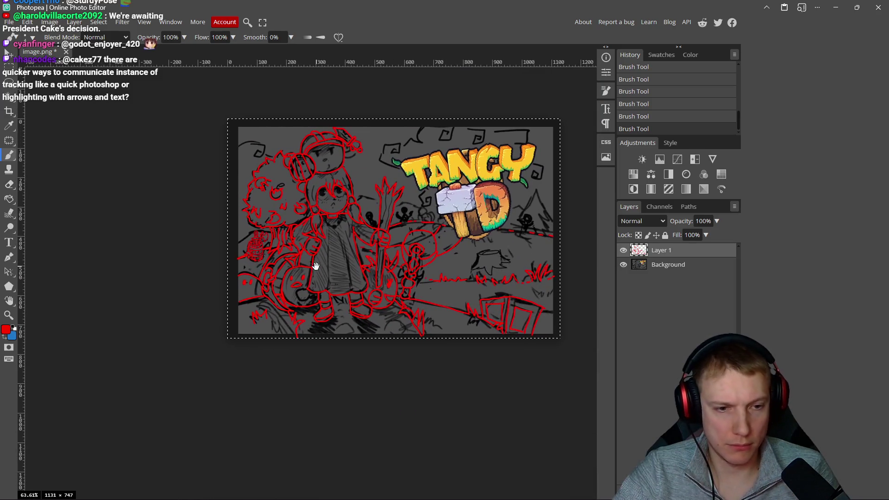
scroll(241, 229, "up", 10)
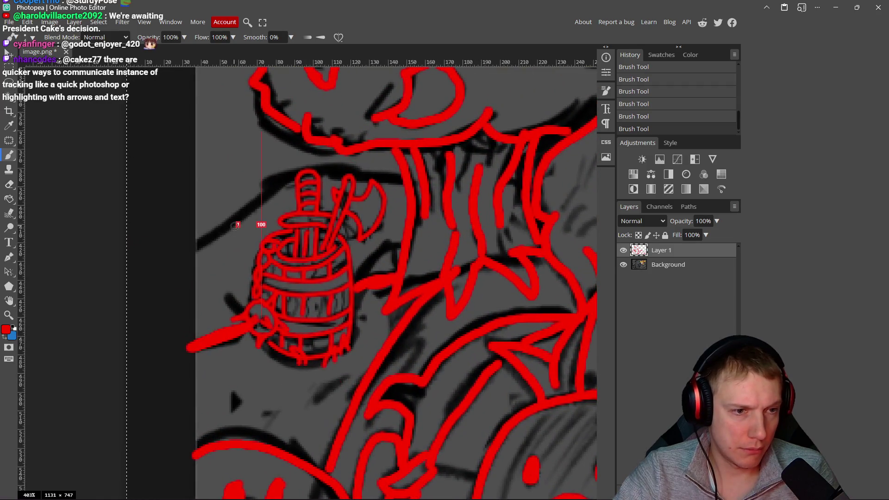
Step: Draw a long red line from left of the barrel to the hat brim, erase a small spot, and switch to Excalidraw
mouse_move(191, 249)
left_mouse_down()
mouse_move(299, 162)
mouse_move(419, 186)
left_mouse_up()
key("e")
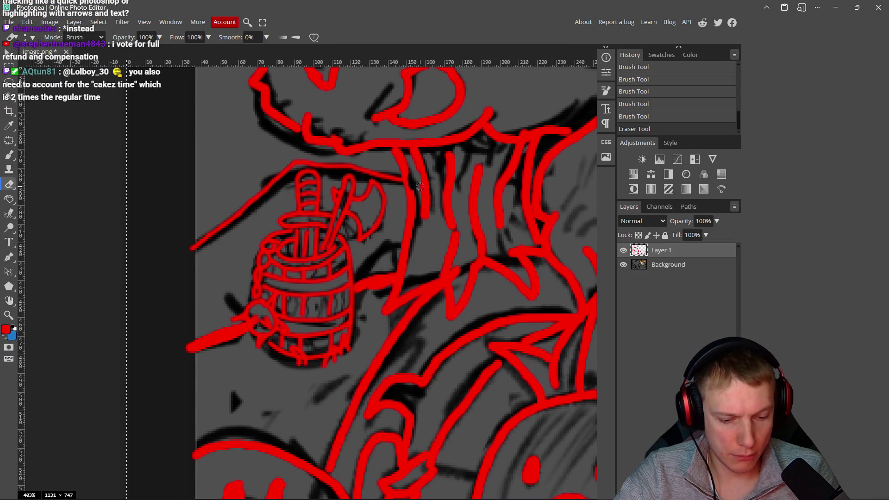
key("ctrl+z")
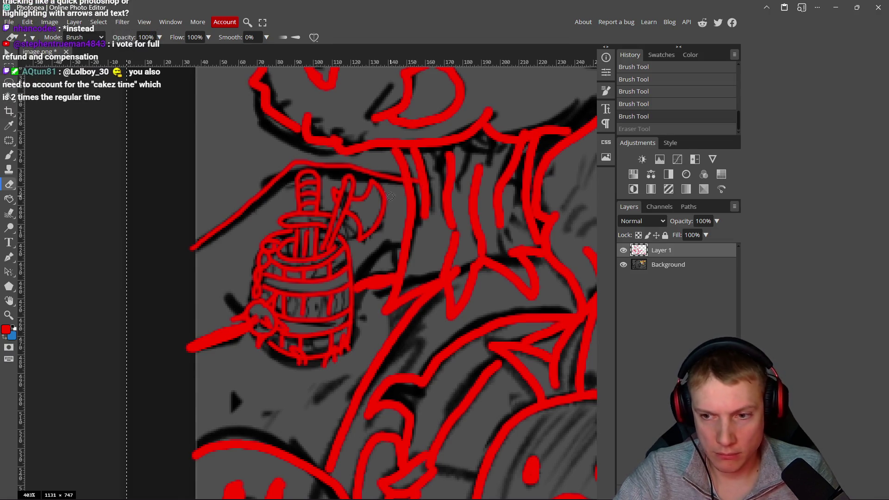
scroll(397, 199, "up", 5)
scroll(397, 199, "up", 1)
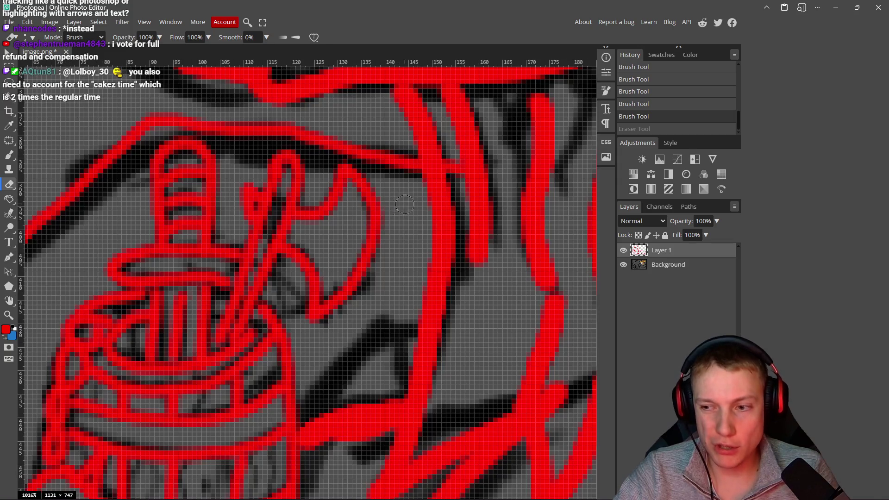
scroll(389, 216, "down", 2)
scroll(373, 225, "up", 2)
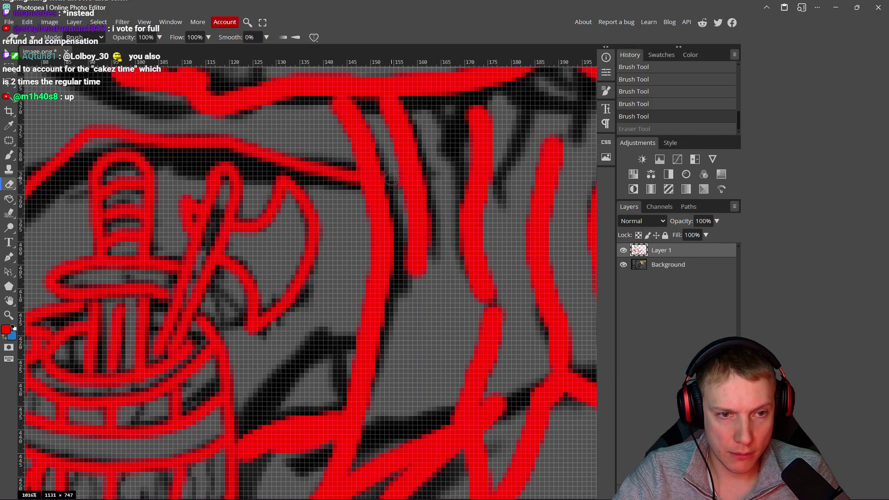
key("ctrl+shift+z")
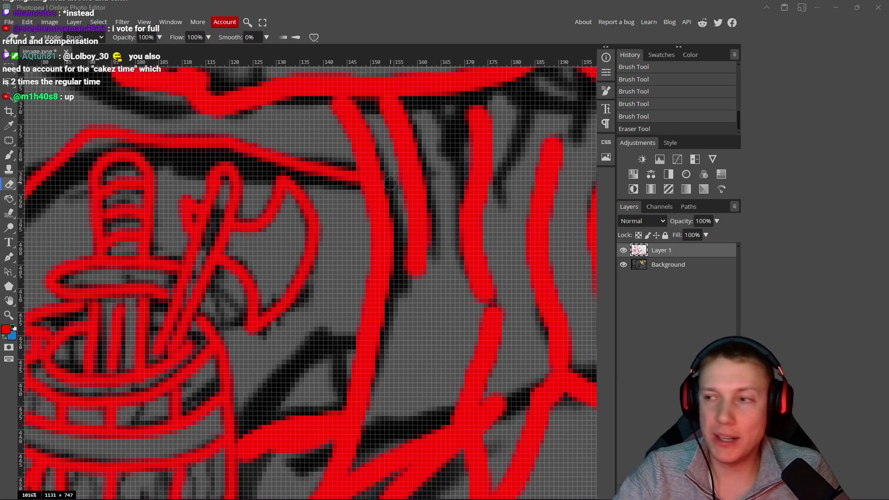
key("alt+Tab")
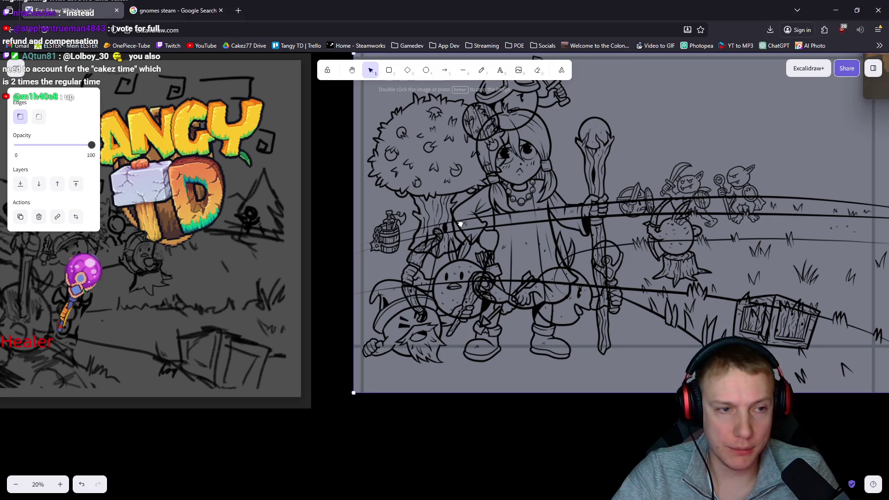
Step: Scroll across the Excalidraw board's Tangy TD reference sketches, then return to Photopea
scroll(481, 239, "down", 5, "ctrl")
scroll(371, 236, "left", 5)
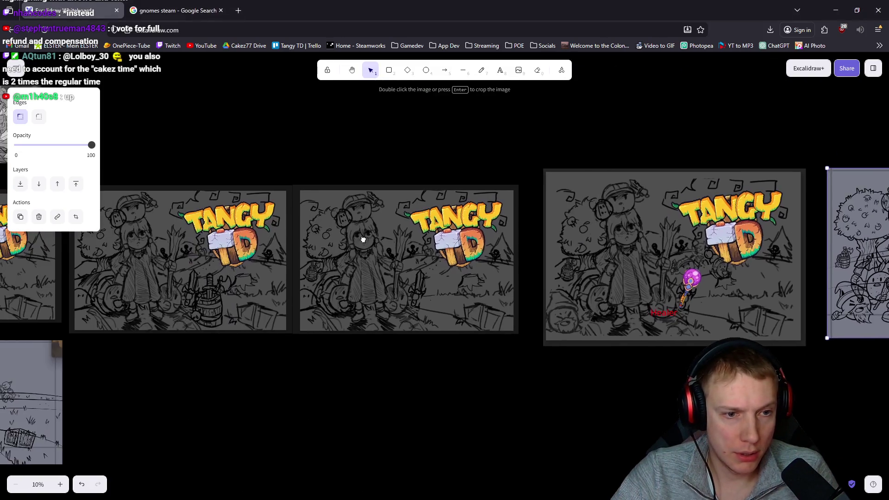
scroll(324, 236, "up", 5)
scroll(274, 237, "right", 3)
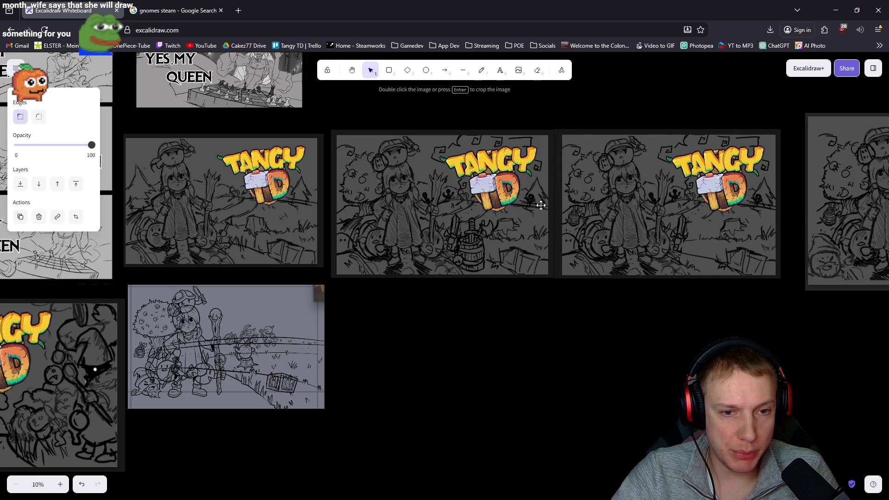
scroll(643, 215, "right", 10)
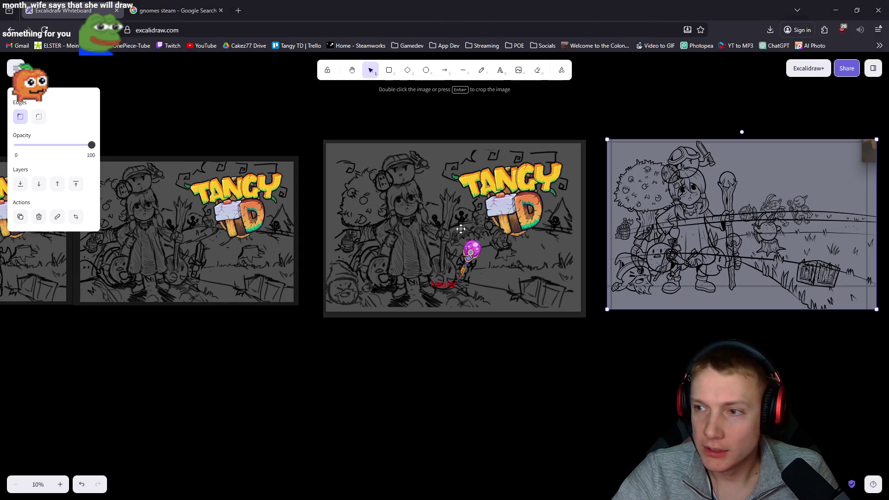
key("alt+Tab")
scroll(362, 238, "down", 5)
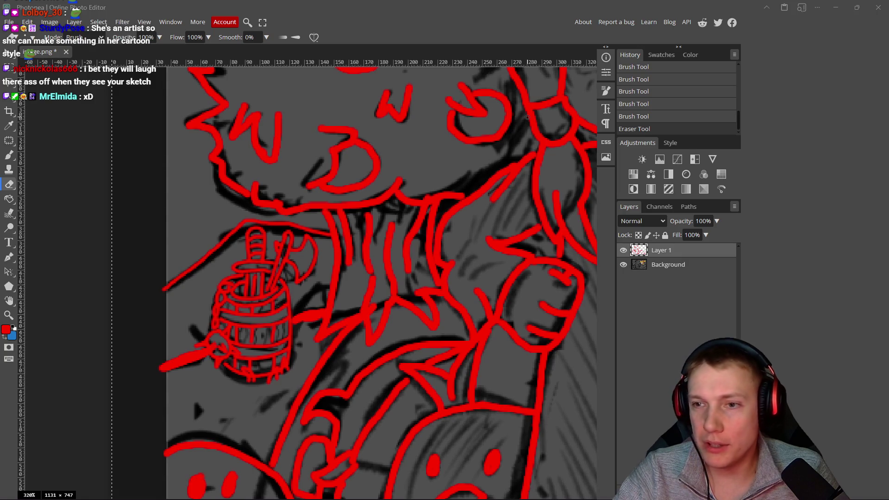
Step: Undo an accidental erase below the collar and return to the Brush tool
scroll(528, 118, "right", 10)
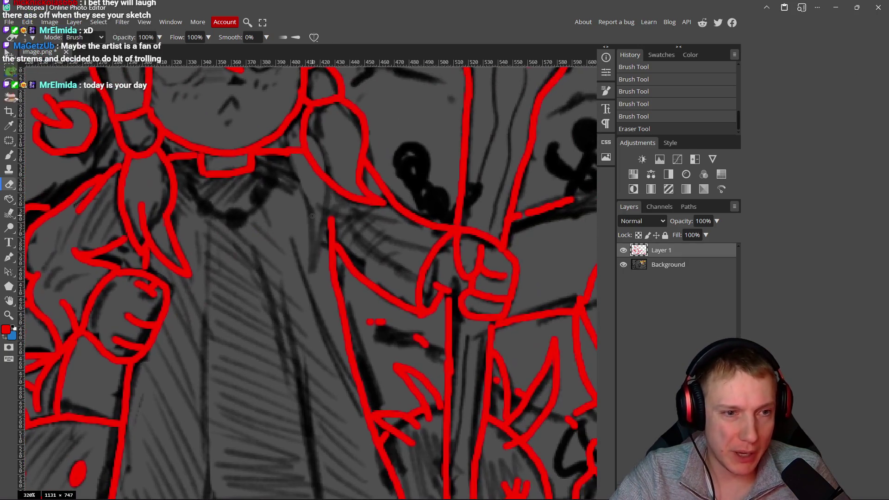
scroll(313, 216, "down", 4)
scroll(230, 215, "up", 6)
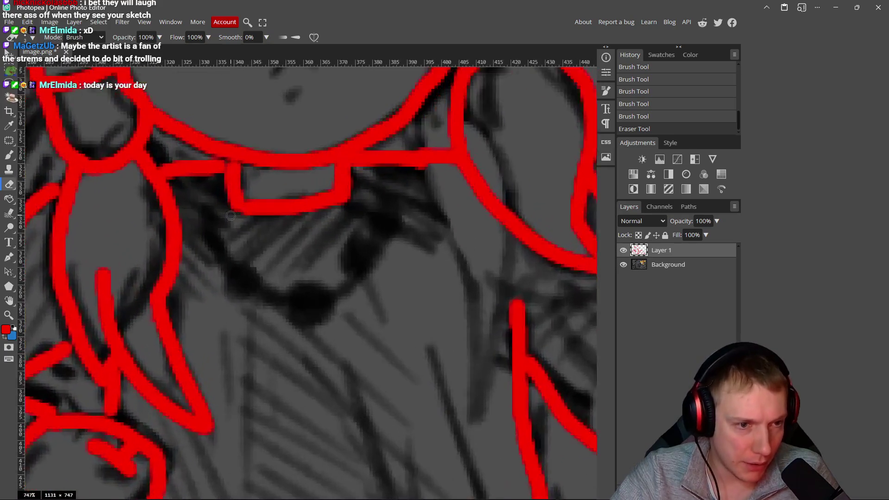
scroll(231, 216, "up", 1)
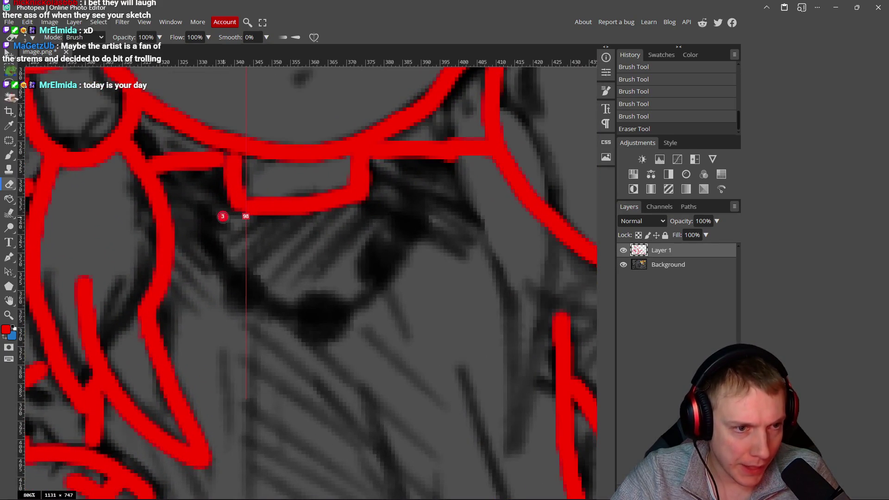
mouse_move(211, 162)
left_mouse_down()
mouse_move(199, 211)
mouse_move(214, 261)
mouse_move(241, 269)
mouse_move(234, 290)
mouse_move(296, 314)
mouse_move(346, 308)
mouse_move(314, 315)
mouse_move(324, 324)
mouse_move(320, 315)
mouse_move(332, 317)
mouse_move(370, 290)
left_mouse_up()
key("ctrl+z")
key("b")
Step: Trace the red necklace strand with its hooked bead and a bead on the left strand
mouse_move(392, 247)
left_mouse_down()
mouse_move(370, 290)
mouse_move(393, 259)
mouse_move(377, 258)
mouse_move(382, 285)
left_mouse_up()
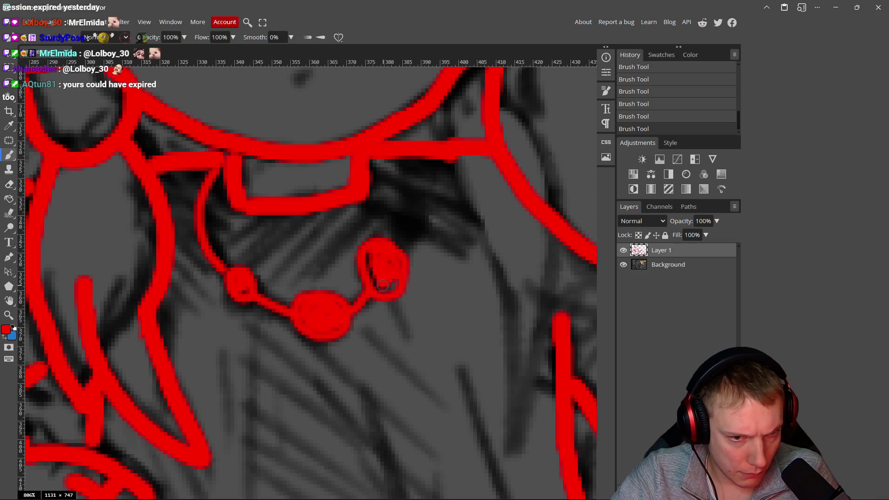
key("ctrl+z")
key("ctrl+z")
mouse_move(390, 248)
left_mouse_down()
mouse_move(380, 246)
mouse_move(369, 281)
mouse_move(396, 271)
mouse_move(386, 277)
mouse_move(420, 203)
mouse_move(415, 221)
mouse_move(411, 164)
left_mouse_up()
mouse_move(192, 223)
left_mouse_down()
mouse_move(218, 204)
mouse_move(211, 212)
left_mouse_up()
scroll(209, 220, "down", 10)
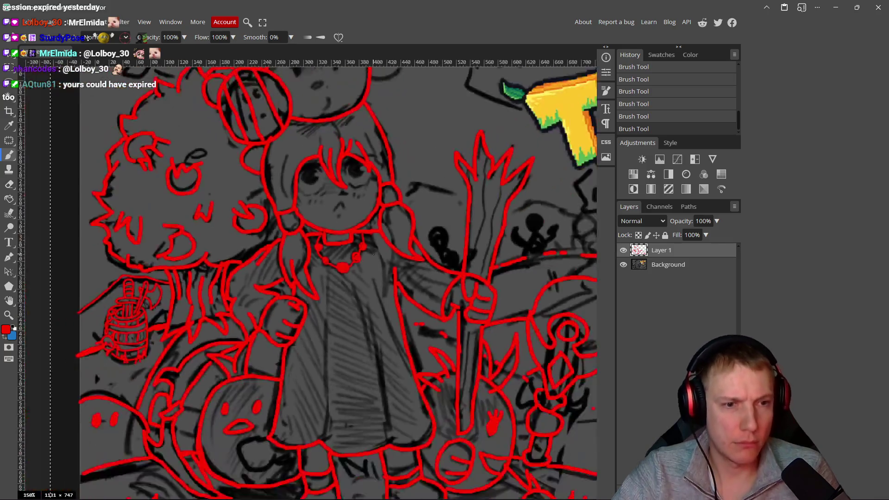
scroll(391, 265, "down", 2)
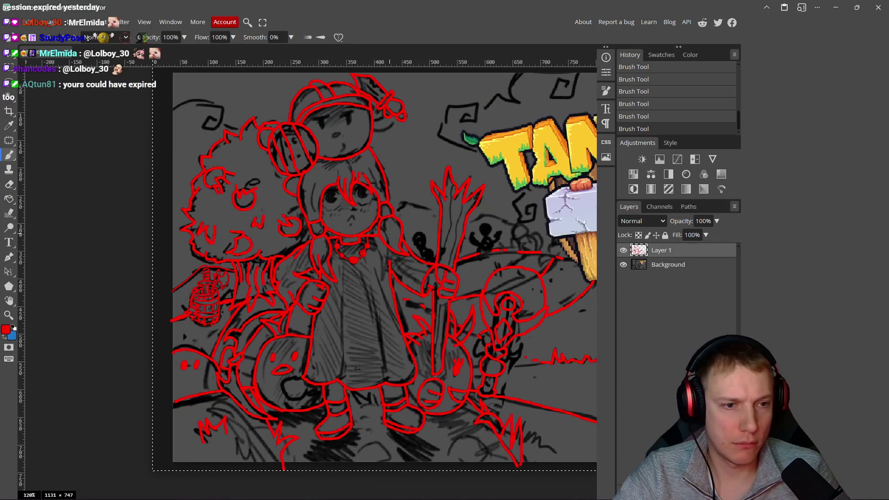
scroll(316, 240, "down", 2)
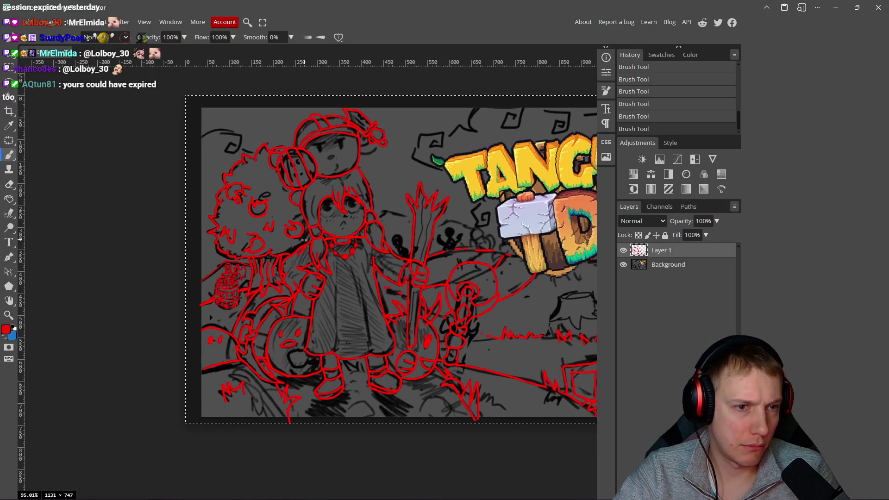
left_click(624, 265)
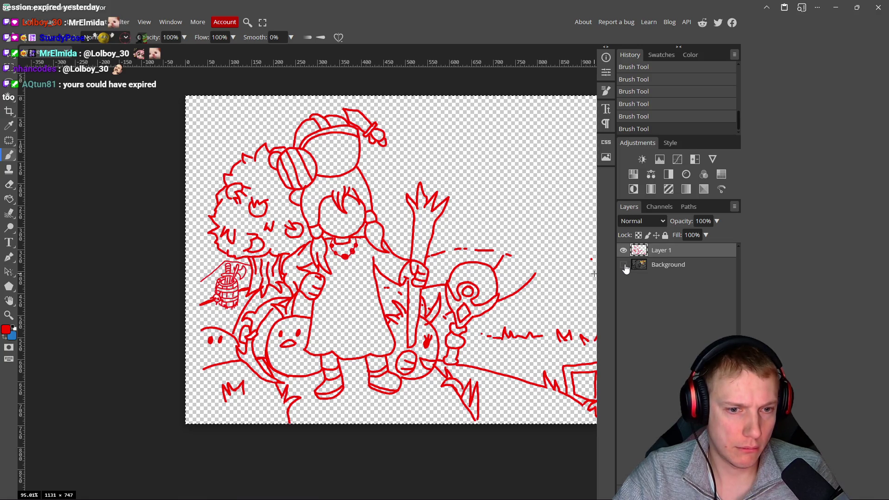
left_click_drag(395, 300, 313, 260)
mouse_move(422, 277)
left_mouse_down()
mouse_move(356, 267)
mouse_move(414, 269)
mouse_move(397, 276)
mouse_move(429, 267)
left_mouse_up()
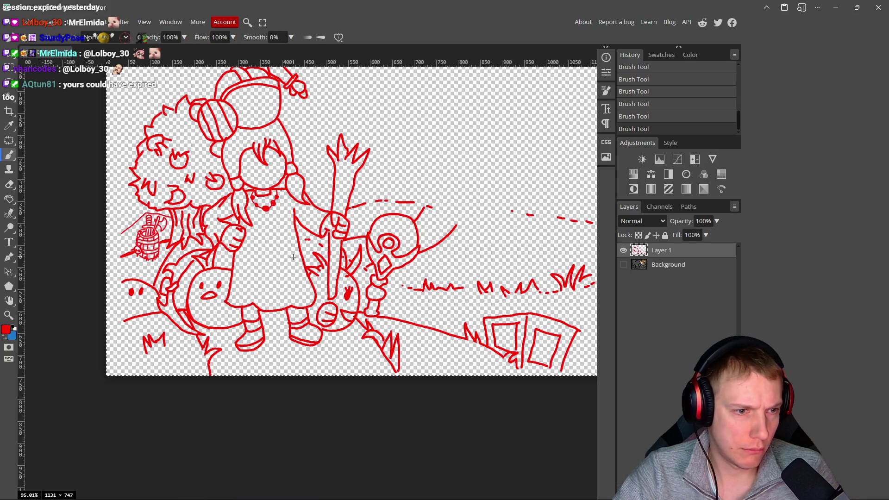
scroll(235, 270, "right", 2)
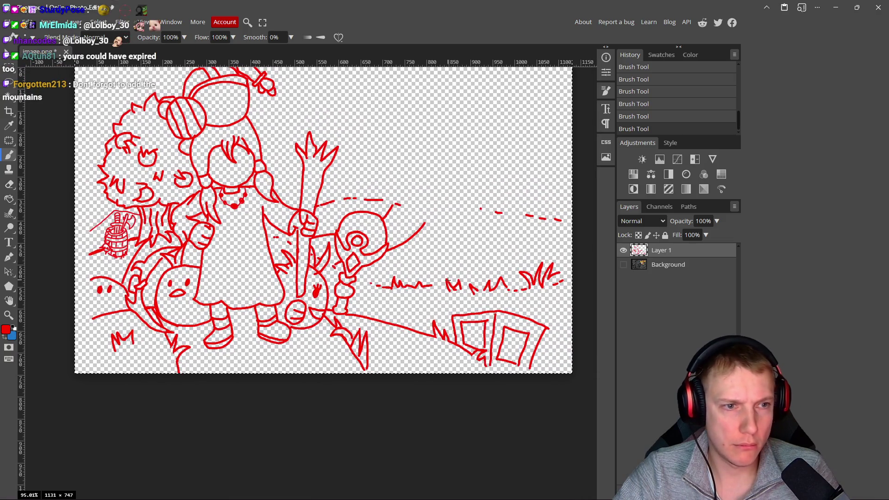
left_click(624, 264)
scroll(235, 214, "up", 2)
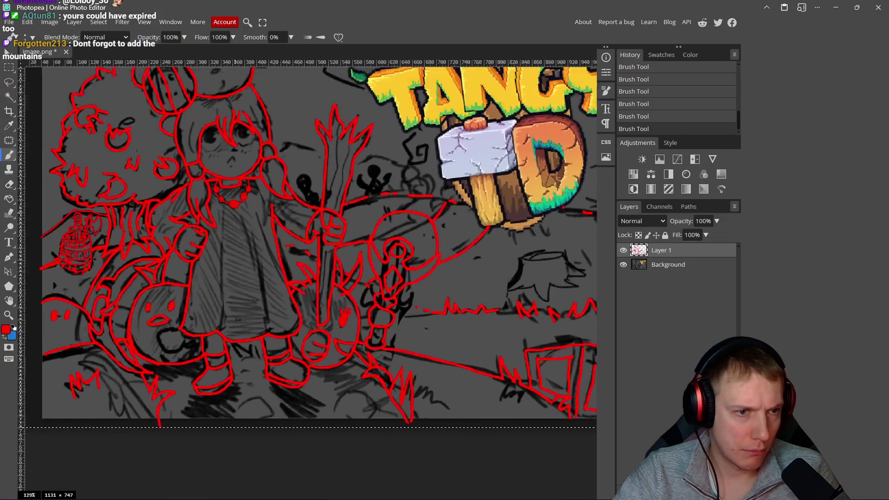
Step: Trace red strokes around the eye and a short mark below the nose
scroll(235, 214, "up", 10)
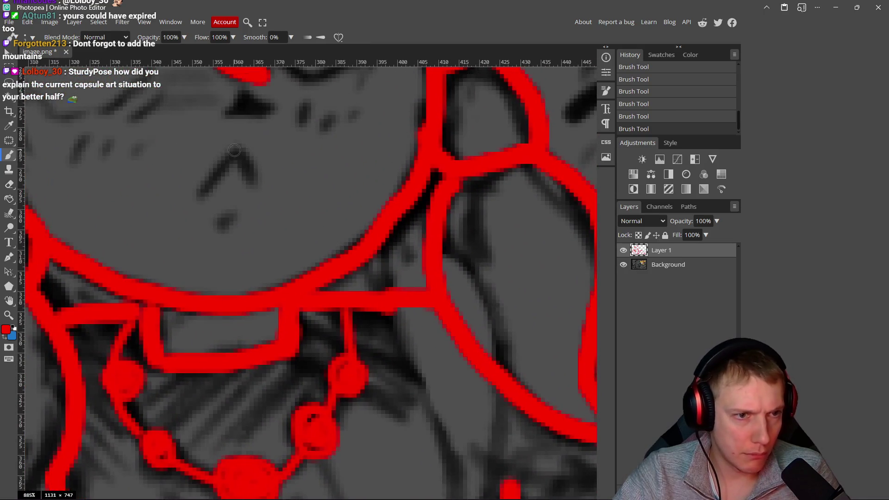
left_click_drag(234, 150, 201, 197)
mouse_move(240, 153)
left_mouse_down()
mouse_move(253, 184)
mouse_move(236, 227)
left_mouse_up()
mouse_move(232, 132)
left_mouse_down()
mouse_move(218, 148)
mouse_move(248, 154)
mouse_move(223, 136)
left_mouse_up()
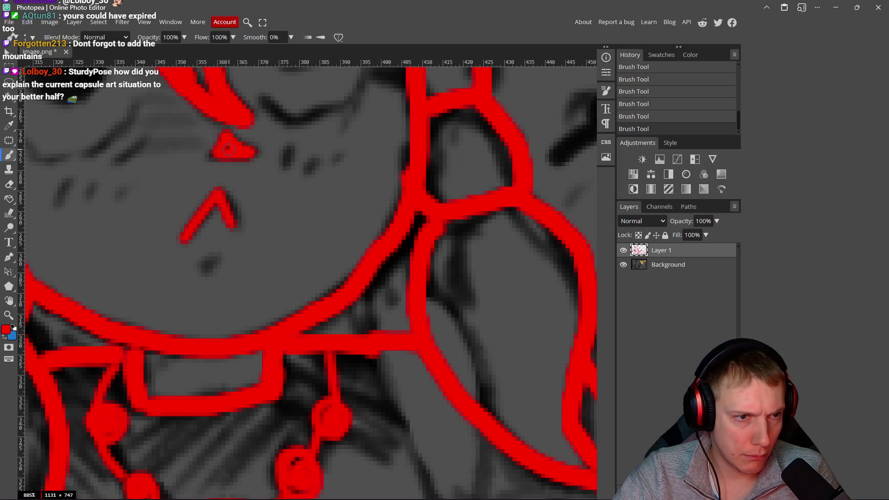
left_click_drag(212, 260, 206, 274)
left_click_drag(273, 156, 267, 176)
Step: Add red freckle dots, a cheek blush stroke and a curve under the left eye
left_click(324, 171)
mouse_move(323, 170)
left_mouse_down()
mouse_move(421, 217)
mouse_move(514, 196)
left_mouse_up()
left_click(292, 231)
left_click_drag(244, 222, 230, 235)
left_click_drag(292, 198, 317, 178)
mouse_move(307, 146)
left_mouse_down()
mouse_move(275, 185)
mouse_move(241, 199)
mouse_move(181, 152)
left_mouse_up()
Step: Outline the top of the left eye and fill its pupil solid red
left_click_drag(237, 161, 254, 258)
mouse_move(315, 176)
left_mouse_down()
mouse_move(226, 151)
mouse_move(209, 164)
mouse_move(224, 234)
mouse_move(273, 227)
mouse_move(285, 208)
mouse_move(268, 197)
mouse_move(282, 176)
mouse_move(271, 160)
mouse_move(229, 182)
mouse_move(257, 160)
mouse_move(219, 194)
mouse_move(237, 198)
mouse_move(254, 170)
mouse_move(270, 175)
left_mouse_up()
key("ctrl+z")
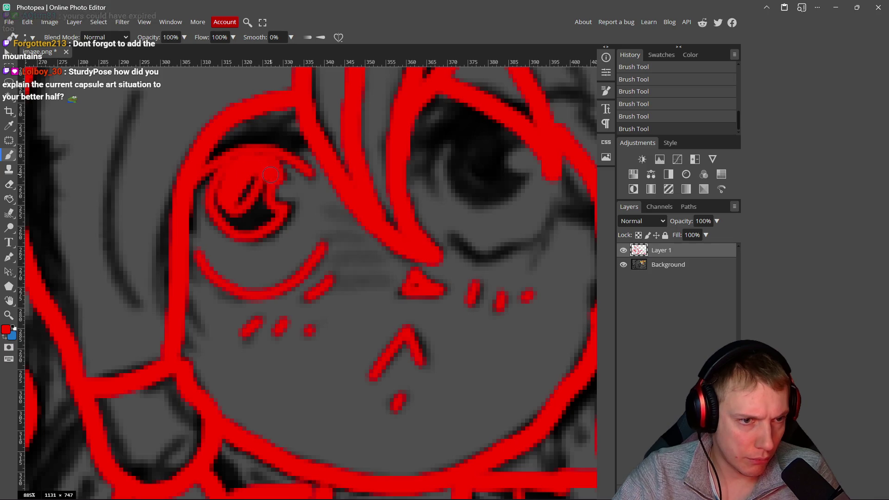
mouse_move(219, 196)
left_mouse_down()
mouse_move(238, 227)
mouse_move(269, 215)
mouse_move(257, 186)
mouse_move(246, 212)
mouse_move(224, 223)
left_mouse_up()
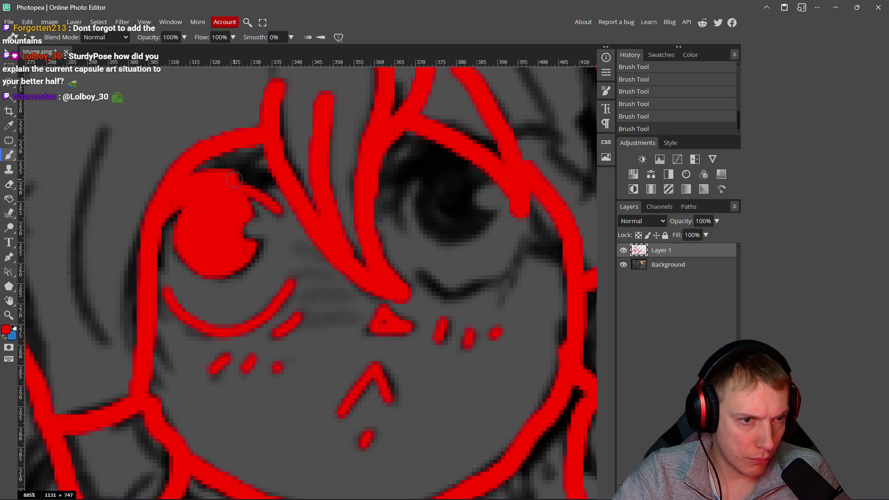
Step: Draw the curved lines inside and under the right eye and extend its outline
scroll(298, 224, "down", 3)
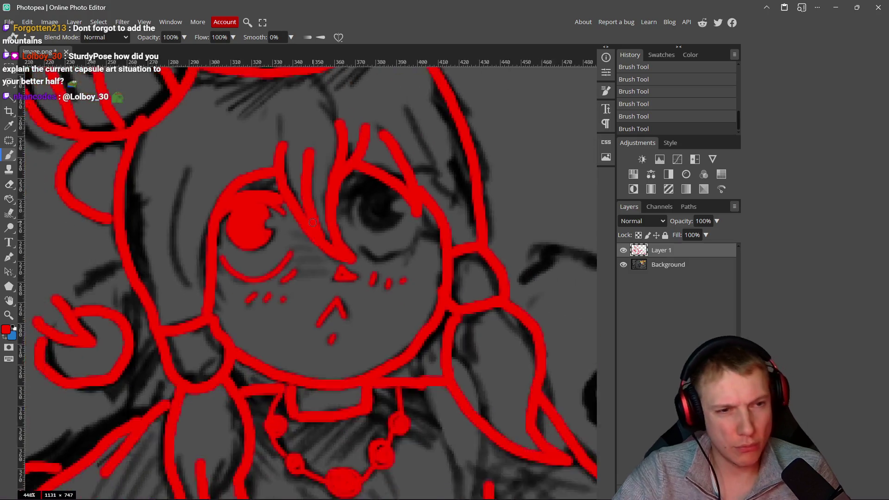
scroll(312, 223, "down", 2)
scroll(337, 245, "up", 5)
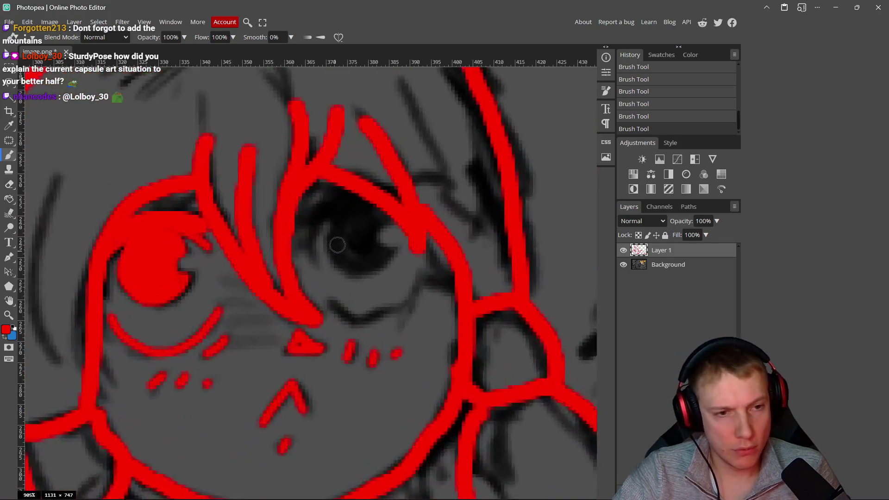
scroll(338, 245, "up", 1)
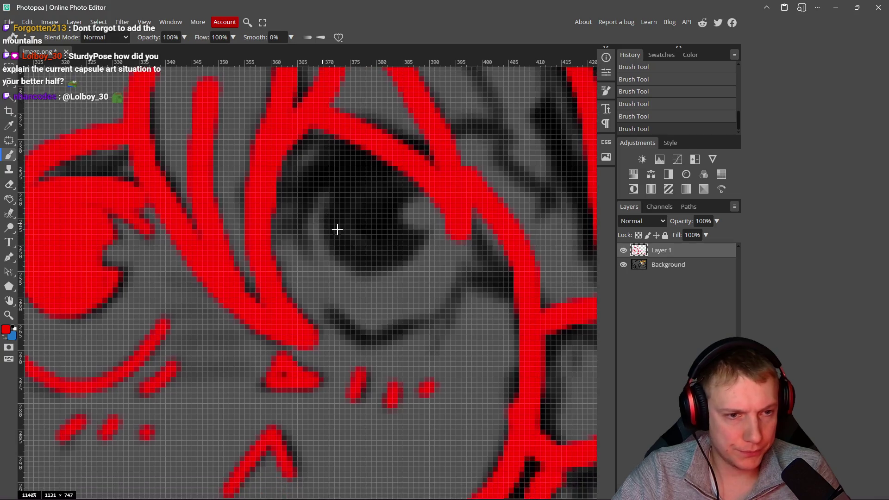
scroll(337, 229, "down", 2)
left_click_drag(323, 203, 317, 240)
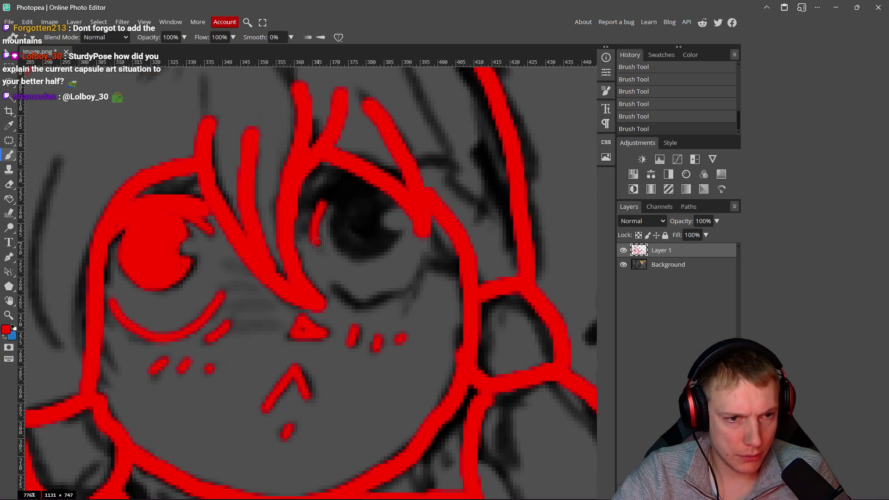
mouse_move(330, 280)
left_mouse_down()
mouse_move(366, 304)
mouse_move(416, 276)
mouse_move(427, 227)
left_mouse_up()
mouse_move(347, 200)
left_mouse_down()
mouse_move(335, 218)
mouse_move(336, 245)
mouse_move(359, 255)
mouse_move(394, 239)
mouse_move(380, 217)
mouse_move(393, 204)
mouse_move(369, 202)
left_mouse_up()
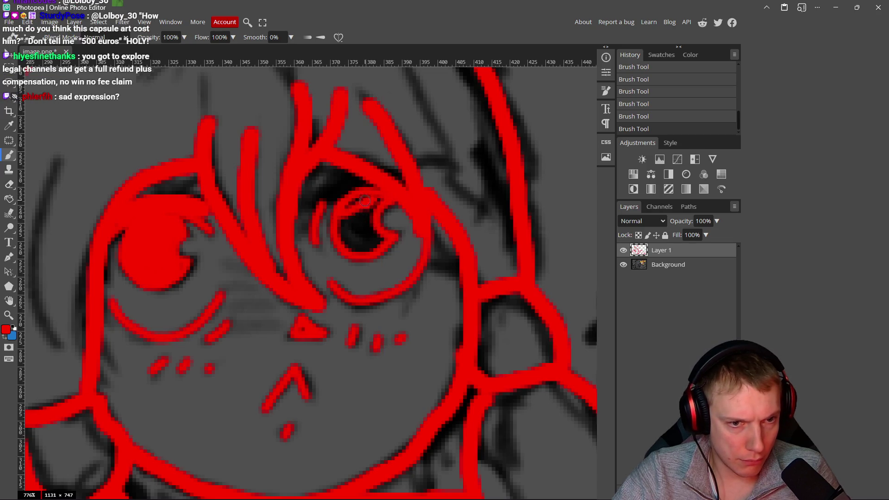
Step: Fill the right pupil solid red
mouse_move(351, 209)
left_mouse_down()
mouse_move(350, 247)
mouse_move(374, 249)
mouse_move(381, 238)
mouse_move(372, 203)
mouse_move(345, 237)
mouse_move(370, 209)
mouse_move(352, 230)
left_mouse_up()
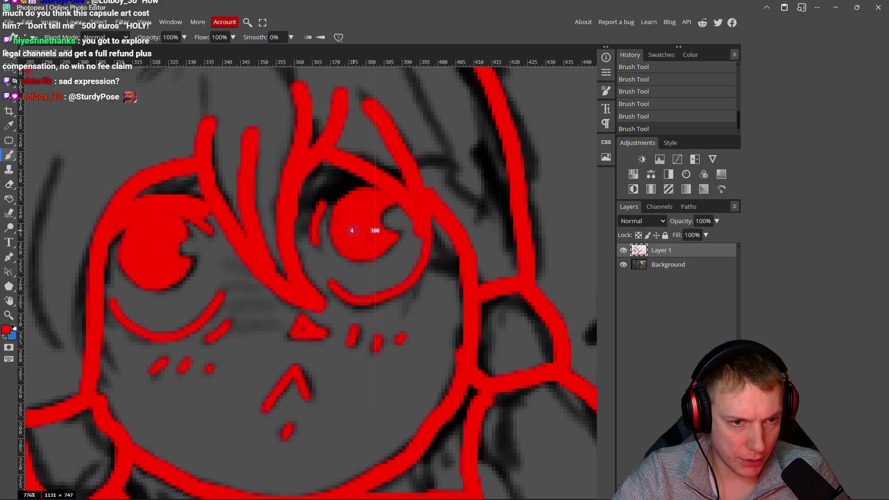
mouse_move(363, 190)
left_mouse_down()
mouse_move(371, 187)
mouse_move(306, 204)
left_mouse_up()
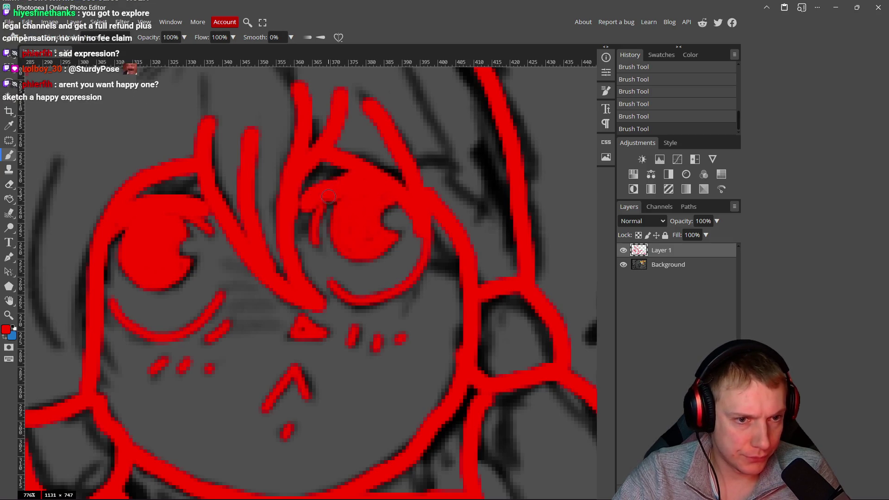
scroll(410, 228, "down", 10)
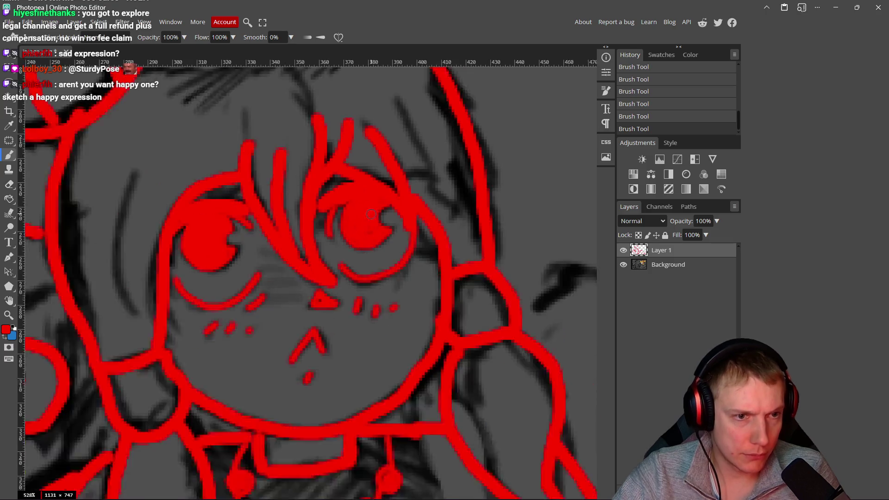
scroll(410, 228, "down", 4)
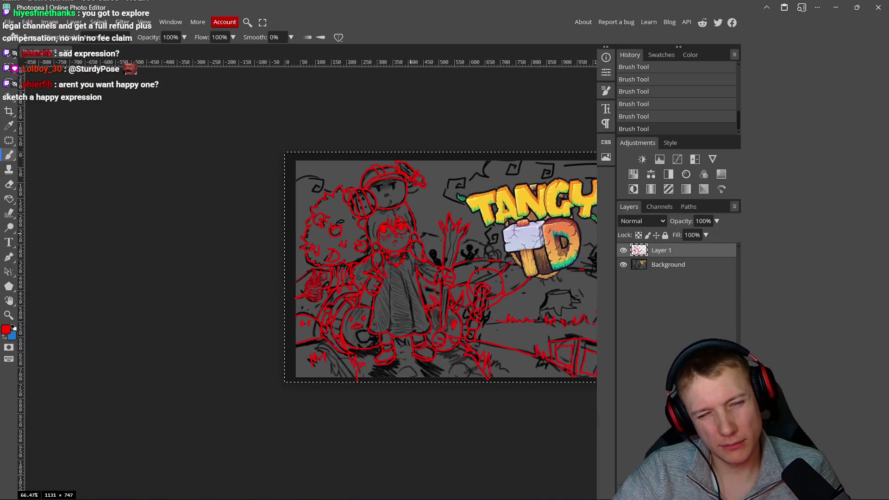
Step: Add red hair strands near the face and a curved hair line on its left side
scroll(396, 245, "up", 2)
scroll(396, 244, "up", 5)
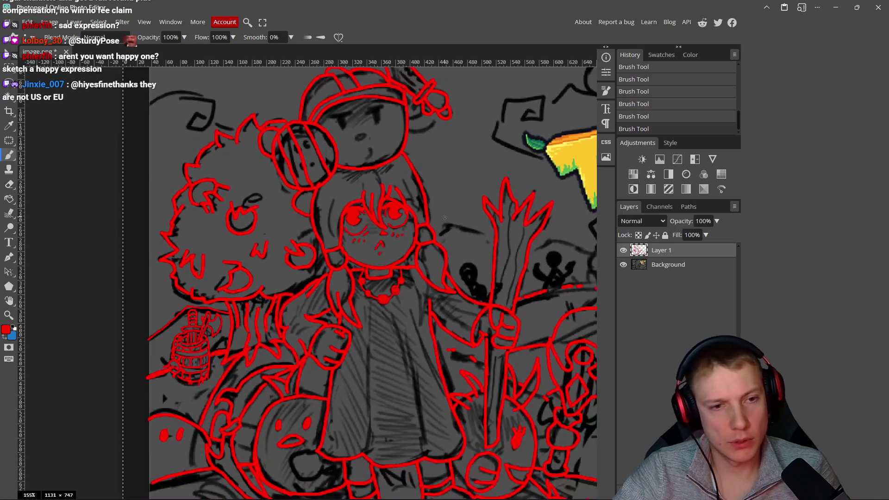
scroll(448, 199, "up", 4)
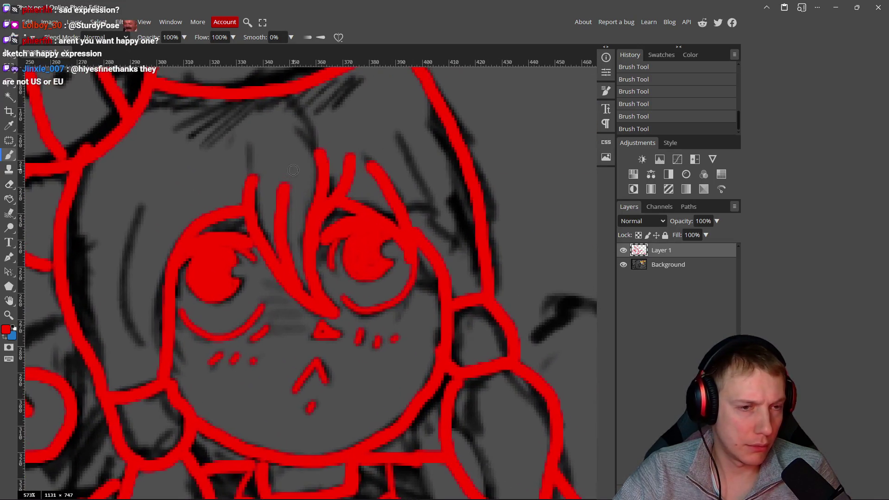
mouse_move(293, 171)
left_mouse_down()
mouse_move(302, 210)
mouse_move(309, 183)
left_mouse_up()
left_click_drag(310, 149, 326, 169)
mouse_move(273, 219)
left_mouse_down()
mouse_move(309, 200)
mouse_move(327, 144)
left_mouse_up()
mouse_move(211, 182)
left_mouse_down()
mouse_move(192, 291)
mouse_move(201, 314)
left_mouse_up()
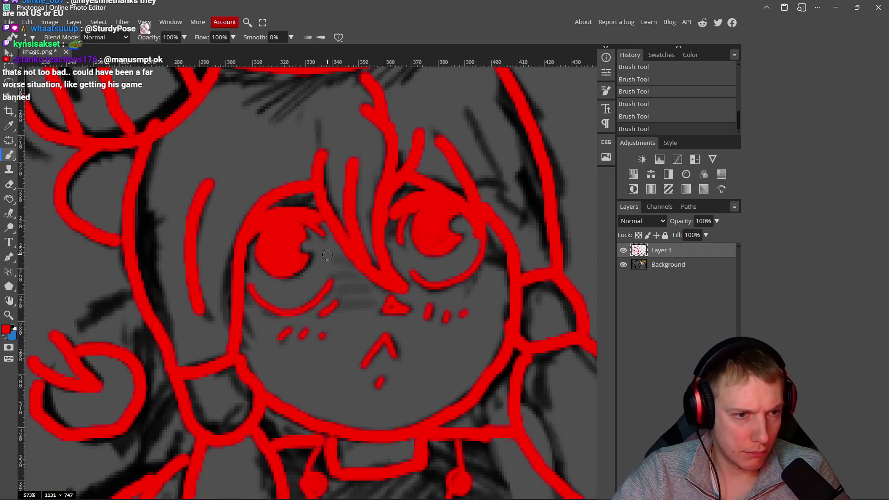
Step: Trace a hair line on the face's right side, redrawing it slightly longer
scroll(328, 254, "down", 5)
scroll(414, 203, "up", 4)
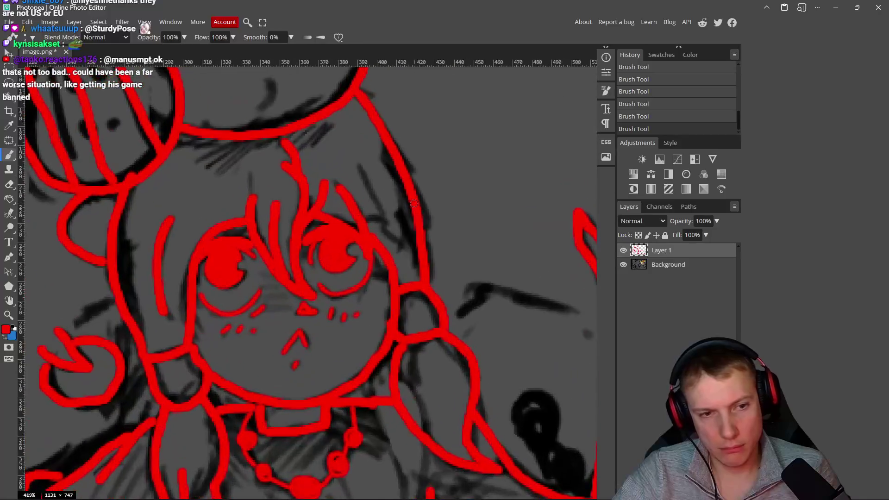
scroll(414, 204, "up", 1)
left_click_drag(351, 152, 399, 237)
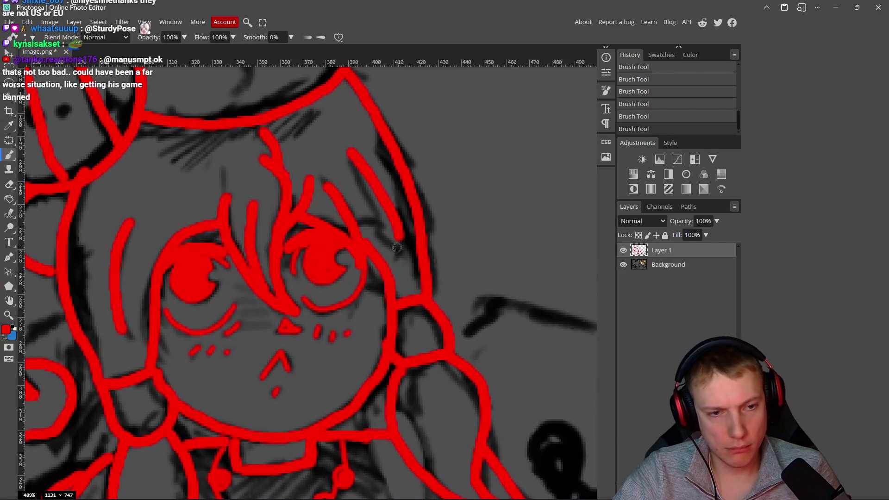
key("ctrl+z")
left_click_drag(352, 153, 400, 254)
Step: Zoom out and pan to bring the TANGY TD logo into view
scroll(448, 251, "down", 1)
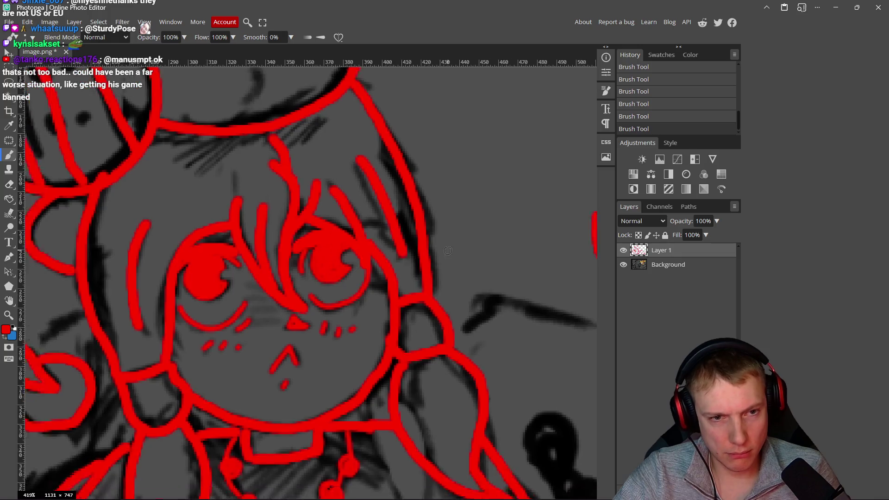
scroll(447, 251, "down", 9)
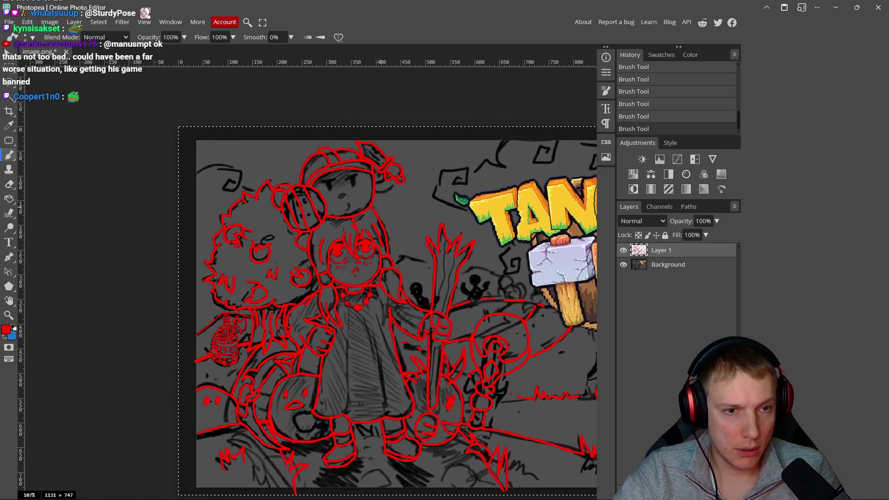
scroll(381, 208, "down", 3)
scroll(293, 203, "up", 3)
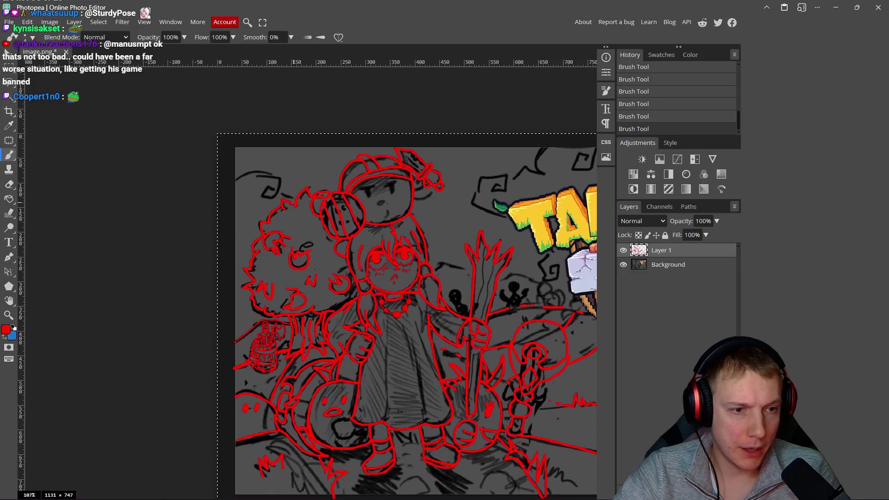
left_click_drag(367, 228, 229, 235)
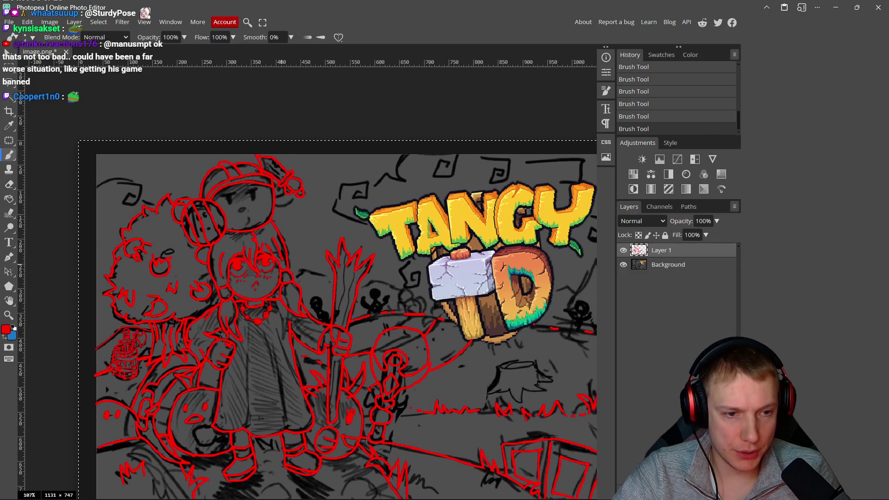
scroll(297, 286, "up", 5)
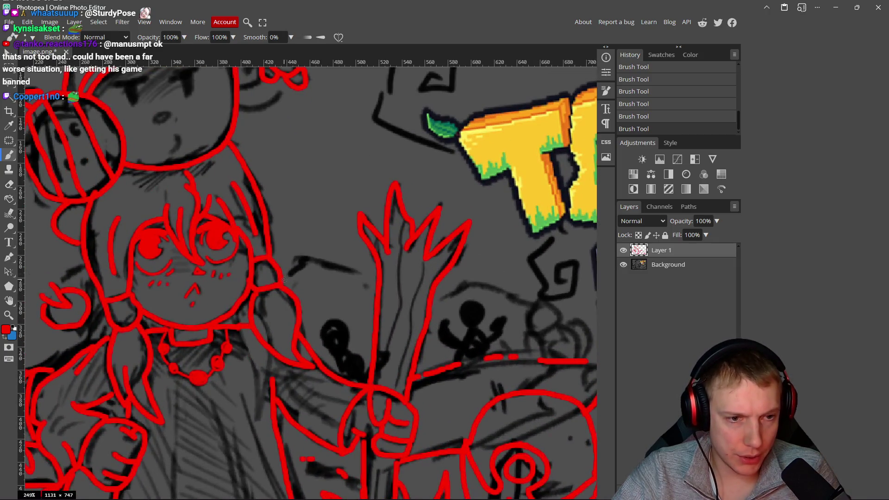
Step: Bring the TANGY sign and hammer into view and paint the arc near the handle
mouse_move(477, 290)
left_mouse_down()
mouse_move(334, 270)
mouse_move(336, 262)
mouse_move(384, 275)
mouse_move(348, 250)
left_mouse_up()
scroll(303, 268, "down", 4)
scroll(405, 297, "up", 6)
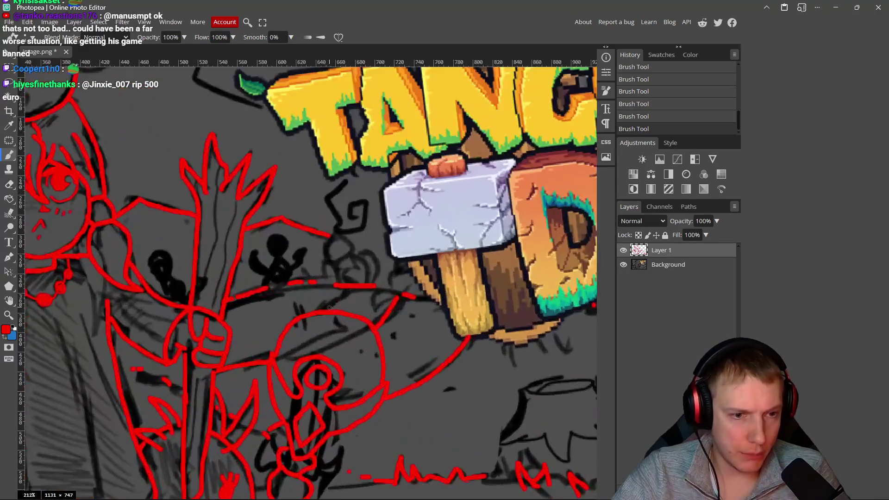
mouse_move(478, 289)
left_mouse_down()
mouse_move(443, 290)
mouse_move(338, 261)
mouse_move(268, 262)
mouse_move(217, 278)
left_mouse_up()
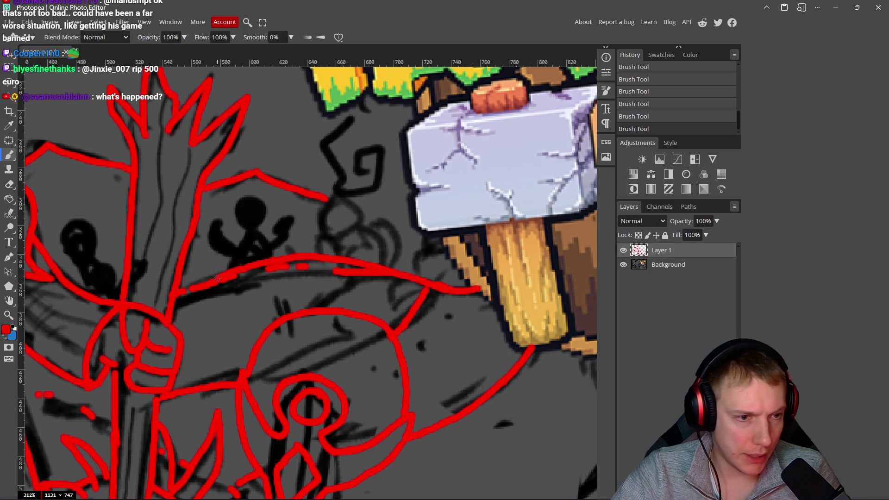
Step: Erase the messy red arc and diagonal marks below the hammer handle
key("e")
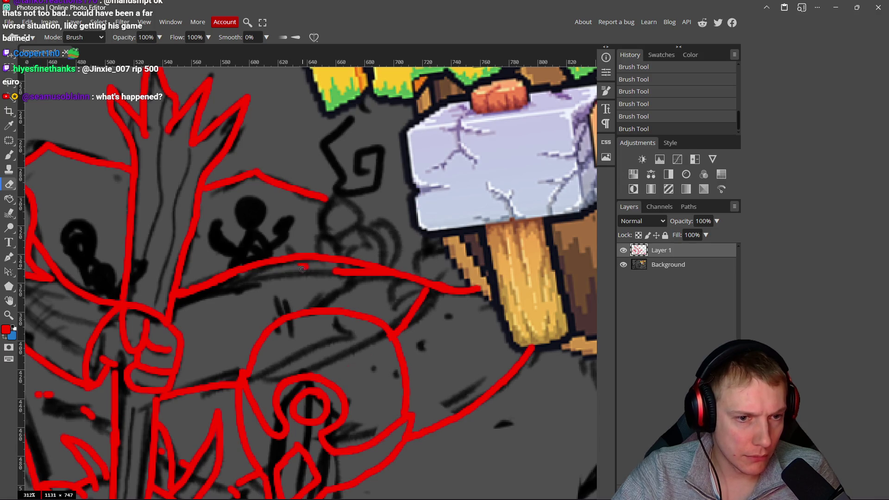
left_click_drag(347, 269, 383, 276)
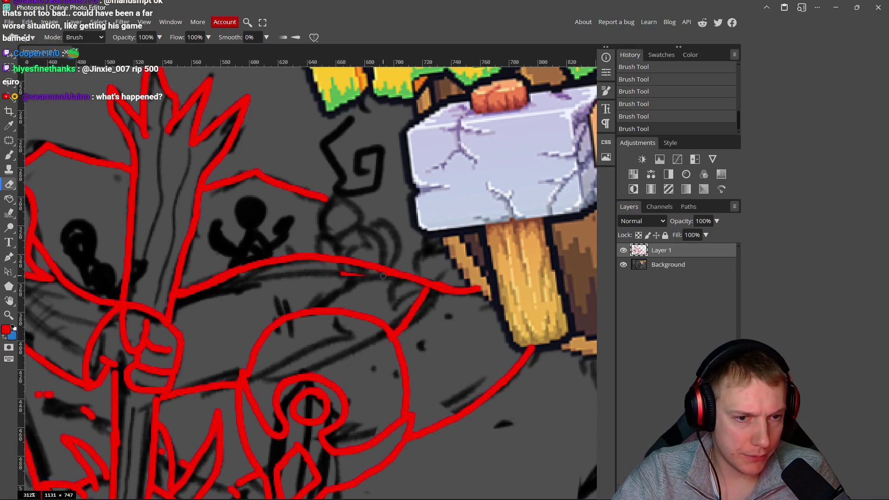
left_click(362, 275)
scroll(362, 276, "down", 6)
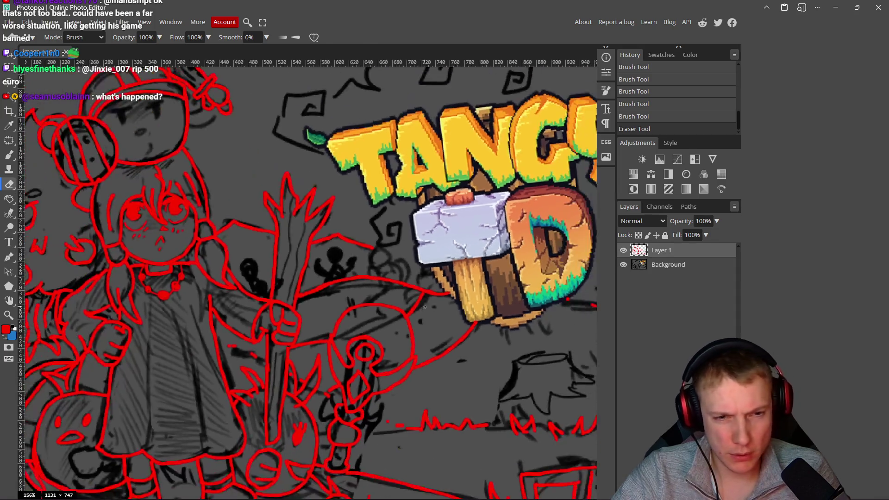
scroll(448, 331, "up", 4)
scroll(448, 331, "up", 3)
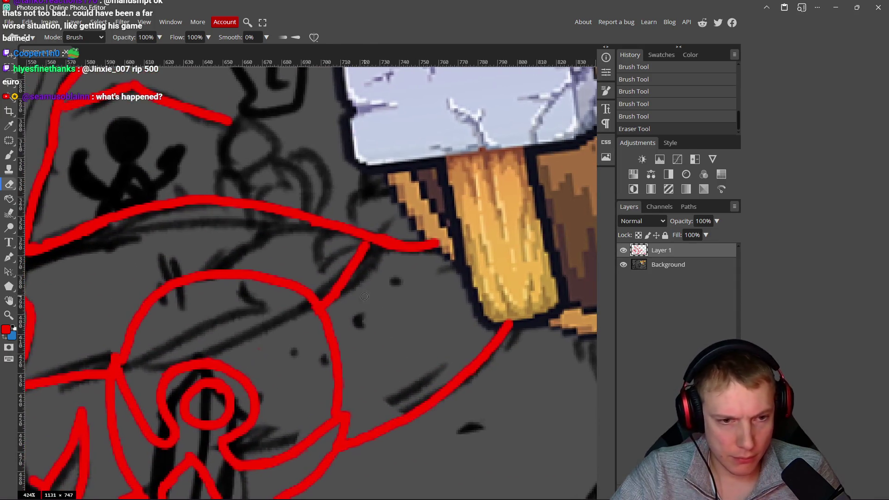
left_click_drag(366, 259, 354, 265)
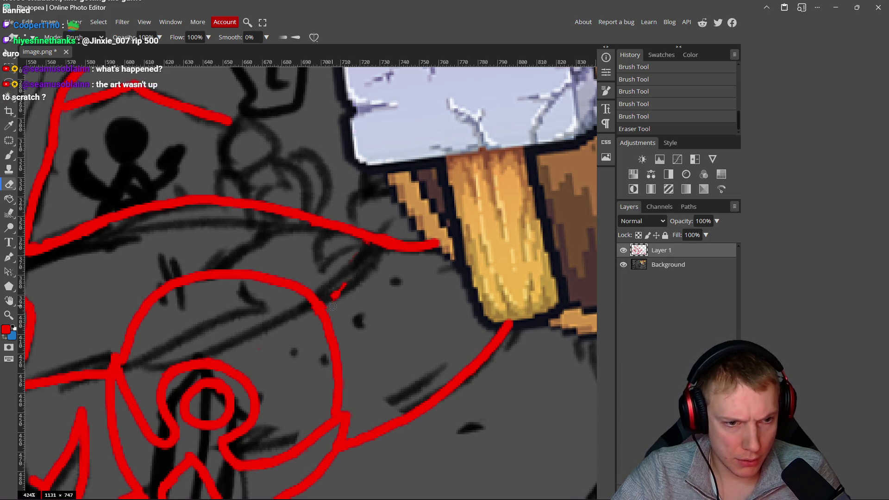
mouse_move(357, 254)
left_mouse_down()
mouse_move(366, 261)
mouse_move(329, 289)
left_mouse_up()
key("b")
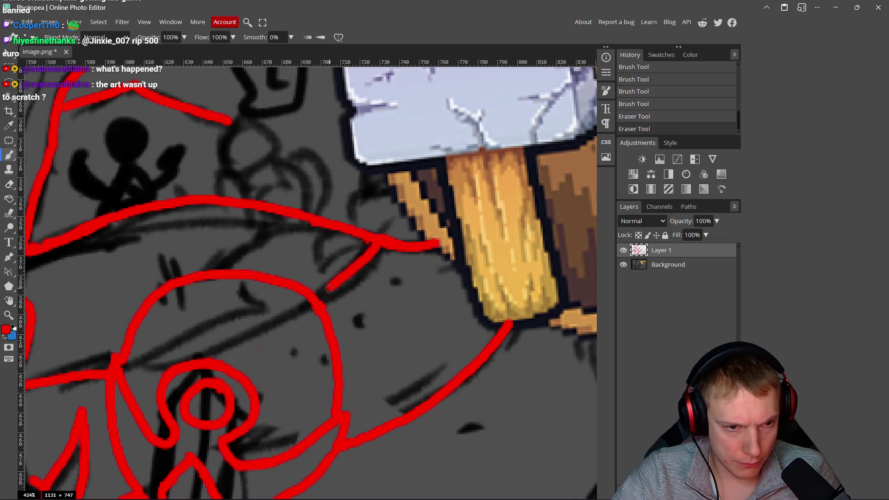
scroll(380, 312, "down", 6)
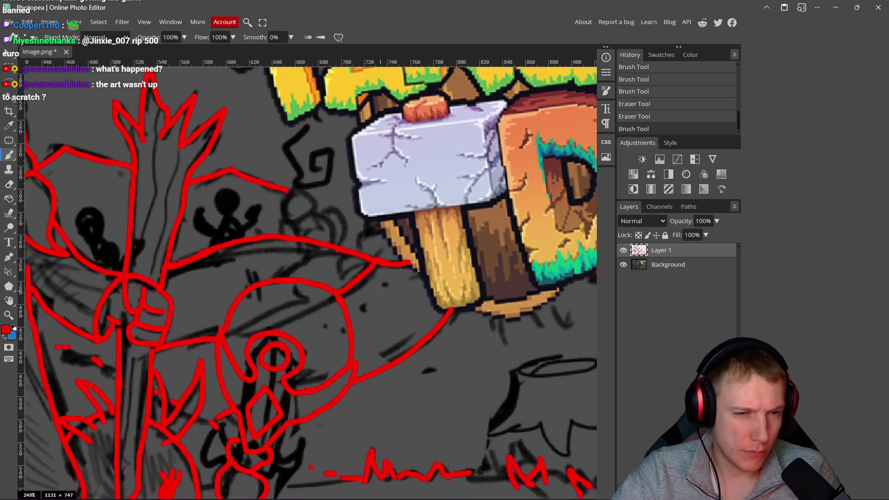
scroll(458, 317, "up", 4)
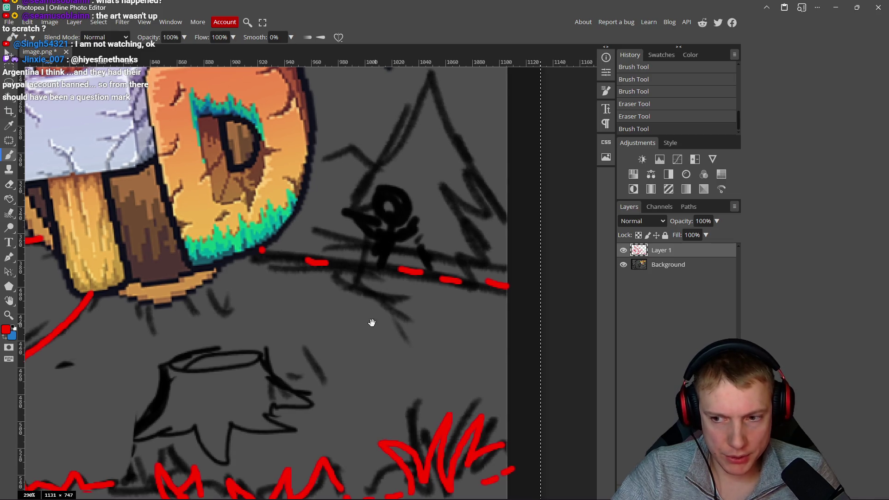
Step: Trace the ground line and both sides of the pine tree, with its zigzag branches, in red
scroll(349, 305, "right", 2)
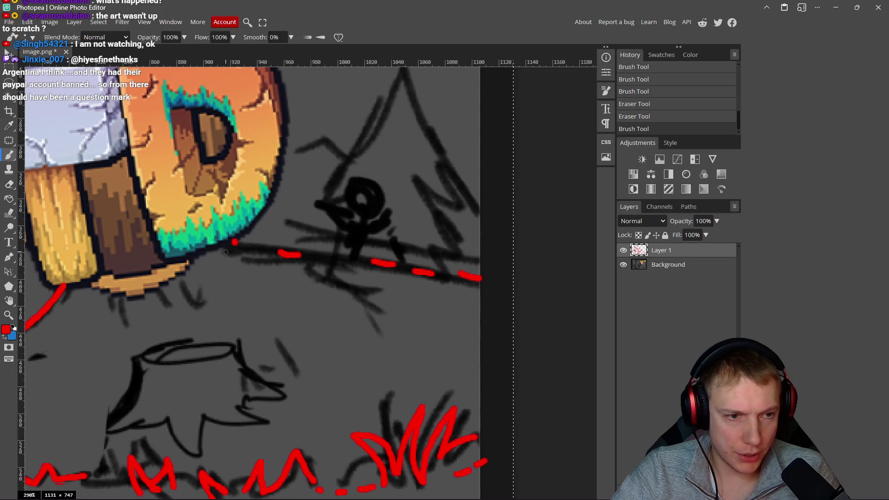
left_click_drag(236, 245, 459, 280)
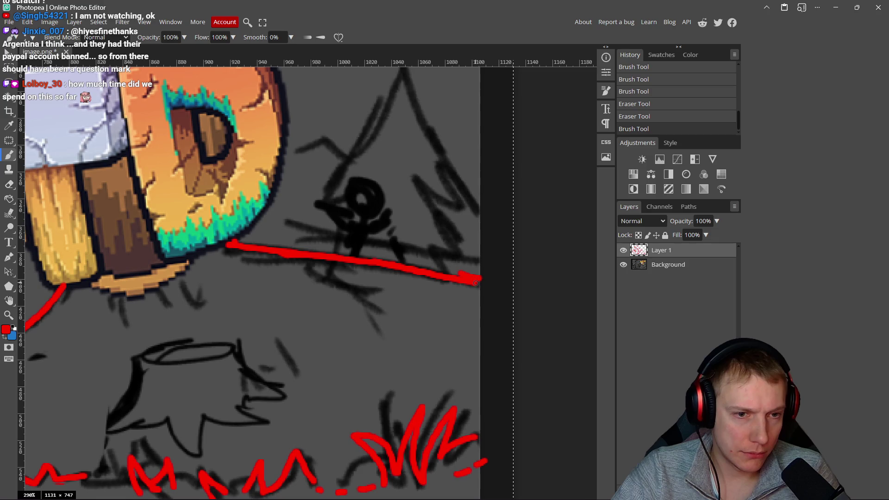
scroll(372, 278, "up", 3)
scroll(371, 278, "right", 1)
mouse_move(380, 125)
left_mouse_down()
mouse_move(426, 268)
mouse_move(389, 241)
mouse_move(429, 312)
mouse_move(394, 299)
left_mouse_up()
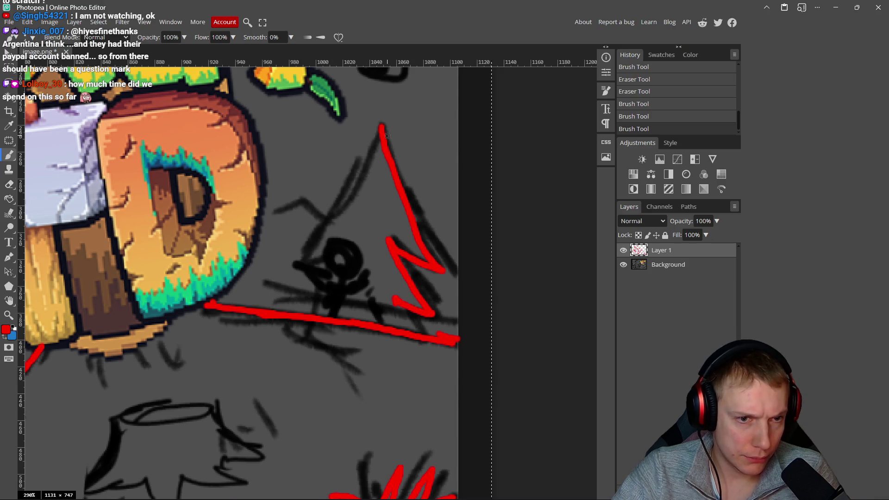
mouse_move(377, 137)
left_mouse_down()
mouse_move(310, 218)
mouse_move(285, 290)
mouse_move(317, 287)
left_mouse_up()
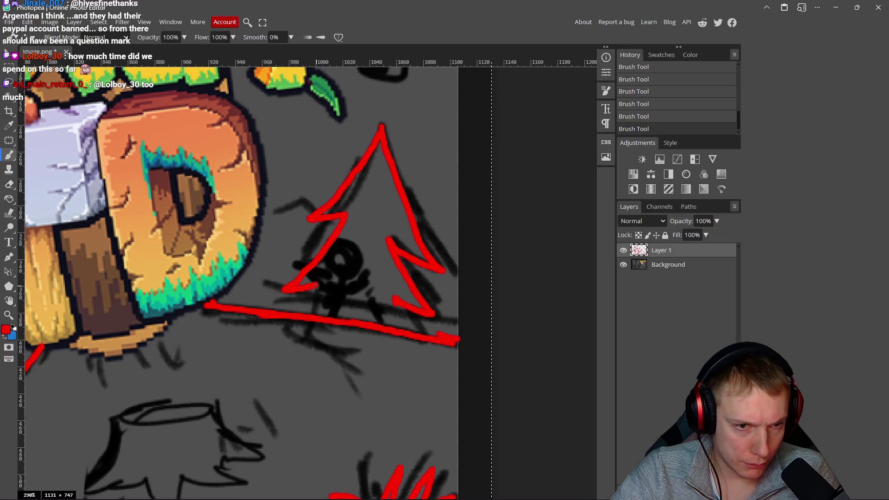
Step: Fill the little figure inside the tree solid red, undoing stray strokes
mouse_move(332, 243)
left_mouse_down()
mouse_move(326, 276)
mouse_move(335, 241)
left_mouse_up()
mouse_move(340, 272)
left_mouse_down()
mouse_move(333, 258)
mouse_move(345, 259)
left_mouse_up()
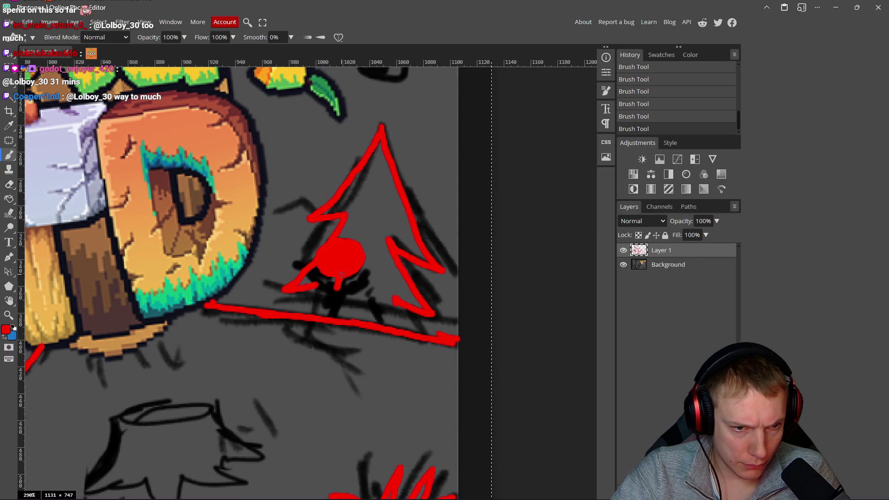
mouse_move(342, 295)
left_mouse_down()
mouse_move(379, 268)
mouse_move(376, 255)
left_mouse_up()
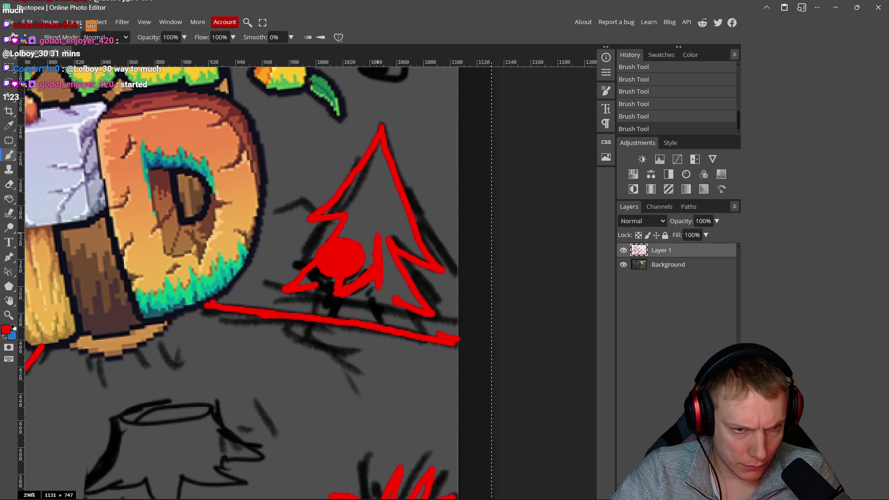
key("ctrl+z")
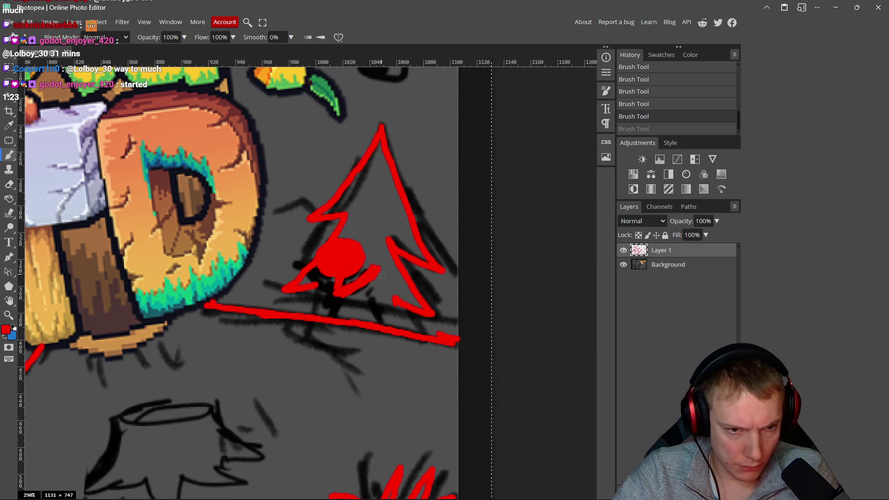
mouse_move(380, 278)
left_mouse_down()
mouse_move(374, 214)
mouse_move(372, 227)
left_mouse_up()
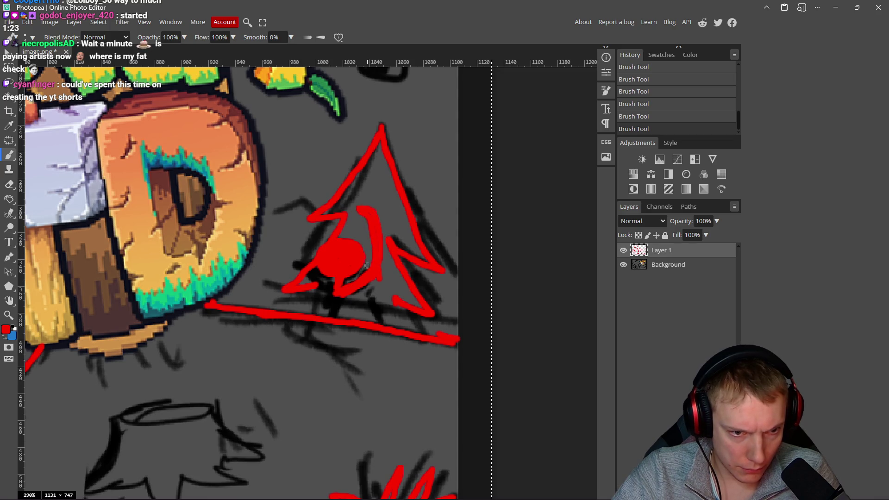
left_click_drag(344, 299, 306, 264)
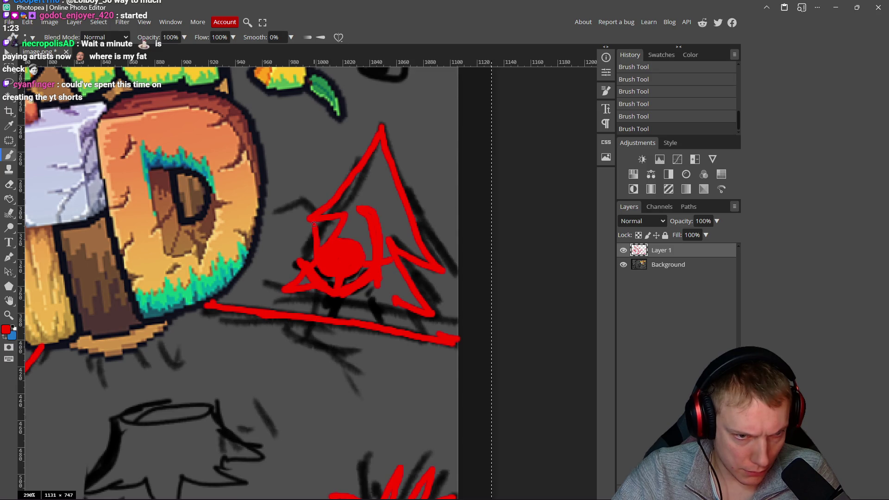
key("ctrl+z")
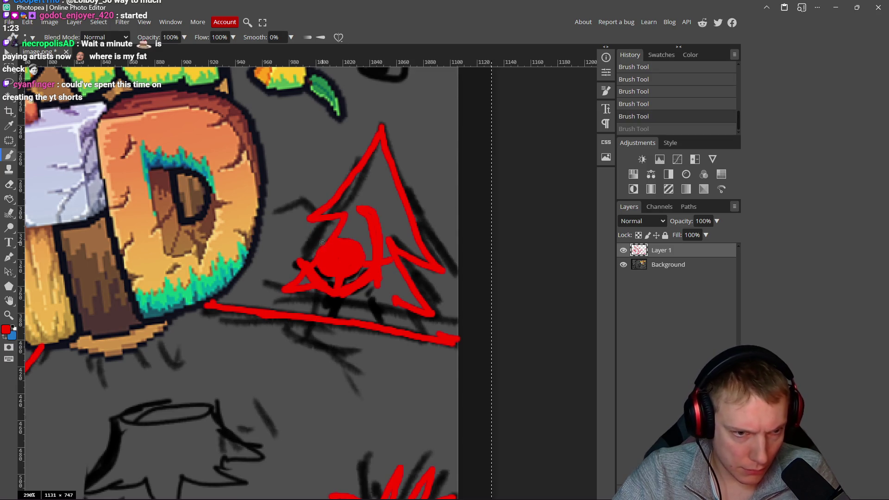
key("ctrl+shift+z")
key("ctrl+z")
mouse_move(313, 232)
left_mouse_down()
mouse_move(315, 253)
mouse_move(366, 238)
mouse_move(362, 261)
left_mouse_up()
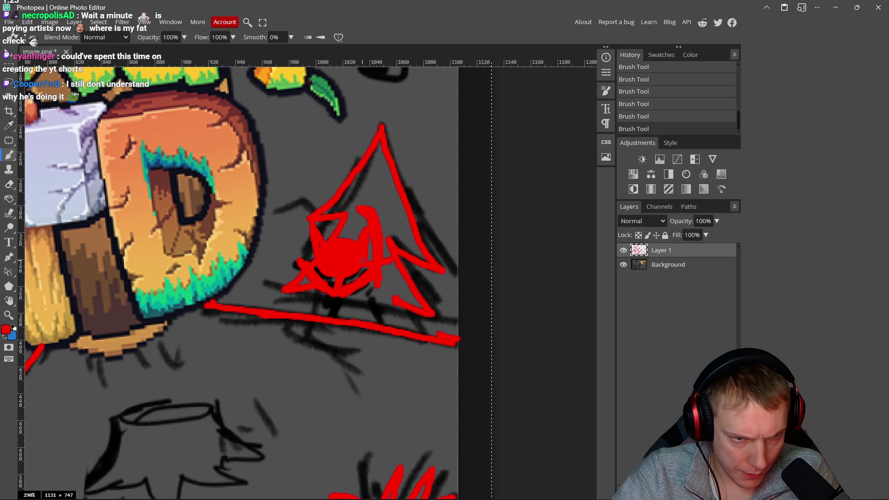
mouse_move(333, 295)
left_mouse_down()
mouse_move(331, 307)
mouse_move(338, 299)
left_mouse_up()
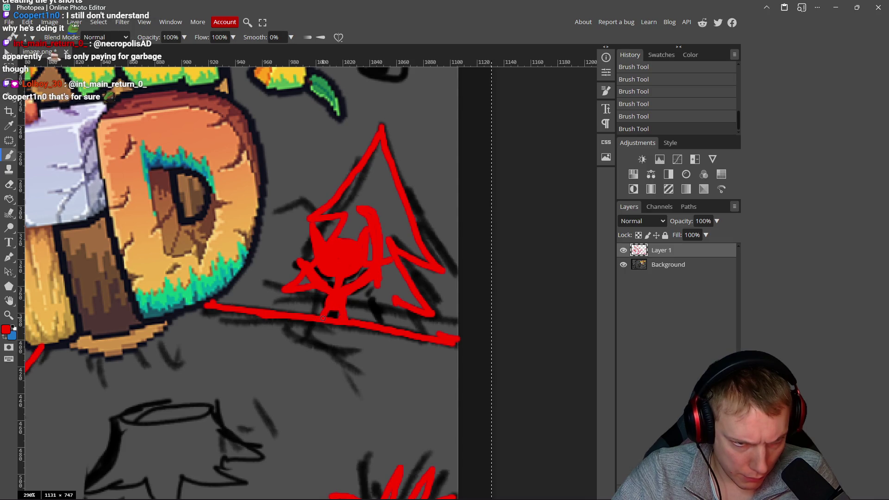
scroll(333, 306, "down", 5)
scroll(267, 360, "up", 5)
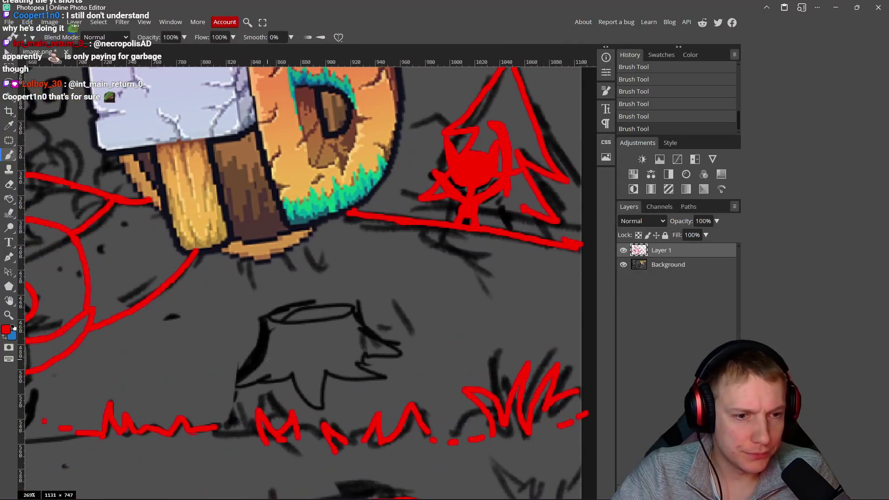
Step: Paint the stick figure's head left of the hammer in red, with horns on both sides
left_click_drag(267, 360, 289, 277)
scroll(289, 277, "up", 4)
mouse_move(334, 206)
left_mouse_down()
mouse_move(290, 204)
mouse_move(340, 253)
mouse_move(317, 239)
mouse_move(319, 231)
mouse_move(315, 249)
left_mouse_up()
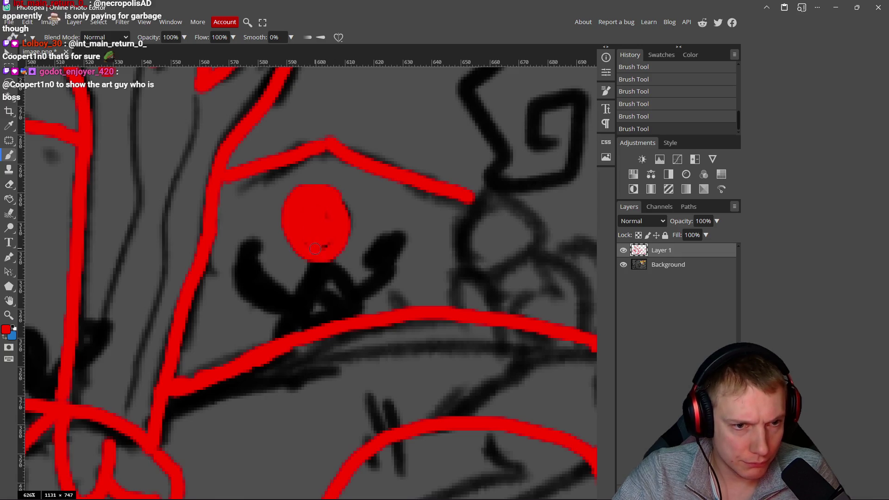
mouse_move(342, 213)
left_mouse_down()
mouse_move(357, 182)
mouse_move(350, 229)
left_mouse_up()
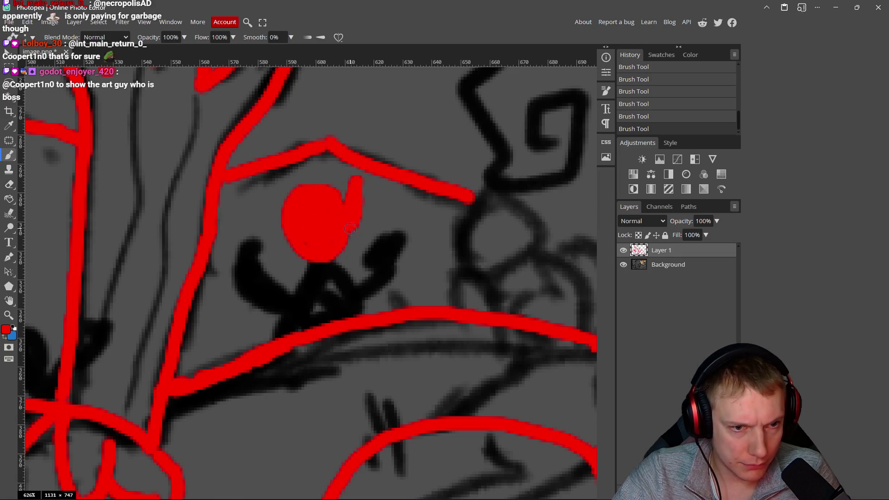
mouse_move(282, 206)
left_mouse_down()
mouse_move(273, 214)
mouse_move(278, 227)
left_mouse_up()
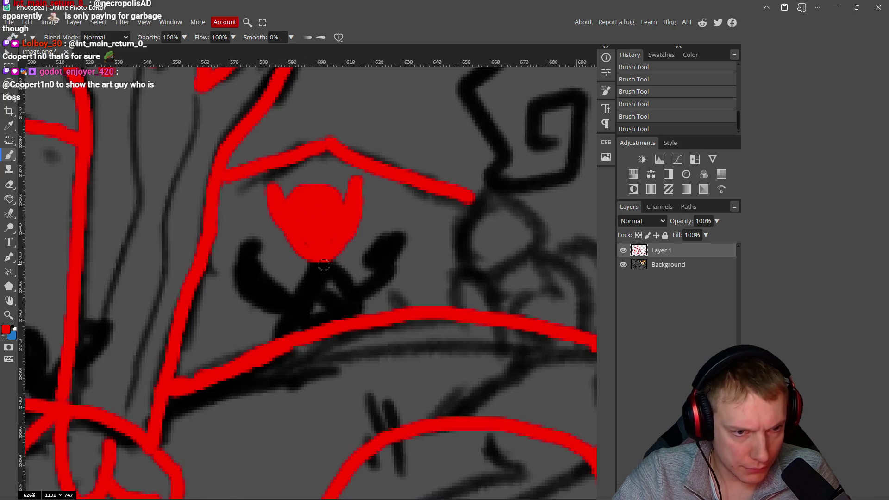
Step: Paint the figure's body and arms red, extend the fill, and tidy the edges
mouse_move(321, 263)
left_mouse_down()
mouse_move(324, 279)
mouse_move(346, 277)
mouse_move(387, 229)
mouse_move(387, 248)
left_mouse_up()
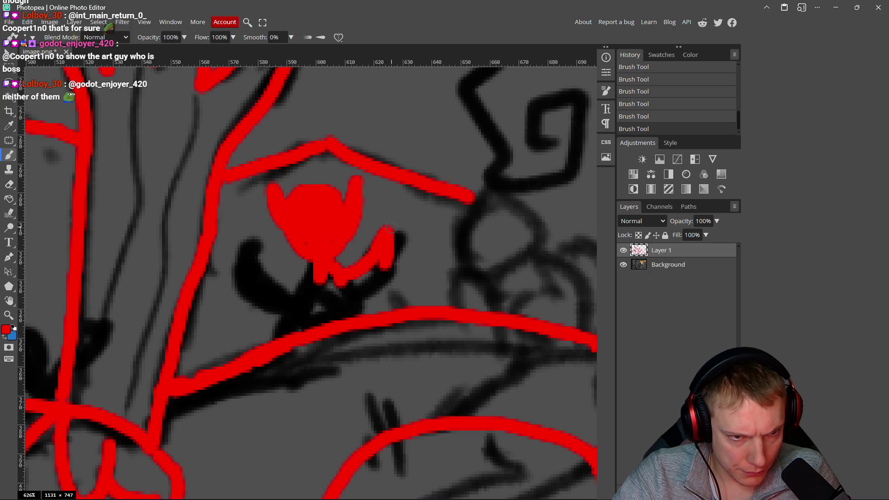
left_click_drag(370, 213, 399, 235)
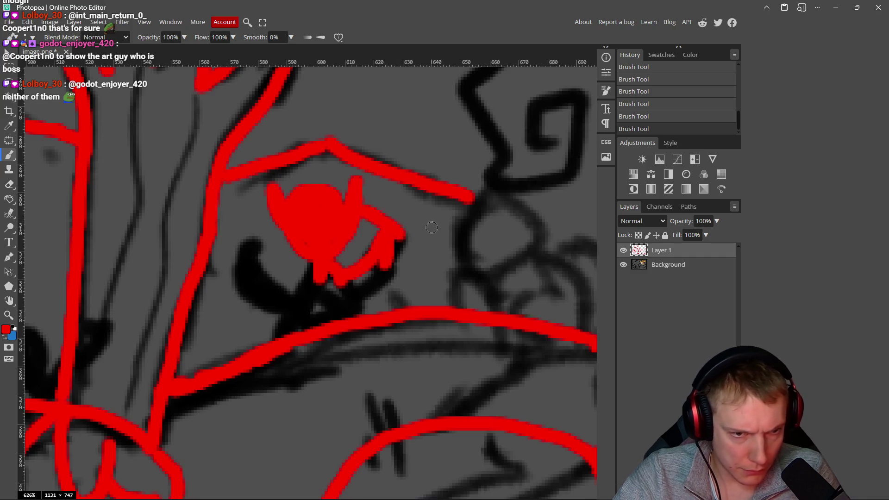
key("ctrl+z")
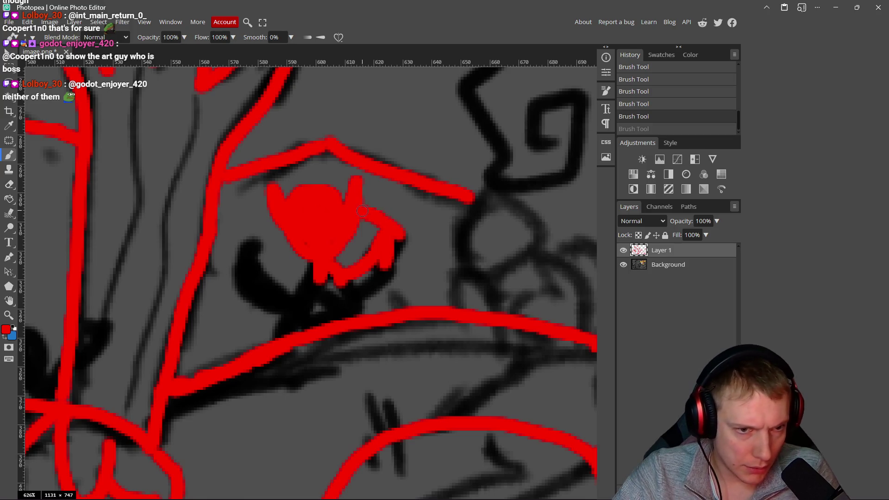
key("ctrl+shift+z")
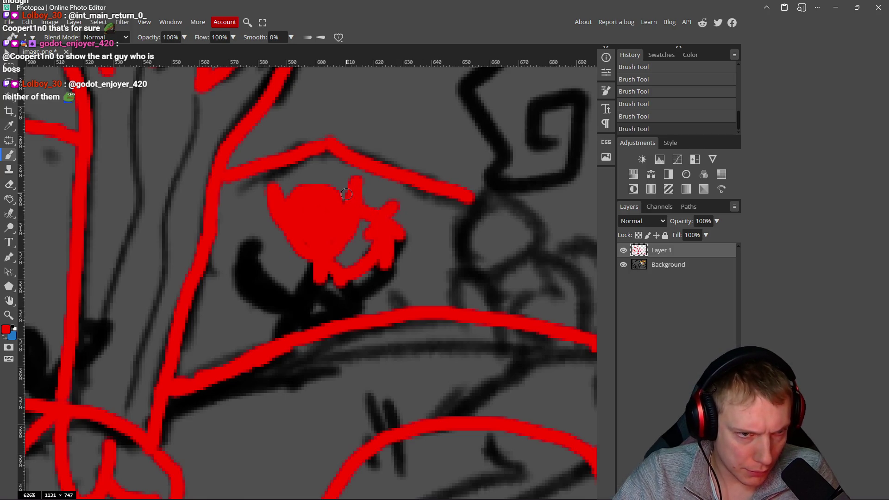
left_click_drag(346, 196, 276, 169)
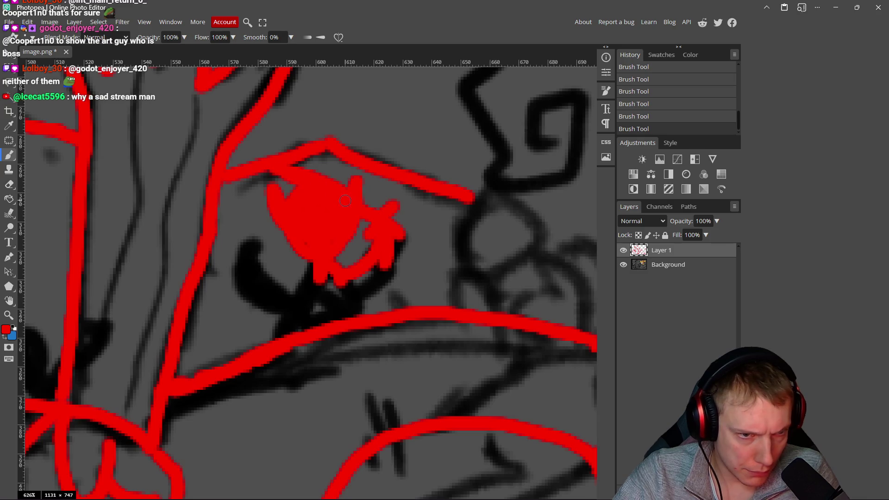
mouse_move(398, 247)
left_mouse_down()
mouse_move(410, 244)
mouse_move(385, 271)
mouse_move(394, 275)
mouse_move(324, 284)
mouse_move(278, 267)
mouse_move(242, 234)
mouse_move(246, 247)
mouse_move(240, 229)
mouse_move(241, 245)
left_mouse_up()
key("e")
key("b")
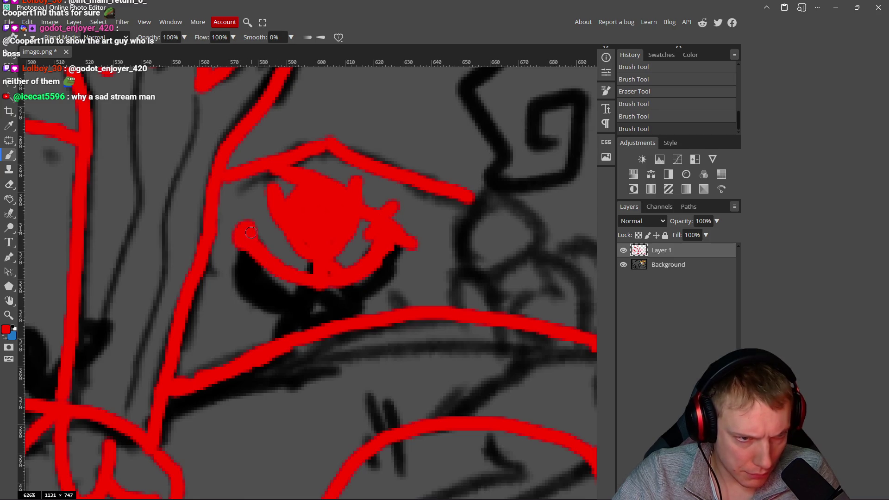
mouse_move(311, 271)
left_mouse_down()
mouse_move(311, 295)
mouse_move(347, 298)
mouse_move(341, 319)
mouse_move(316, 315)
left_mouse_up()
scroll(338, 316, "down", 10)
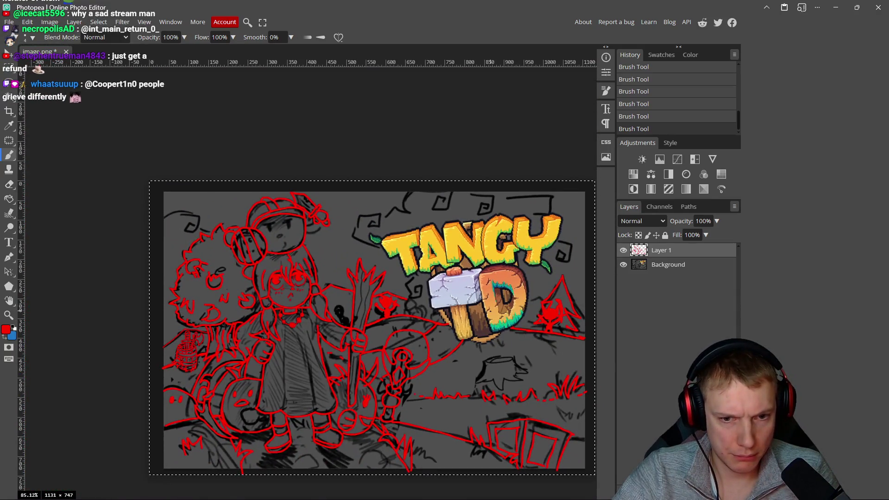
Step: Trace the black figure's head and upper-left horn in red, undoing a misplaced ring
scroll(540, 313, "up", 5)
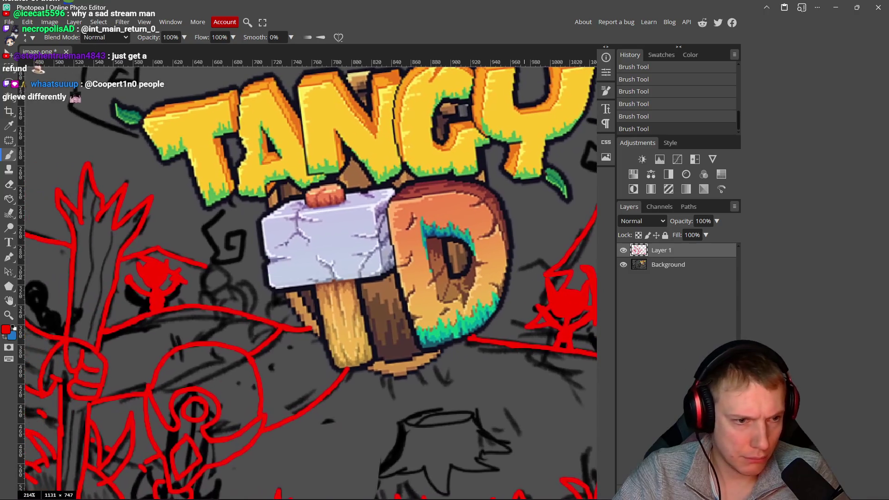
mouse_move(195, 362)
left_mouse_down()
mouse_move(269, 334)
mouse_move(318, 264)
left_mouse_up()
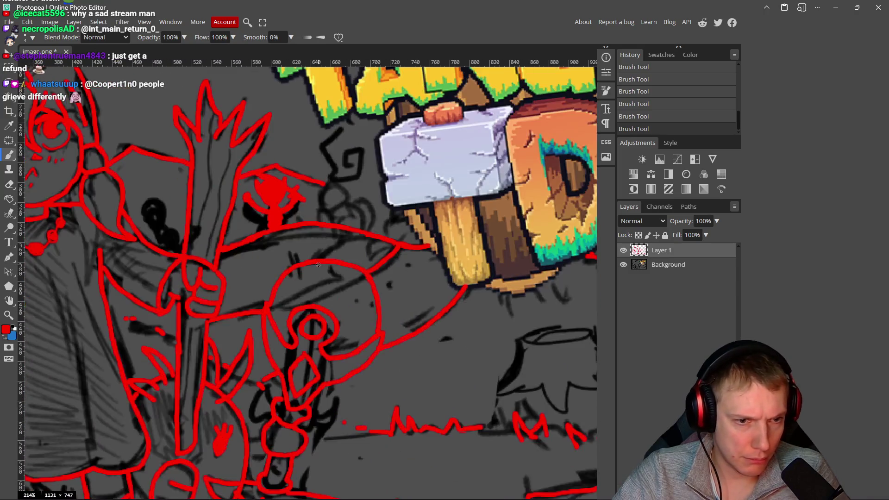
scroll(318, 264, "down", 2)
scroll(318, 265, "down", 2)
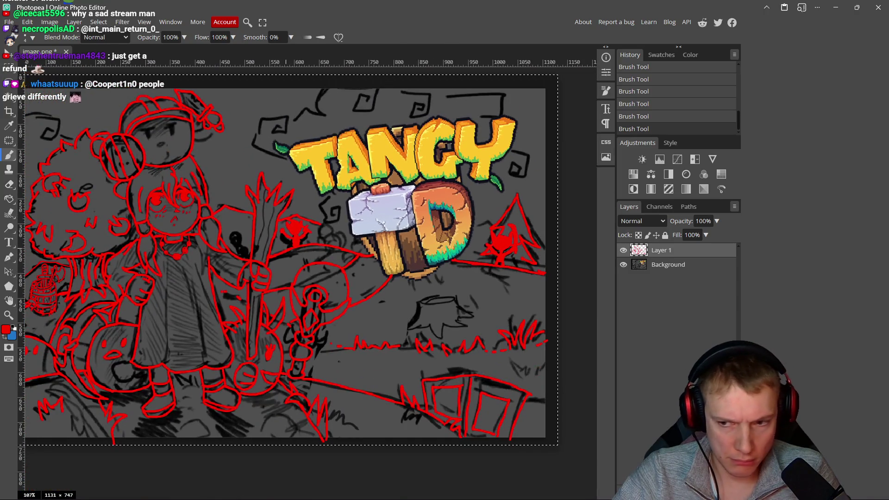
scroll(287, 251, "up", 8)
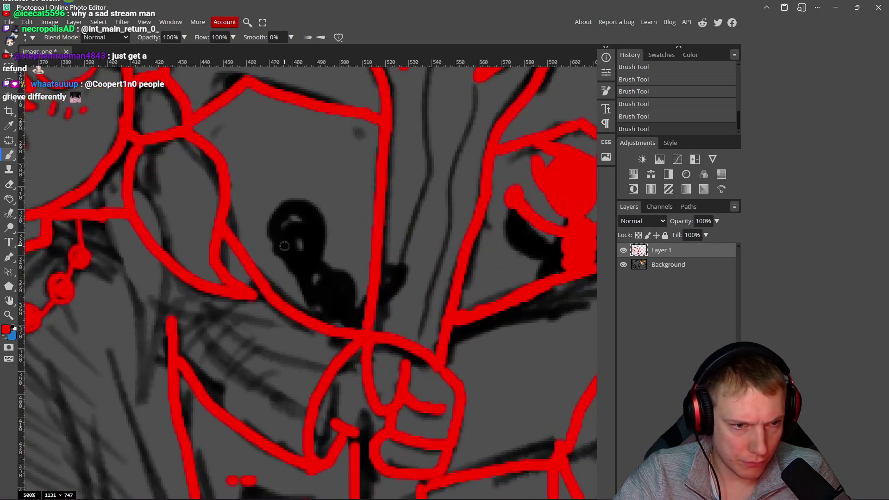
mouse_move(305, 213)
left_mouse_down()
mouse_move(276, 218)
mouse_move(301, 257)
mouse_move(268, 200)
mouse_move(314, 250)
left_mouse_up()
key("ctrl+z")
scroll(297, 253, "up", 2)
mouse_move(311, 177)
left_mouse_down()
mouse_move(269, 225)
mouse_move(324, 274)
mouse_move(296, 174)
mouse_move(324, 260)
mouse_move(310, 213)
mouse_move(331, 217)
mouse_move(319, 250)
mouse_move(351, 147)
mouse_move(361, 203)
mouse_move(350, 199)
left_mouse_up()
left_click_drag(263, 176, 265, 204)
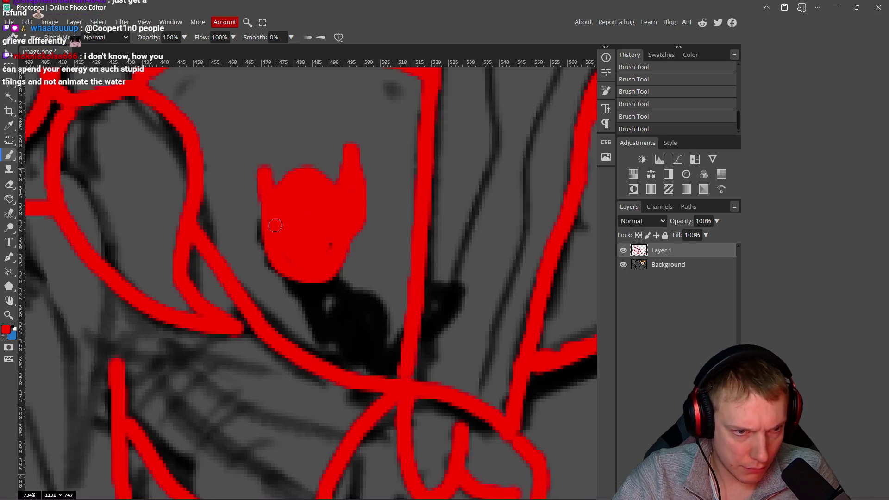
Step: Fill the figure's body, left edge and the dark area beneath it in red
scroll(319, 238, "down", 2)
mouse_move(319, 238)
left_mouse_down()
mouse_move(319, 280)
mouse_move(327, 237)
mouse_move(370, 275)
mouse_move(337, 251)
left_mouse_up()
left_click_drag(371, 276, 383, 298)
mouse_move(301, 254)
left_mouse_down()
mouse_move(303, 280)
mouse_move(264, 244)
left_mouse_up()
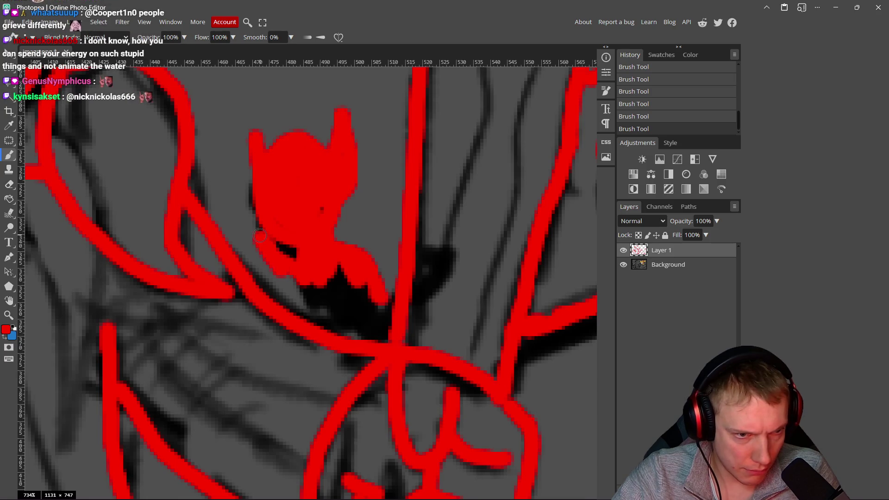
mouse_move(325, 285)
left_mouse_down()
mouse_move(302, 297)
mouse_move(339, 296)
mouse_move(312, 320)
mouse_move(335, 319)
left_mouse_up()
scroll(335, 320, "down", 10)
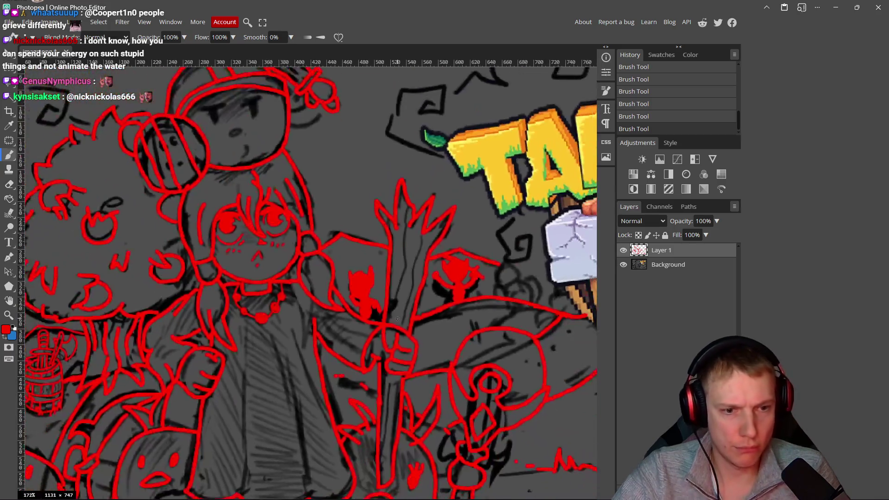
Step: Trace the stump's oval top in red, replacing a straight stroke that was undone
scroll(437, 330, "up", 2)
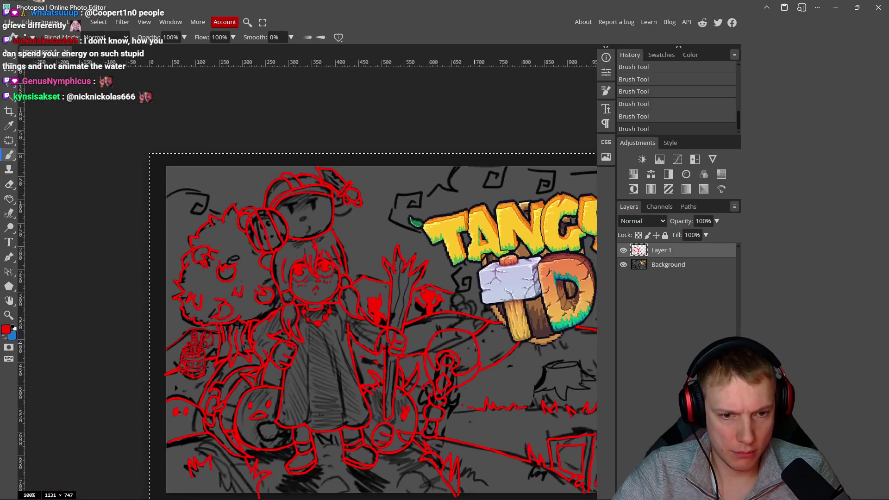
scroll(373, 345, "up", 5)
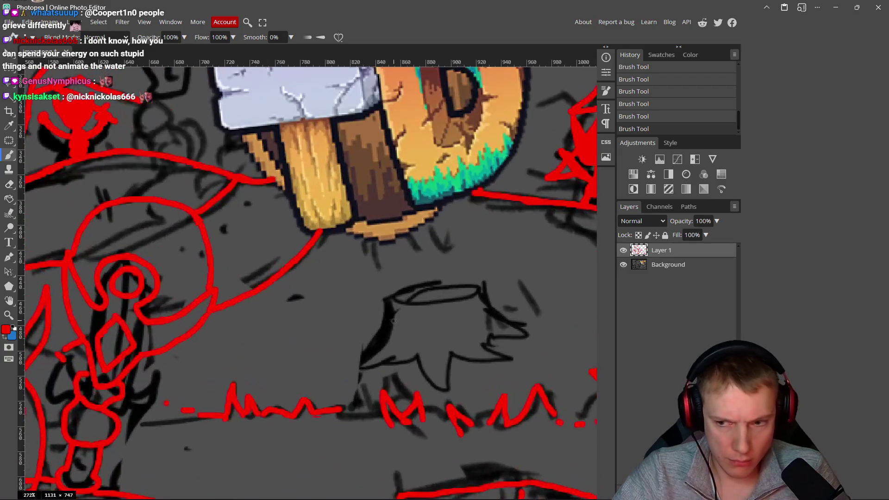
scroll(327, 322, "up", 2)
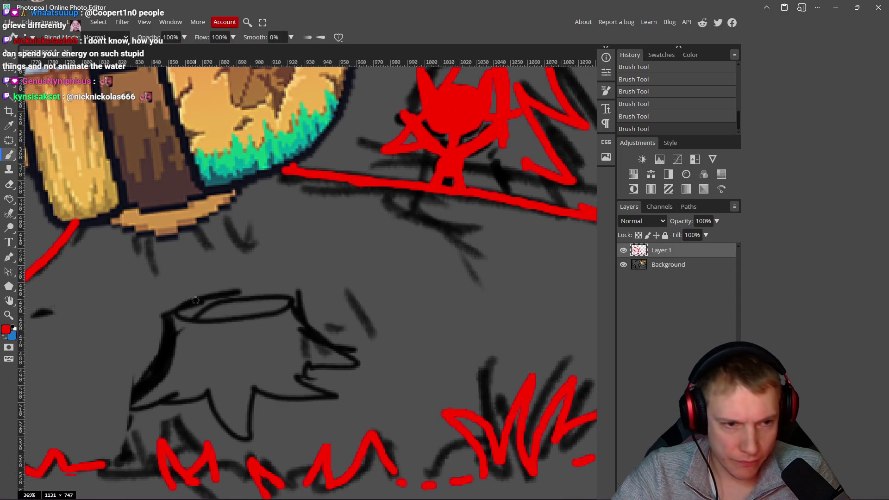
scroll(218, 303, "down", 2)
mouse_move(249, 301)
left_mouse_down()
mouse_move(349, 308)
mouse_move(394, 280)
left_mouse_up()
key("ctrl+z")
mouse_move(248, 300)
left_mouse_down()
mouse_move(347, 308)
mouse_move(382, 276)
mouse_move(257, 271)
mouse_move(236, 355)
mouse_move(208, 398)
mouse_move(293, 374)
mouse_move(308, 413)
mouse_move(335, 376)
mouse_move(433, 385)
mouse_move(379, 360)
left_mouse_up()
Step: Trace the stump's right side and spreading roots in red
mouse_move(385, 291)
left_mouse_down()
mouse_move(396, 322)
mouse_move(437, 344)
mouse_move(388, 353)
mouse_move(368, 347)
left_mouse_up()
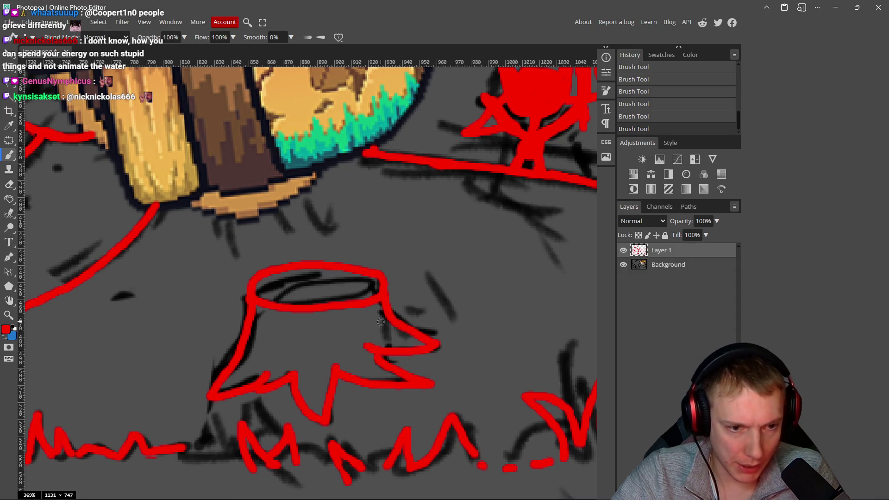
scroll(380, 322, "down", 8)
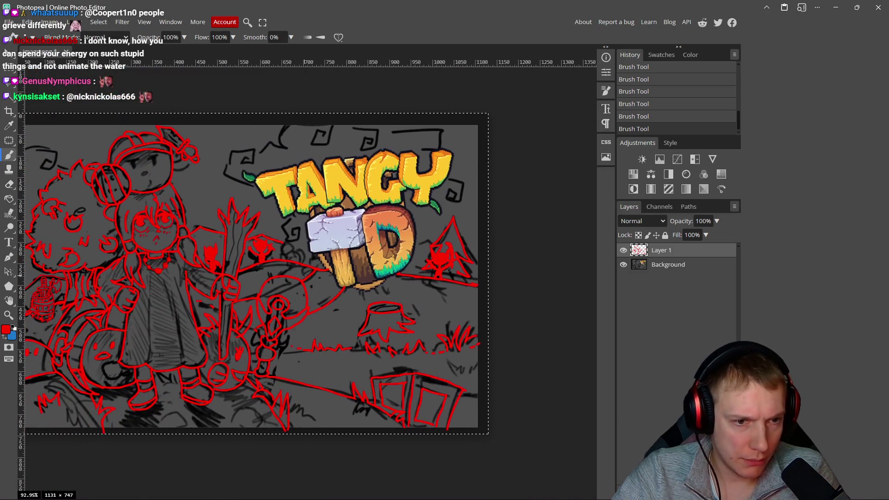
scroll(305, 276, "up", 5)
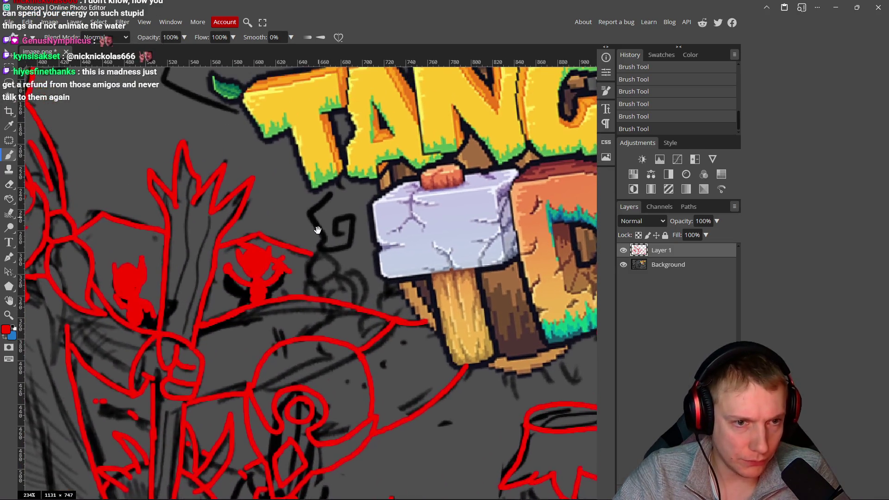
left_click_drag(318, 230, 350, 379)
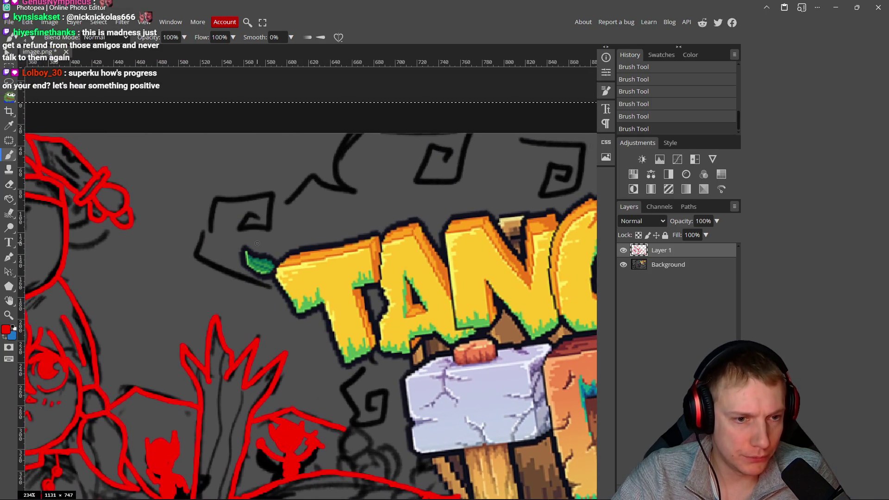
scroll(257, 244, "down", 4)
scroll(259, 259, "down", 3)
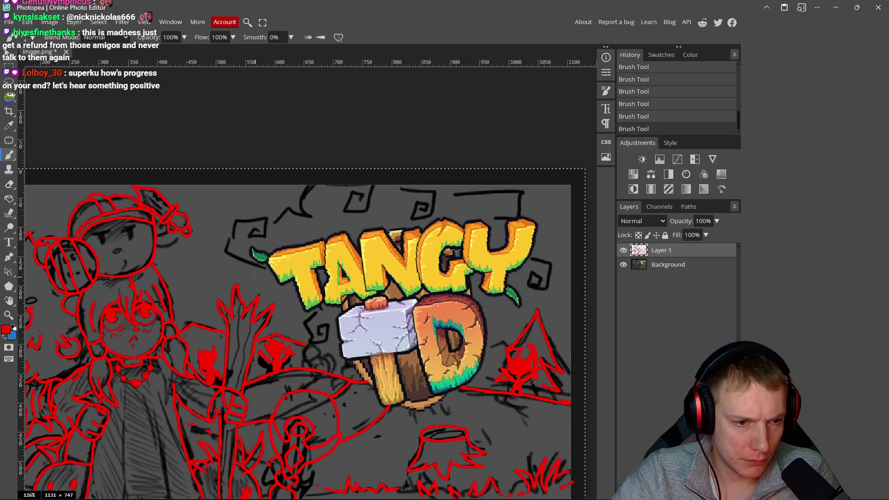
Step: Trace the curl left of the TANGY logo and the black outline above it in red
scroll(254, 283, "up", 6)
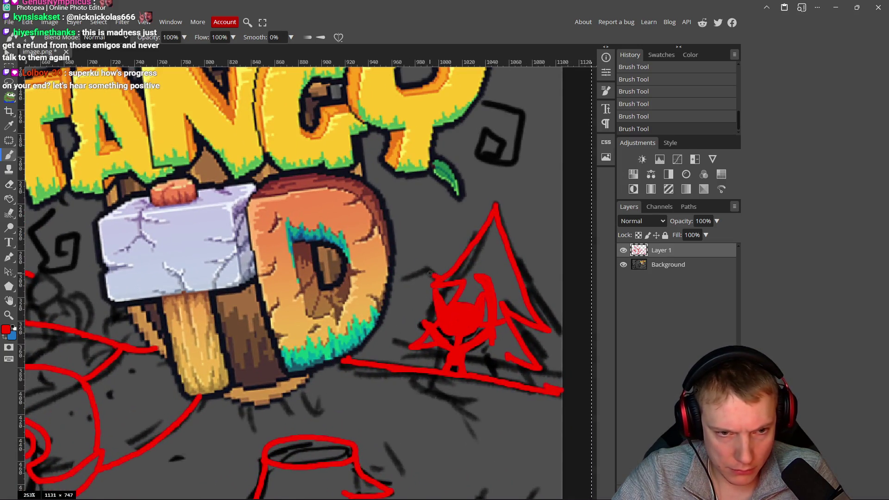
scroll(389, 269, "right", 5)
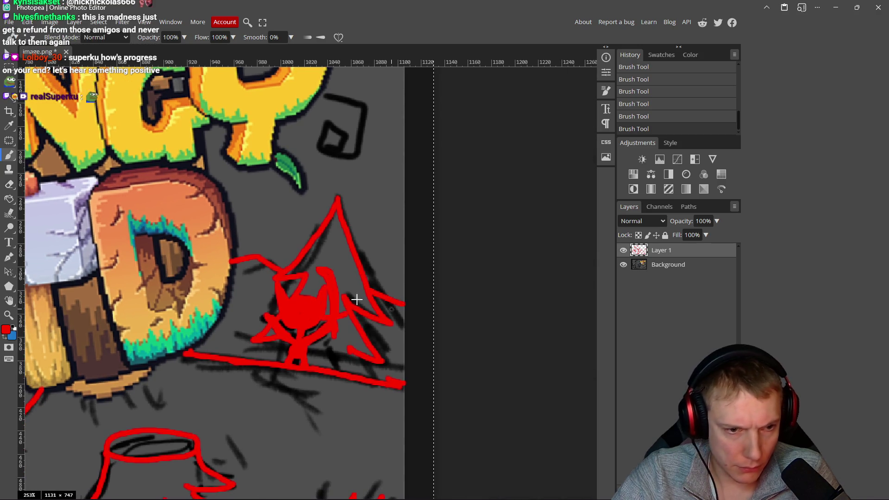
scroll(354, 298, "down", 3)
scroll(276, 229, "up", 5)
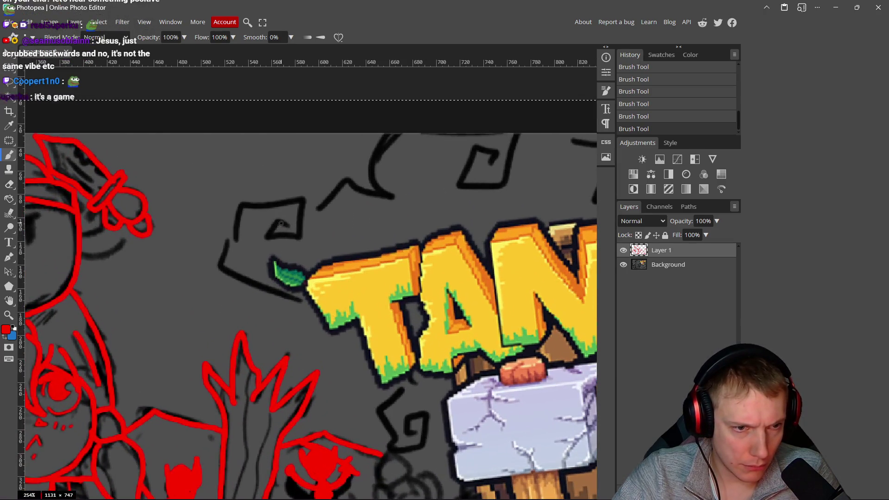
mouse_move(283, 224)
left_mouse_down()
mouse_move(271, 238)
mouse_move(261, 201)
mouse_move(223, 274)
mouse_move(306, 309)
left_mouse_up()
mouse_move(278, 250)
left_mouse_down()
mouse_move(325, 226)
mouse_move(349, 237)
mouse_move(352, 167)
left_mouse_up()
Step: Trace the square spirals above the logo in red
scroll(349, 232, "up", 3)
scroll(348, 232, "right", 4)
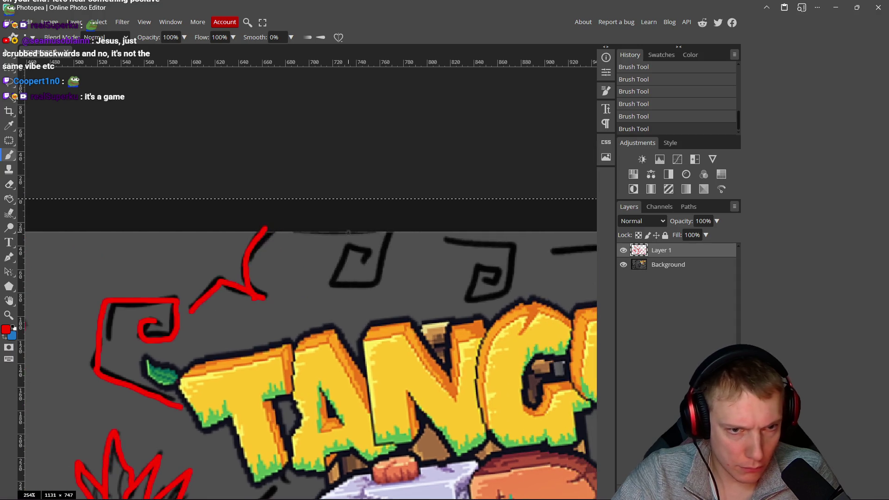
mouse_move(368, 252)
left_mouse_down()
mouse_move(336, 274)
mouse_move(378, 284)
mouse_move(393, 232)
mouse_move(413, 227)
mouse_move(417, 277)
mouse_move(363, 285)
mouse_move(404, 249)
left_mouse_up()
scroll(374, 257, "right", 4)
scroll(374, 257, "down", 1)
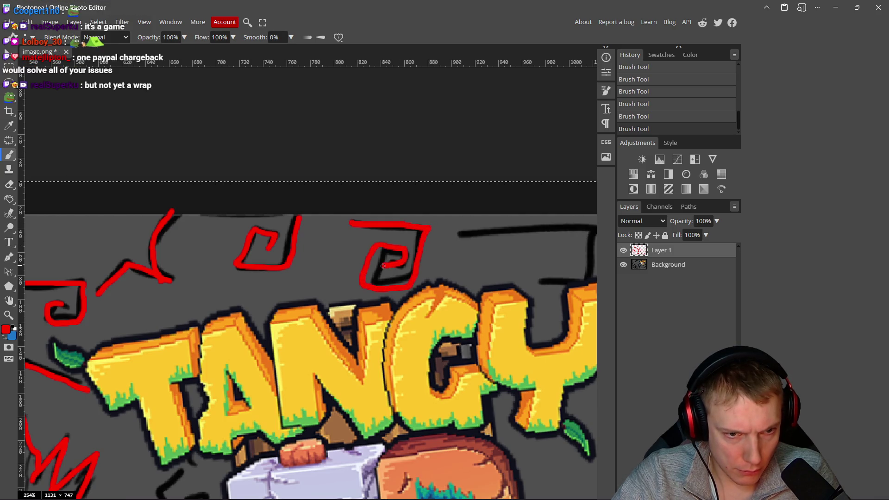
scroll(390, 259, "right", 4)
scroll(396, 252, "down", 1)
mouse_move(372, 224)
left_mouse_down()
mouse_move(492, 221)
mouse_move(498, 271)
mouse_move(442, 268)
mouse_move(482, 321)
mouse_move(441, 296)
left_mouse_up()
Step: Add a short horizontal red line beside the logo's Y
scroll(466, 254, "right", 1)
scroll(466, 254, "down", 1)
scroll(466, 253, "down", 3)
scroll(466, 254, "right", 3)
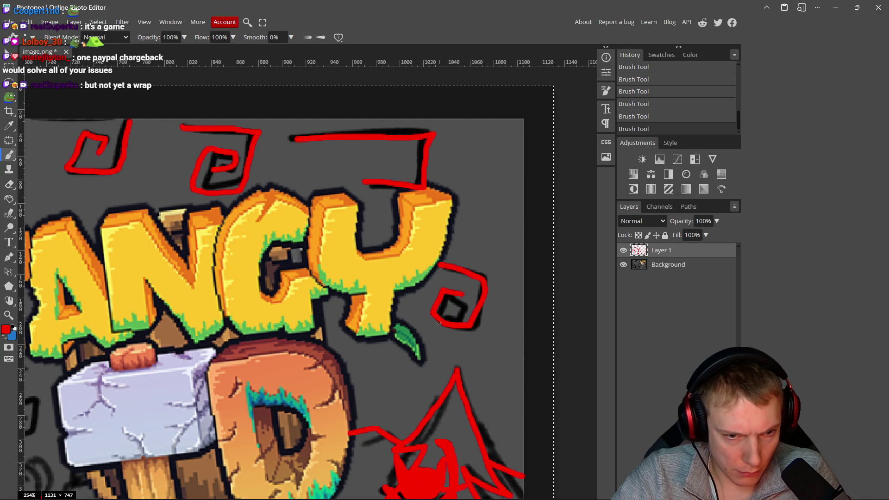
scroll(431, 346, "down", 1)
scroll(431, 346, "left", 1)
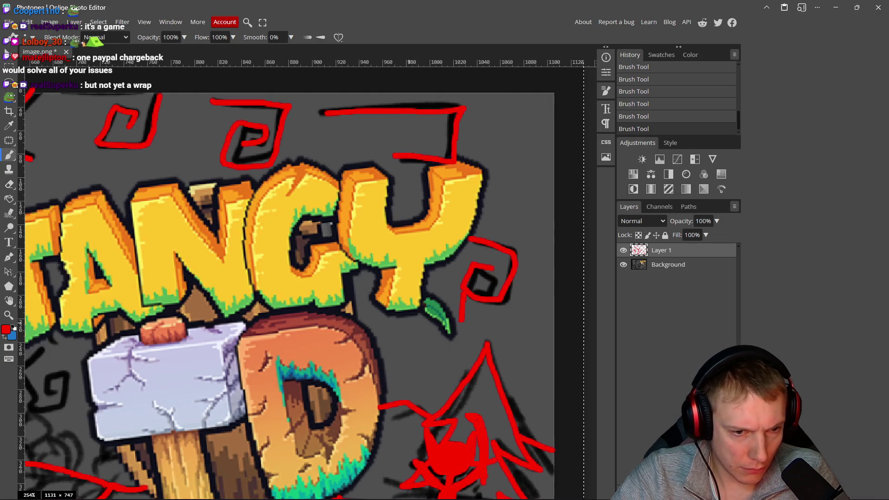
left_click_drag(434, 334, 388, 331)
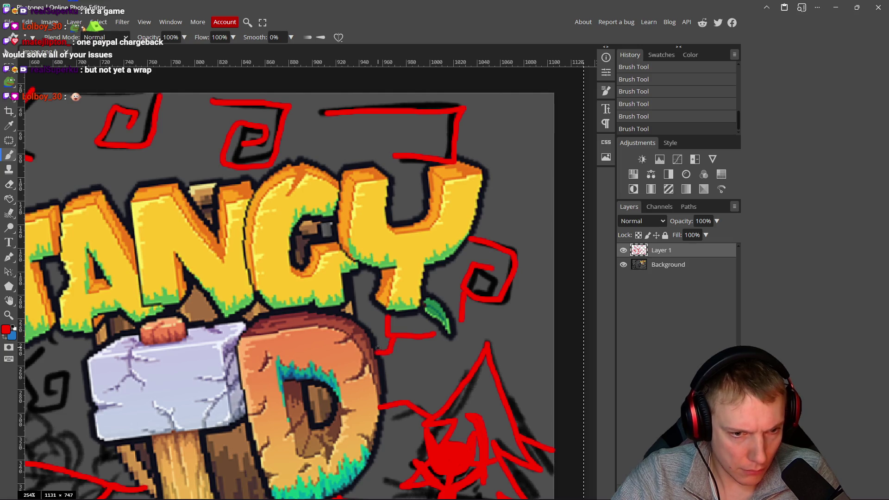
scroll(378, 348, "down", 5)
scroll(302, 332, "up", 3)
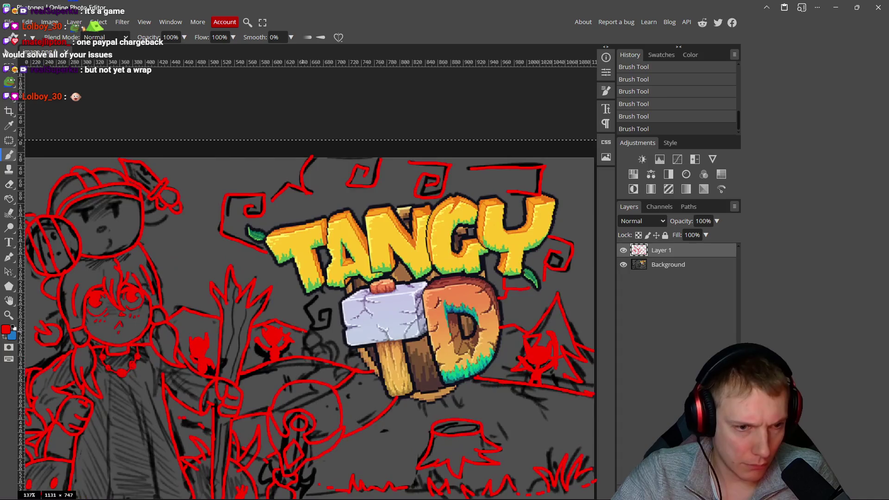
Step: Trace the outline above the top-left characters in red
scroll(303, 332, "up", 2)
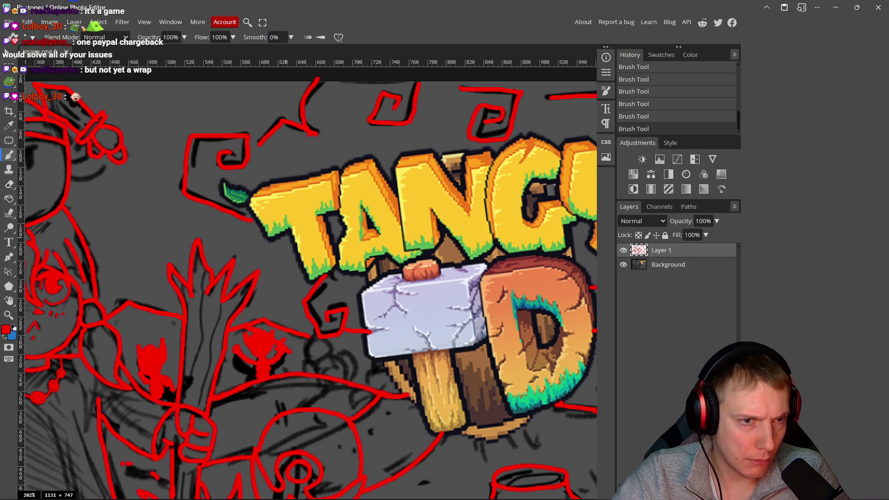
scroll(286, 238, "down", 1)
scroll(286, 238, "down", 4)
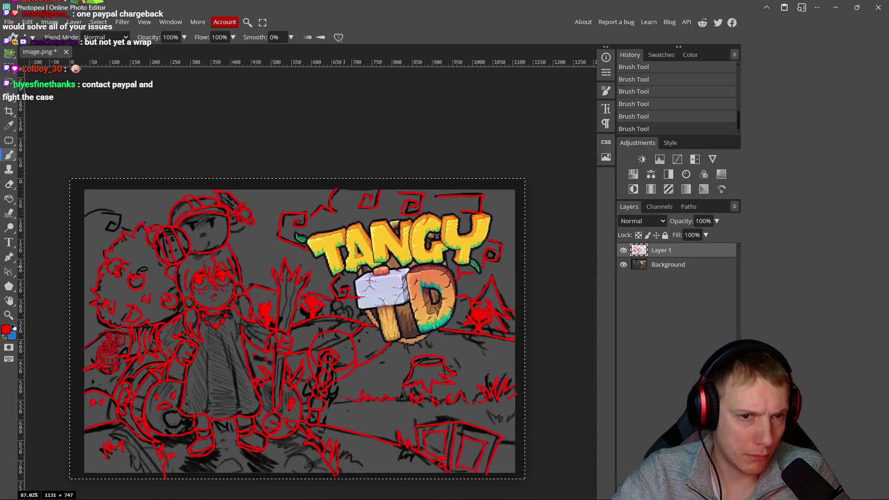
scroll(342, 265, "up", 1)
scroll(117, 227, "up", 10)
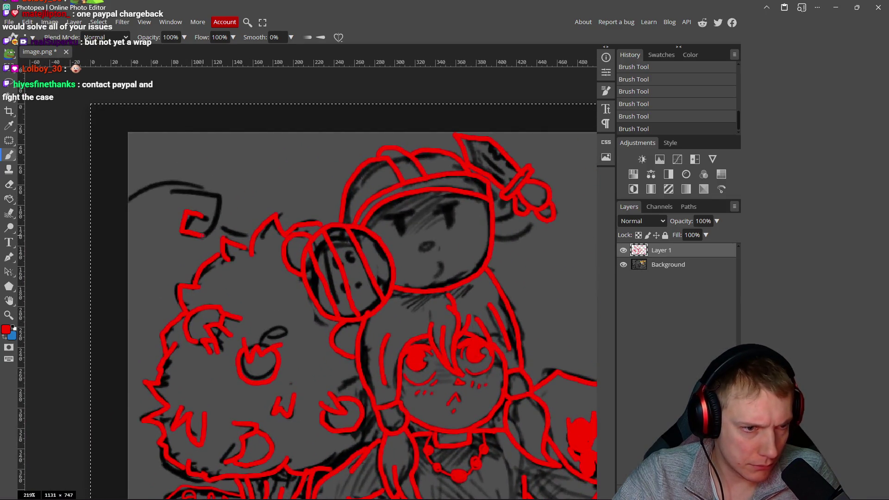
mouse_move(202, 235)
left_mouse_down()
mouse_move(216, 194)
mouse_move(147, 184)
left_mouse_up()
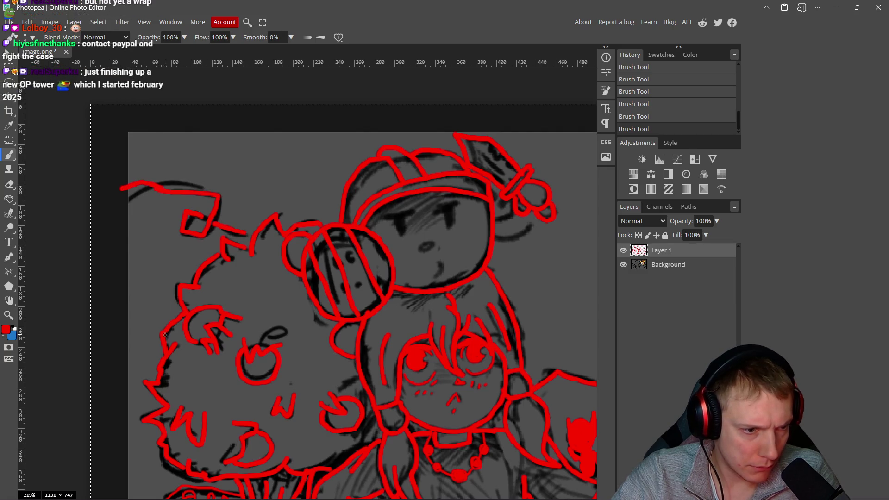
Step: Trace the grass line toward the staff with red spikes, erasing stray marks
scroll(227, 298, "down", 5)
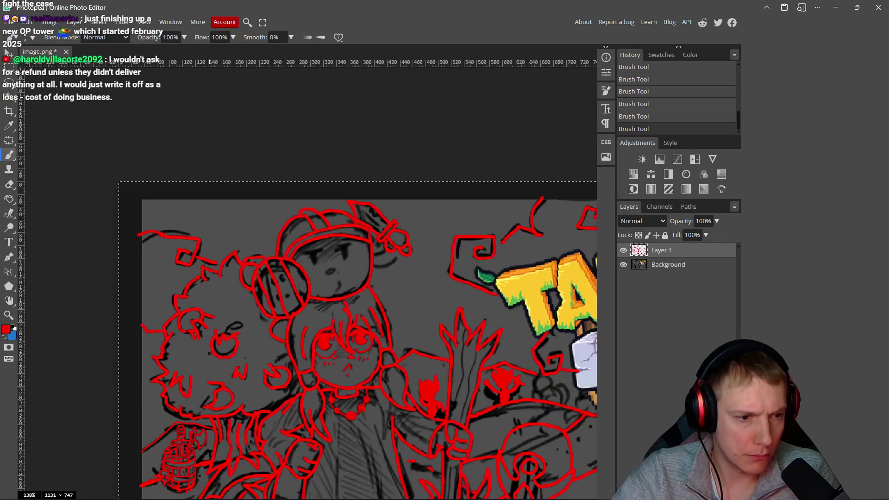
scroll(350, 335, "up", 5)
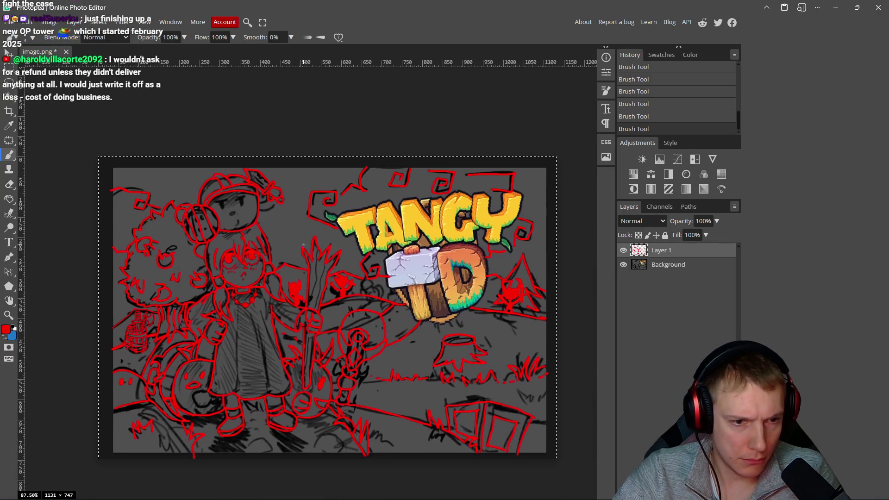
scroll(355, 273, "down", 3)
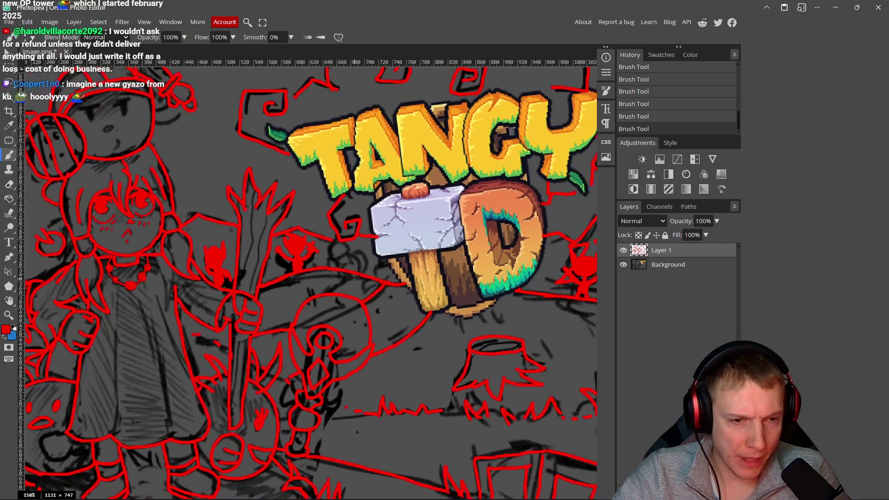
scroll(377, 321, "up", 1)
scroll(363, 314, "down", 2)
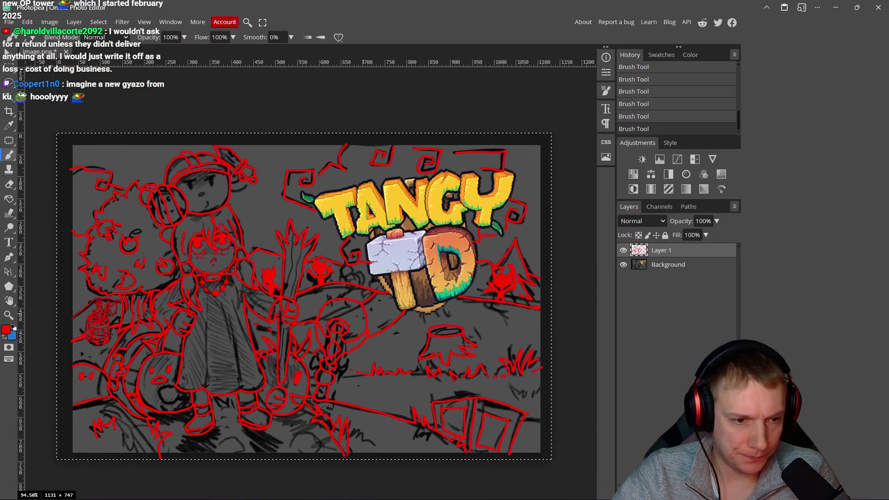
scroll(302, 332, "up", 9)
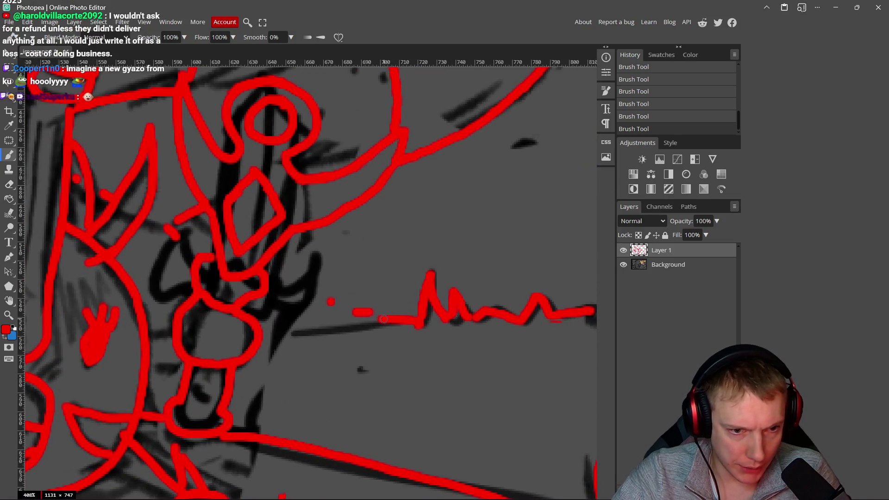
mouse_move(370, 316)
left_mouse_down()
mouse_move(266, 271)
mouse_move(289, 308)
left_mouse_up()
mouse_move(342, 303)
left_mouse_down()
mouse_move(358, 316)
mouse_move(318, 281)
mouse_move(346, 315)
mouse_move(343, 307)
left_mouse_up()
key("e")
key("b")
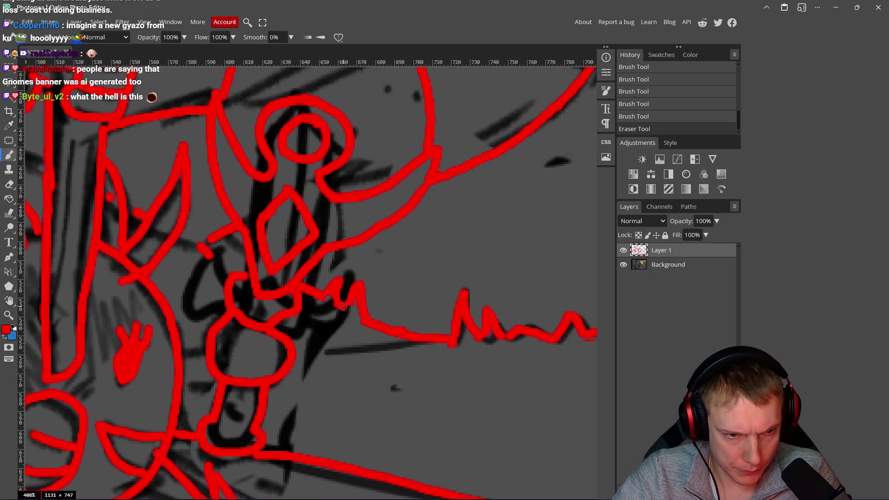
left_click(345, 310)
scroll(345, 310, "down", 8)
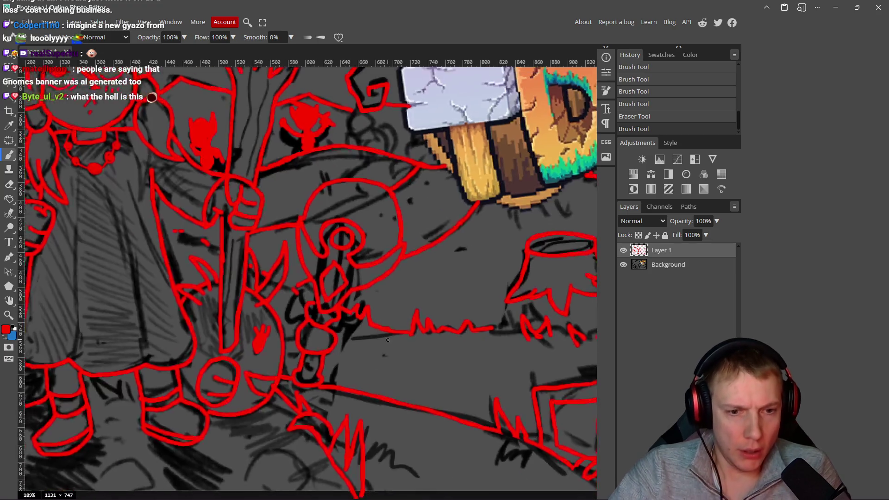
scroll(439, 351, "up", 8)
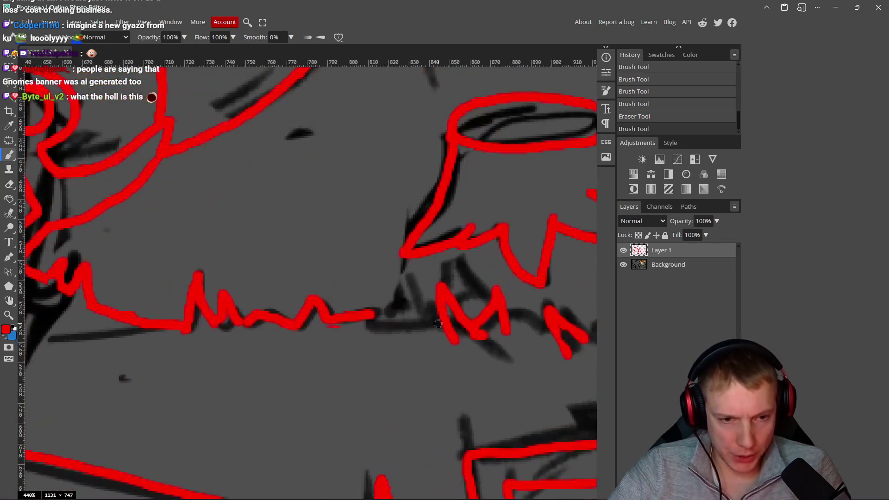
Step: Draw red zigzags and a curve linking the grass line down into the right tuft
mouse_move(388, 299)
left_mouse_down()
mouse_move(417, 329)
mouse_move(440, 331)
left_mouse_up()
scroll(393, 327, "right", 5)
scroll(404, 333, "right", 3)
scroll(279, 320, "right", 10)
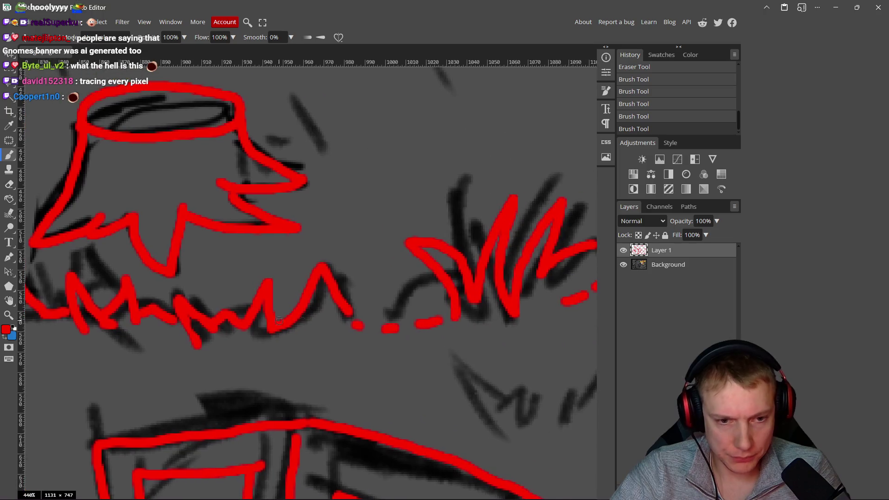
left_click_drag(345, 316, 410, 319)
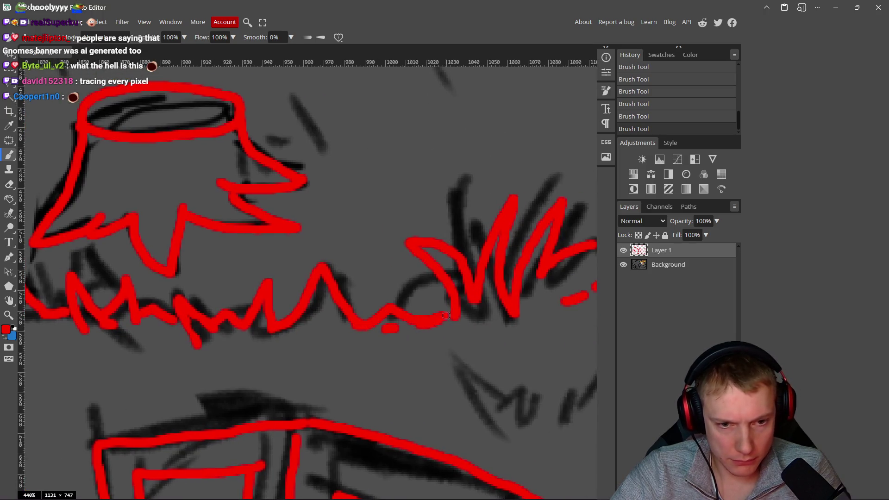
key("e")
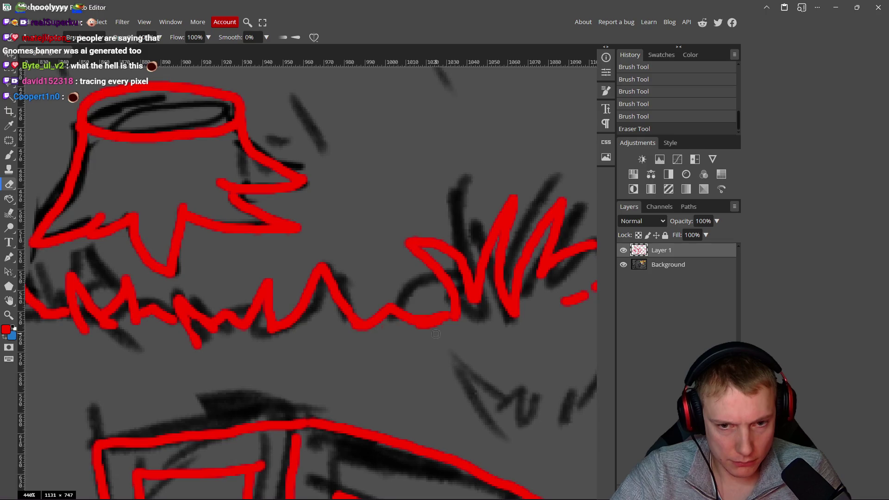
scroll(436, 334, "right", 8)
key("b")
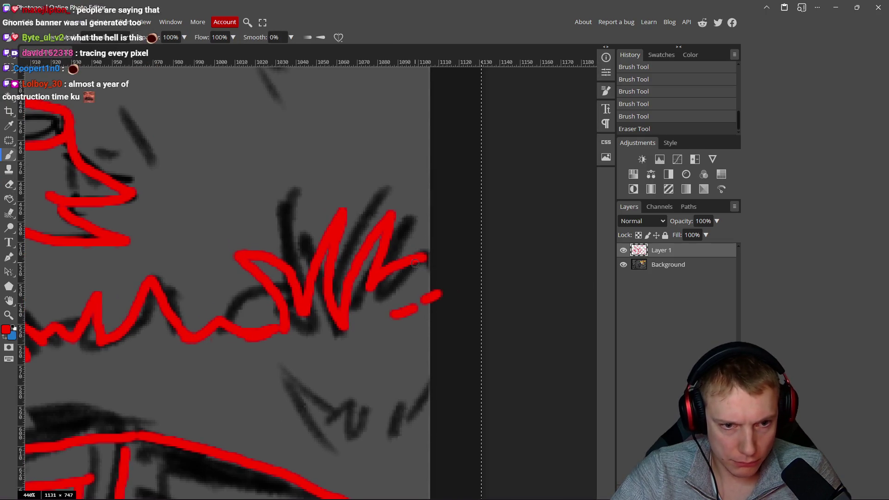
mouse_move(420, 260)
left_mouse_down()
mouse_move(392, 313)
mouse_move(417, 307)
left_mouse_up()
Step: Zoom out to review the whole drawing and hide the sketch background layer
scroll(391, 331, "down", 7)
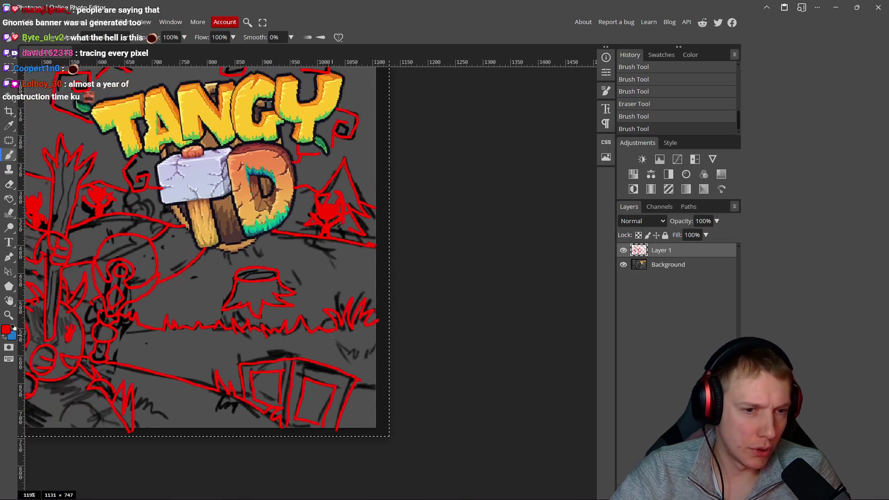
scroll(391, 332, "left", 5)
scroll(391, 332, "down", 1)
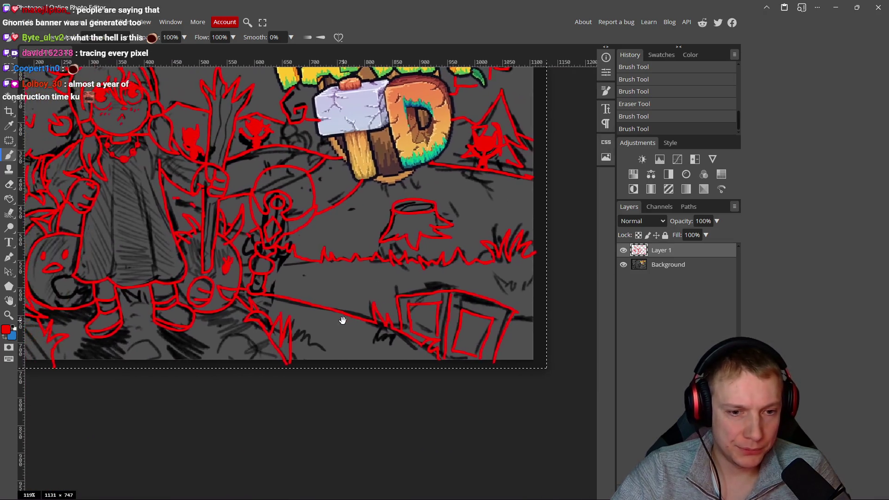
scroll(371, 316, "up", 2)
scroll(371, 316, "left", 2)
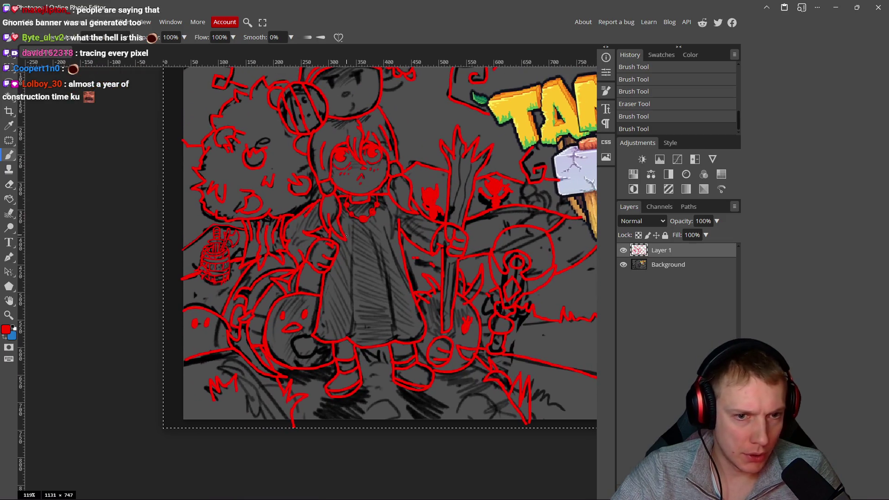
scroll(383, 252, "right", 2)
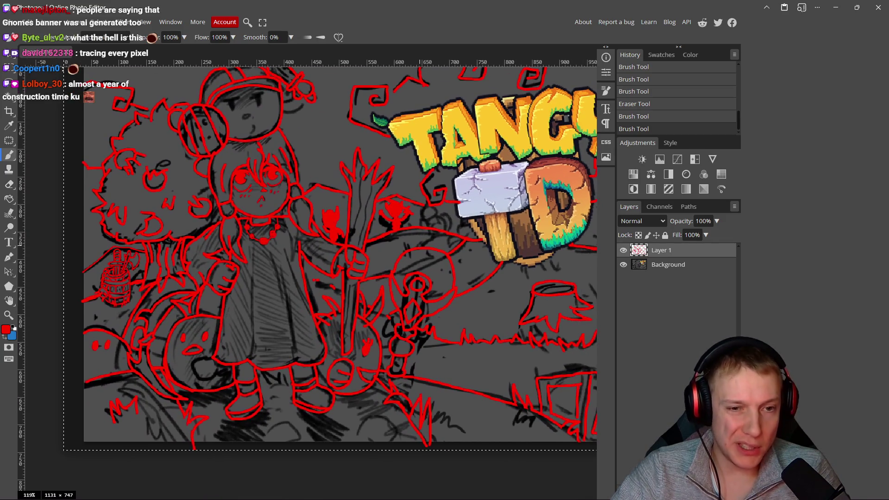
scroll(420, 246, "down", 2)
scroll(365, 236, "down", 1)
scroll(324, 230, "up", 1)
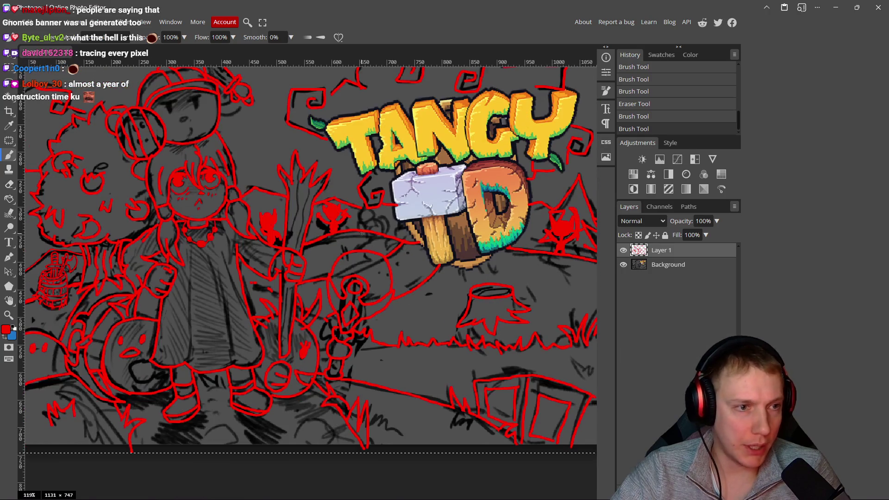
scroll(314, 227, "down", 2)
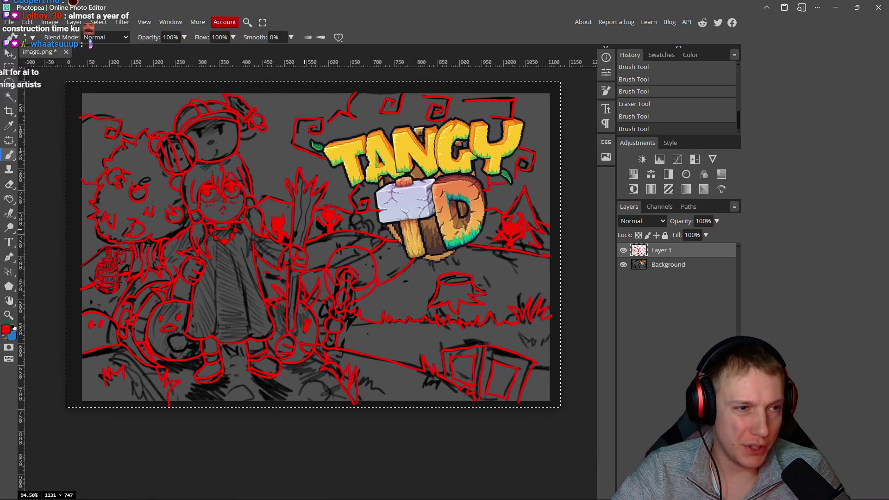
left_click(624, 264)
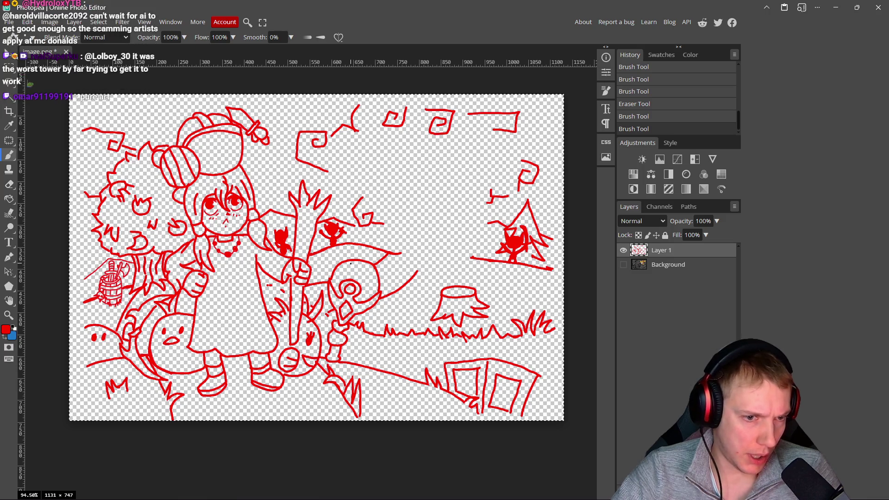
Step: Draw a stroke along the flag by the staff, trim it, then undo it
scroll(312, 281, "up", 7)
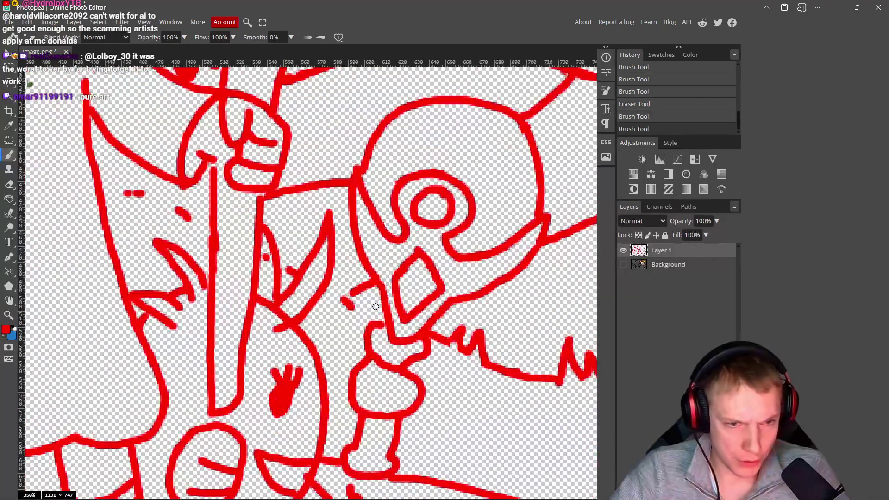
left_click_drag(382, 321, 329, 292)
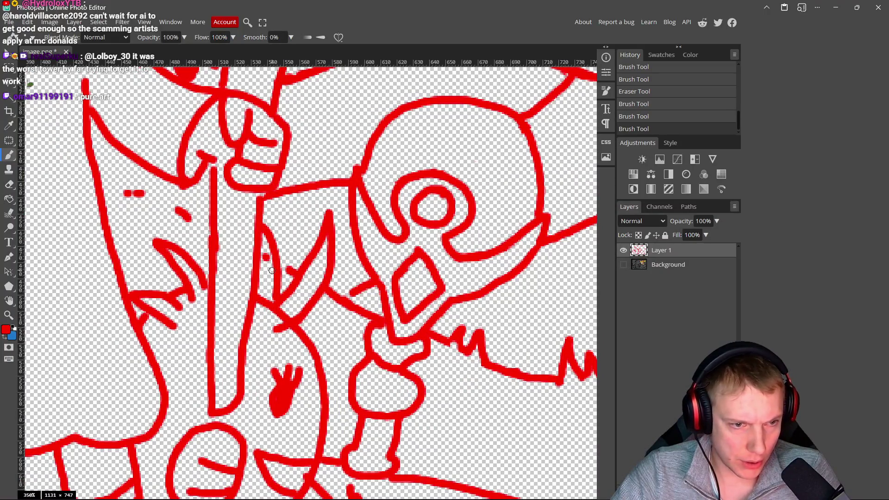
key("e")
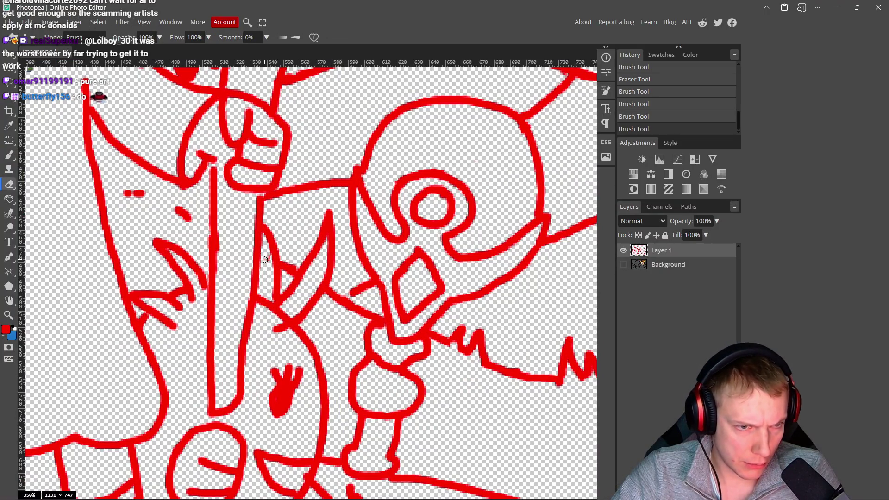
left_click(270, 257)
mouse_move(171, 227)
left_mouse_down()
mouse_move(218, 254)
mouse_move(185, 223)
mouse_move(155, 221)
left_mouse_up()
key("b")
key("ctrl+z")
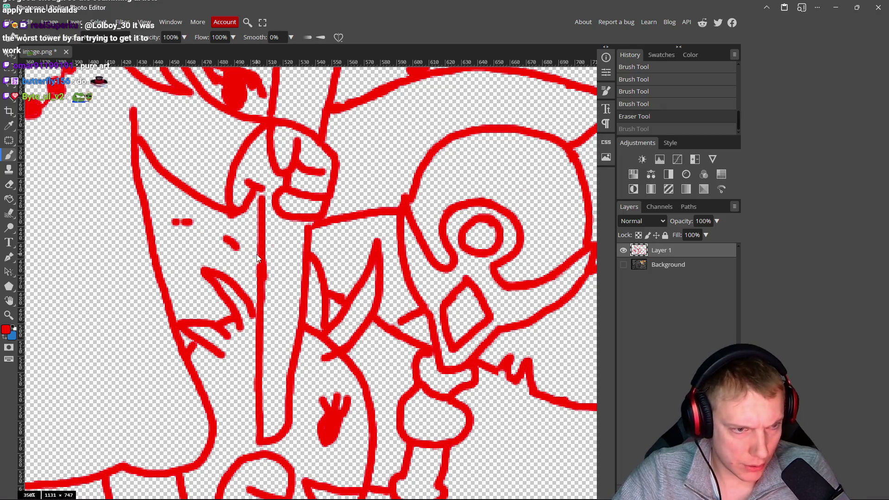
Step: Redraw the flag's top edge as one clean line and smooth it with the Eraser
left_click_drag(258, 266, 159, 223)
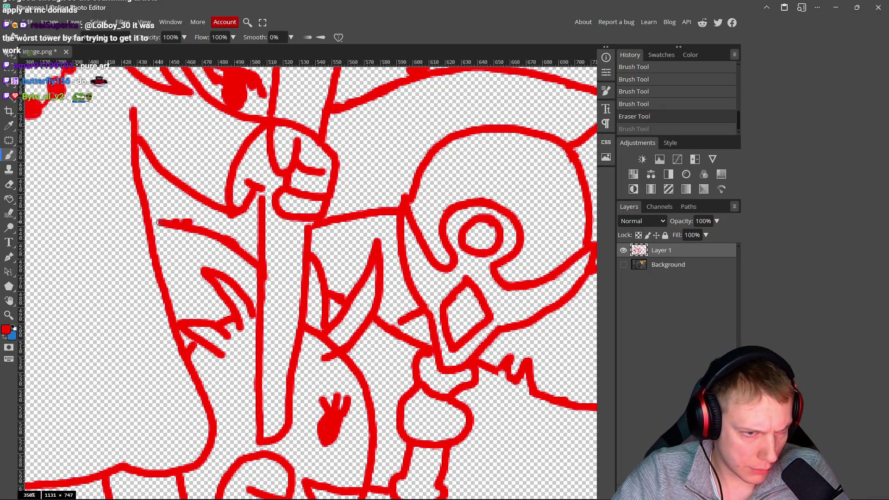
scroll(171, 227, "up", 5)
key("e")
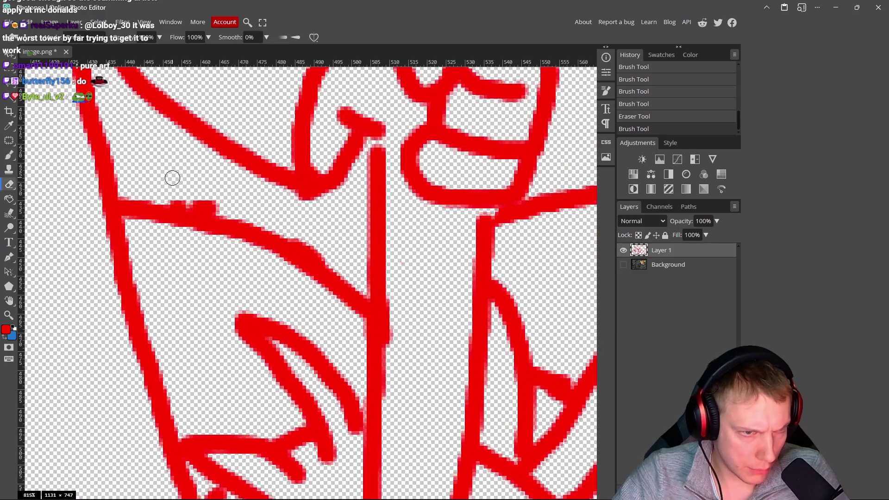
mouse_move(206, 197)
left_mouse_down()
mouse_move(169, 195)
mouse_move(254, 218)
mouse_move(331, 254)
left_mouse_up()
scroll(304, 275, "down", 1)
scroll(304, 275, "down", 20)
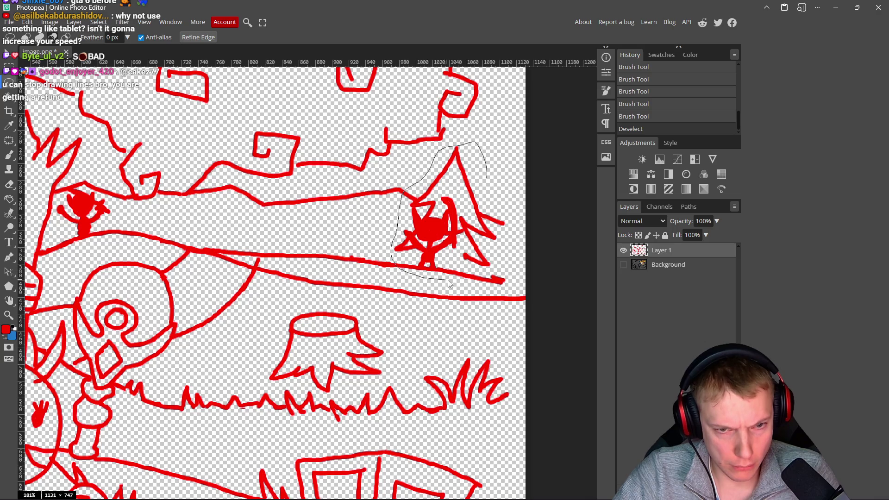
Step: Lasso the small red tree figure and move it down onto the ground line
left_click_drag(502, 198, 503, 194)
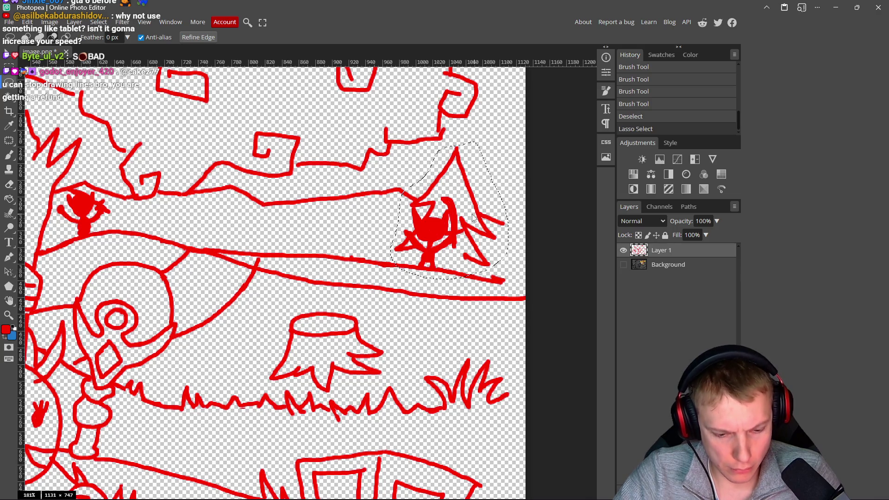
key("v")
left_click_drag(457, 209, 455, 232)
key("ctrl+d")
Step: Erase the stray upper line and pink dot, and trim the tree triangle's right stroke
scroll(467, 240, "down", 3)
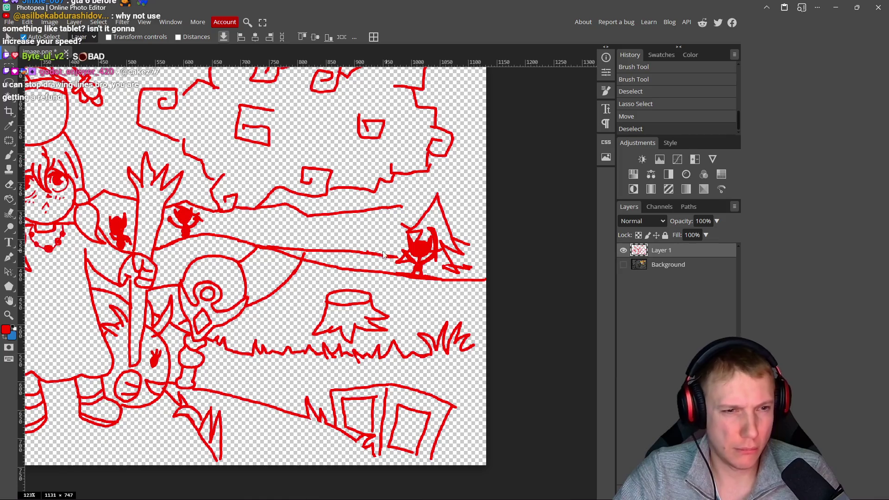
scroll(378, 250, "down", 1)
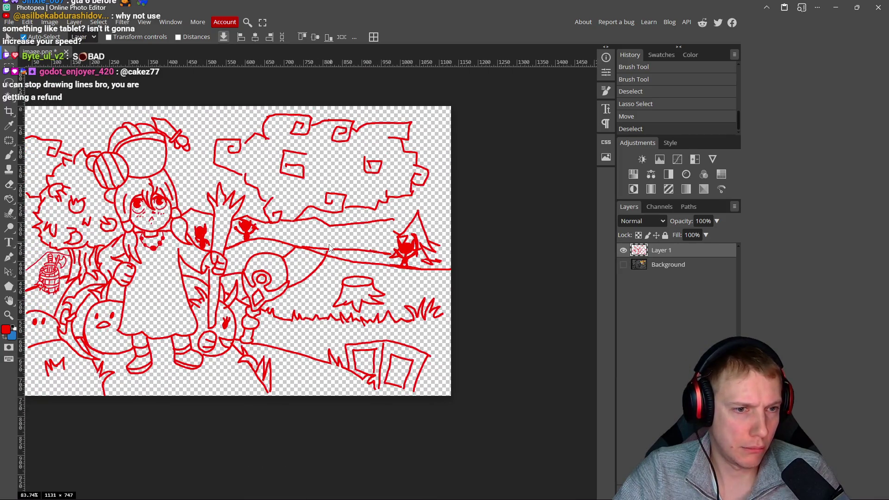
scroll(348, 248, "up", 5)
key("e")
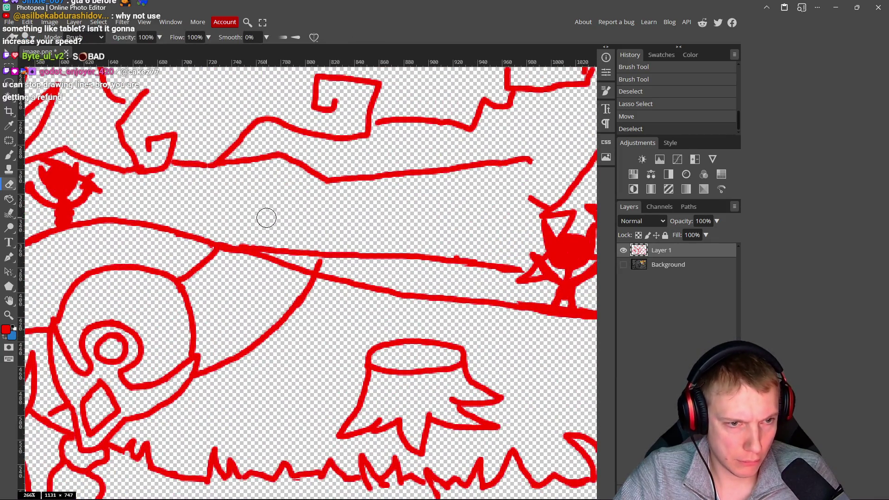
mouse_move(244, 235)
left_mouse_down()
mouse_move(315, 260)
mouse_move(363, 252)
mouse_move(516, 265)
left_mouse_up()
scroll(472, 247, "right", 5)
left_click_drag(336, 171, 226, 182)
left_click(333, 163)
mouse_move(480, 240)
left_mouse_down()
mouse_move(463, 238)
mouse_move(486, 244)
mouse_move(477, 295)
left_mouse_up()
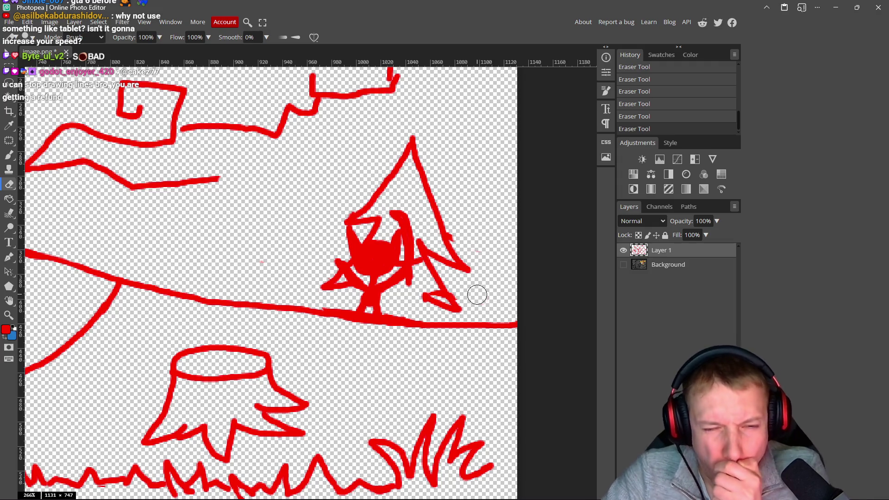
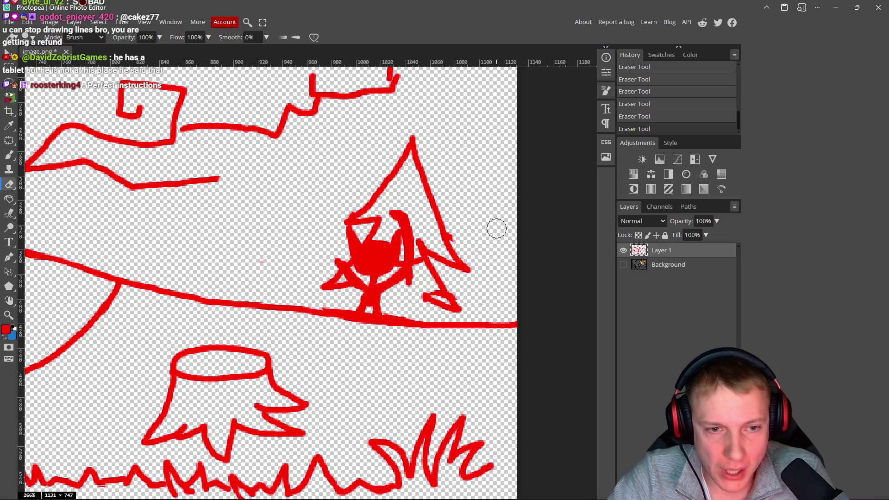
Step: Erase the stray bump and faint pink specks around the creature under the pine tree
scroll(491, 232, "up", 1)
scroll(491, 232, "down", 1)
scroll(478, 236, "up", 9)
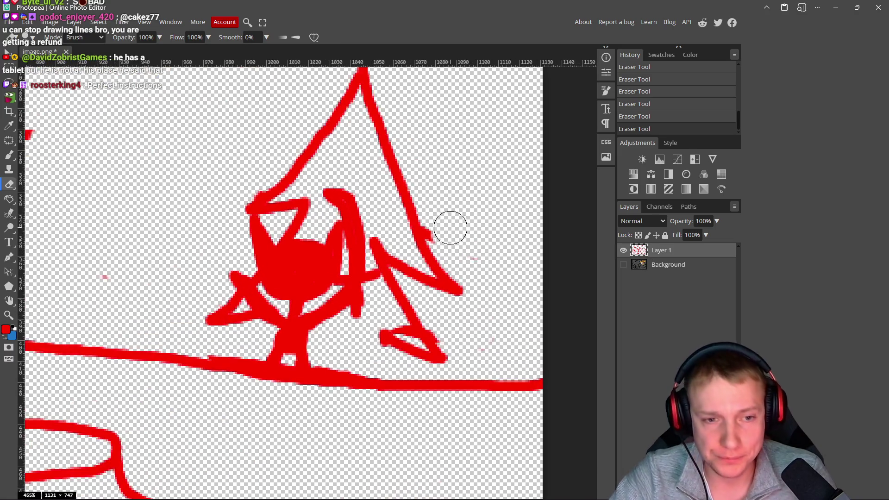
scroll(454, 231, "up", 5)
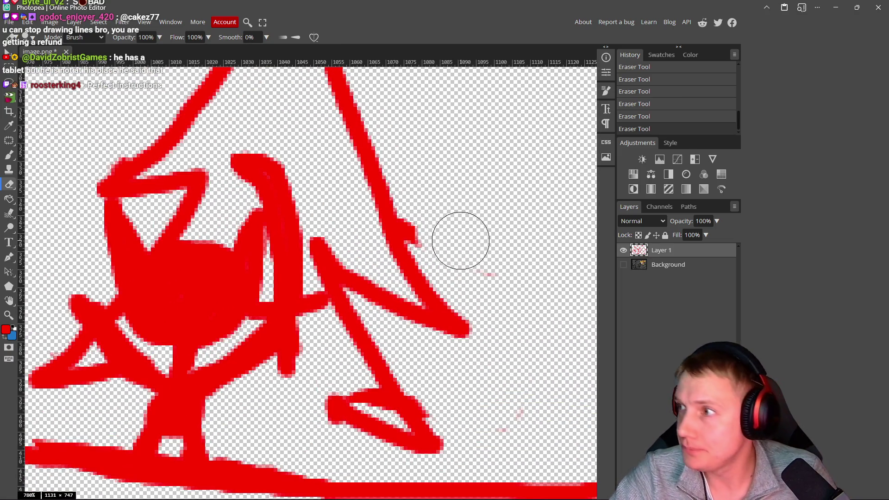
mouse_move(451, 233)
left_mouse_down()
mouse_move(426, 209)
mouse_move(440, 232)
mouse_move(431, 213)
mouse_move(512, 264)
left_mouse_up()
scroll(469, 402, "down", 10)
scroll(471, 391, "up", 15)
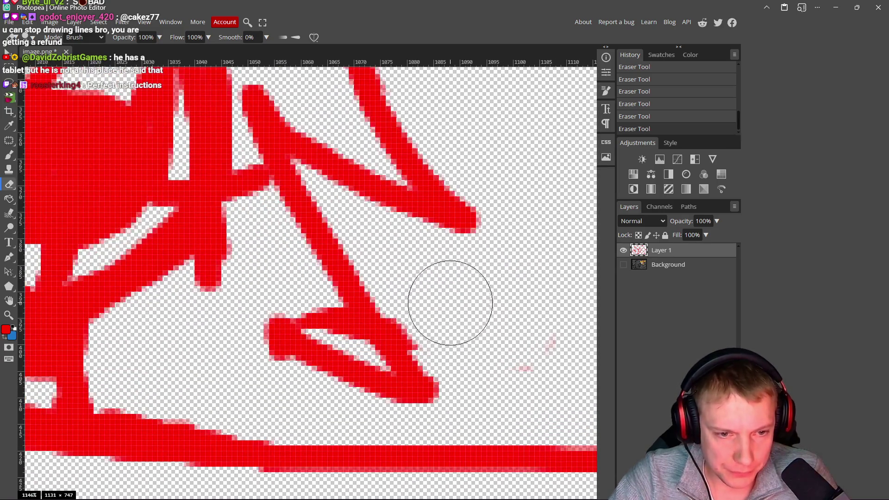
mouse_move(430, 302)
left_mouse_down()
mouse_move(502, 338)
mouse_move(540, 342)
left_mouse_up()
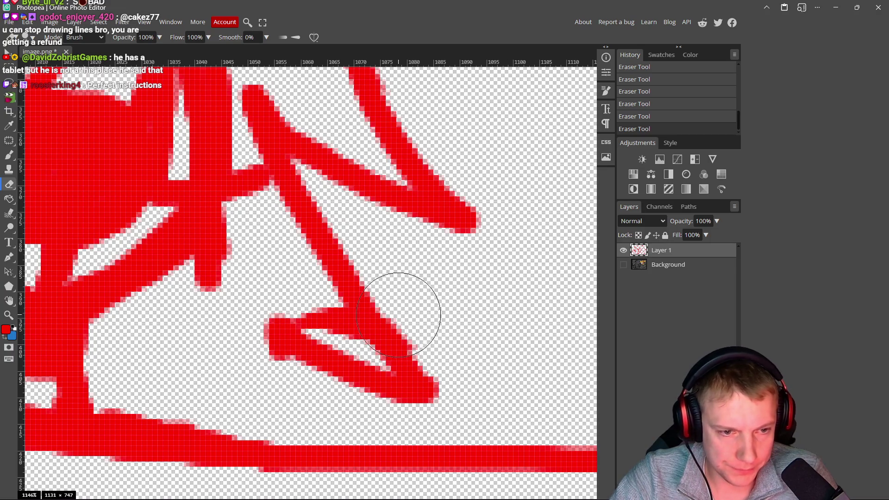
Step: Shrink the eraser and trim the inner edge of the lower red stroke
left_click_drag(306, 293, 264, 294)
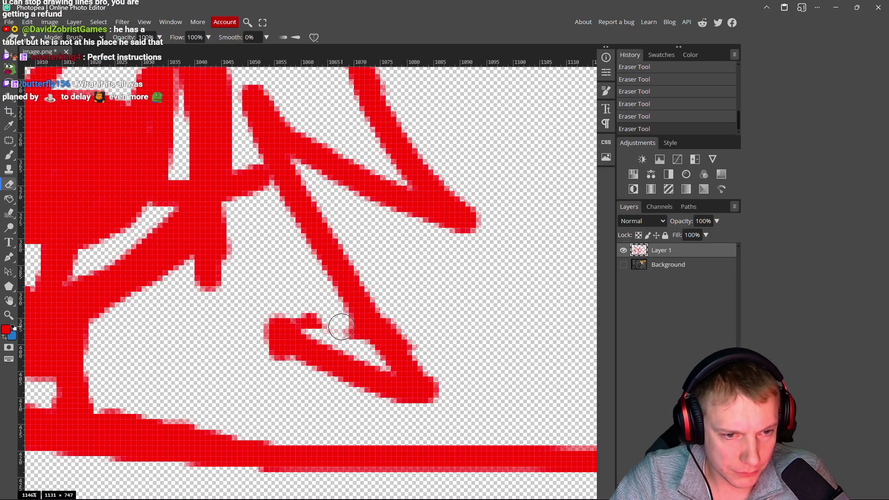
left_click_drag(310, 315, 352, 340)
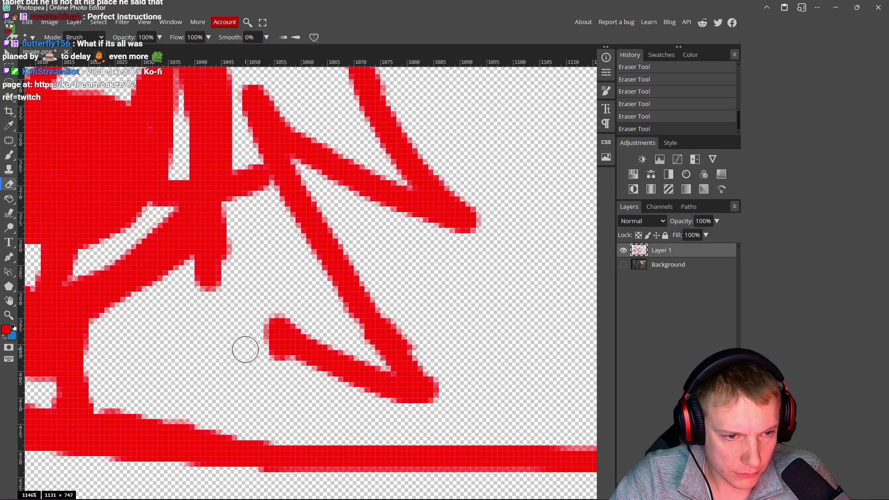
scroll(341, 328, "down", 2)
Step: Switch to the Brush and extend the red stroke near the creature's feet
key("b")
scroll(279, 311, "down", 2)
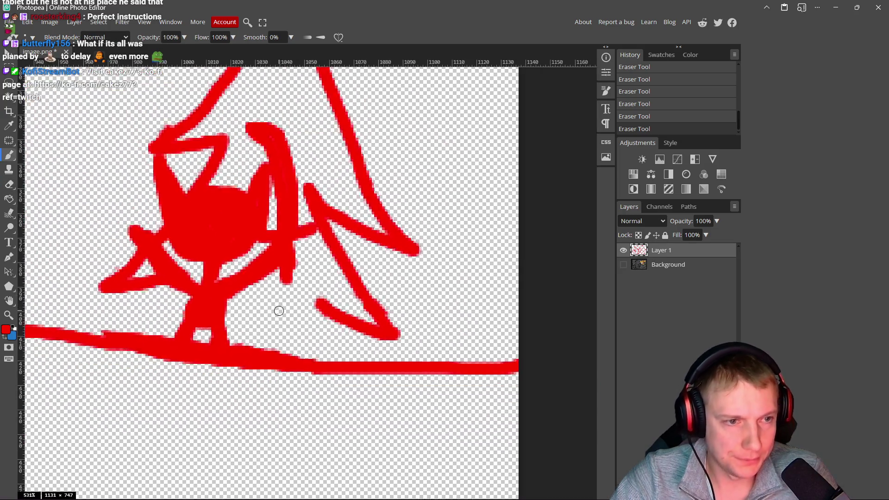
scroll(279, 311, "up", 3)
mouse_move(350, 303)
left_mouse_down()
mouse_move(278, 277)
mouse_move(277, 368)
left_mouse_up()
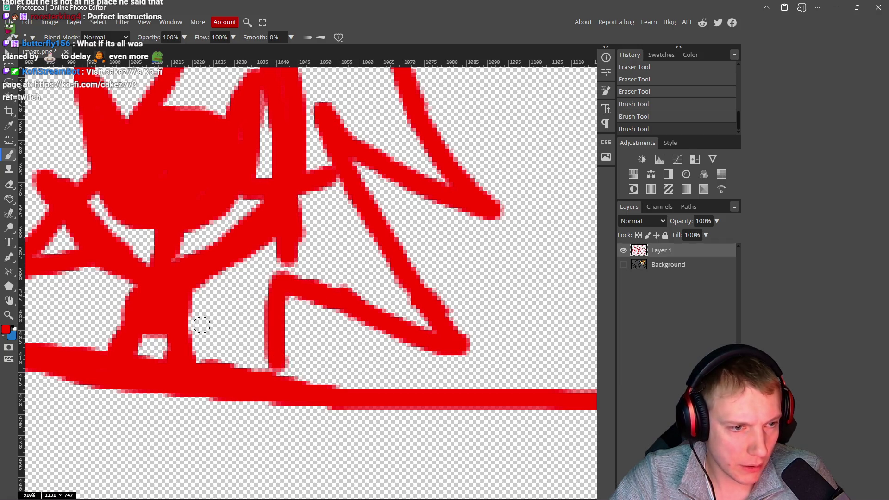
scroll(224, 325, "down", 7)
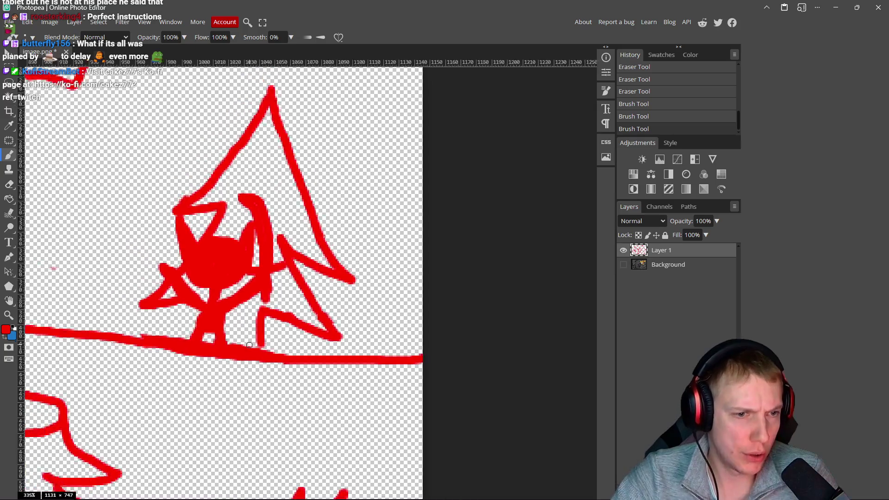
scroll(278, 342, "left", 5)
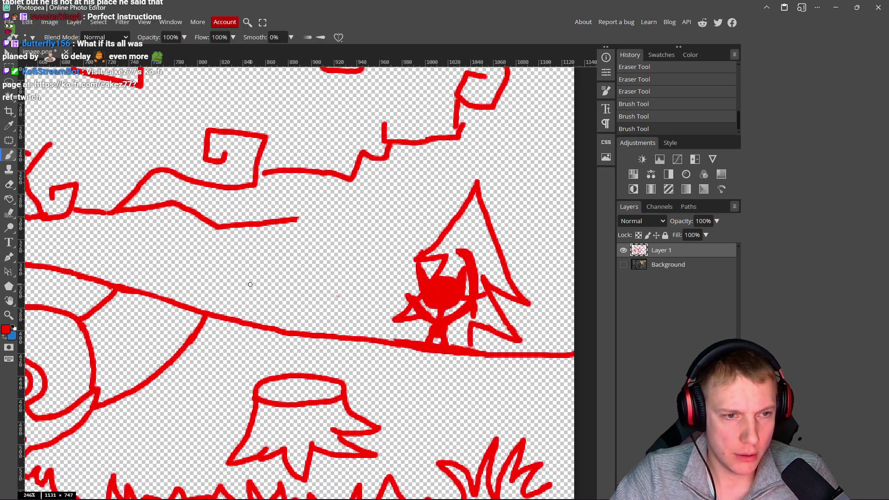
scroll(250, 284, "down", 3)
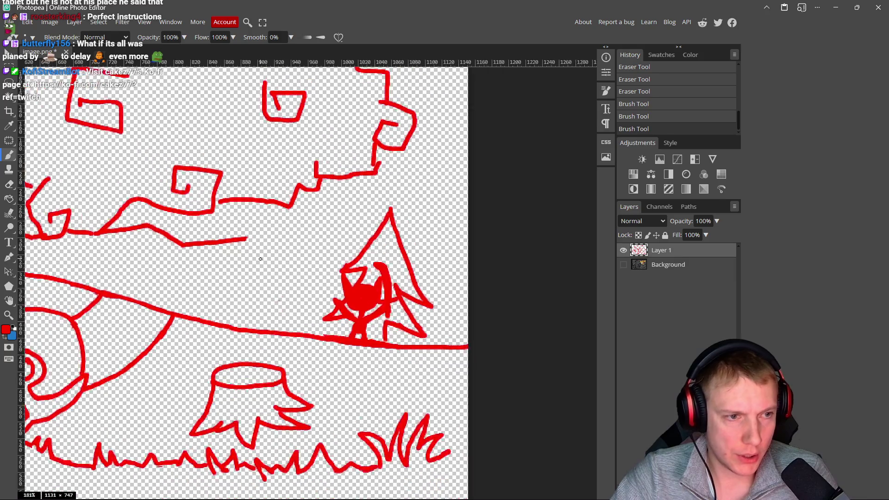
scroll(261, 259, "down", 5)
scroll(280, 267, "up", 2)
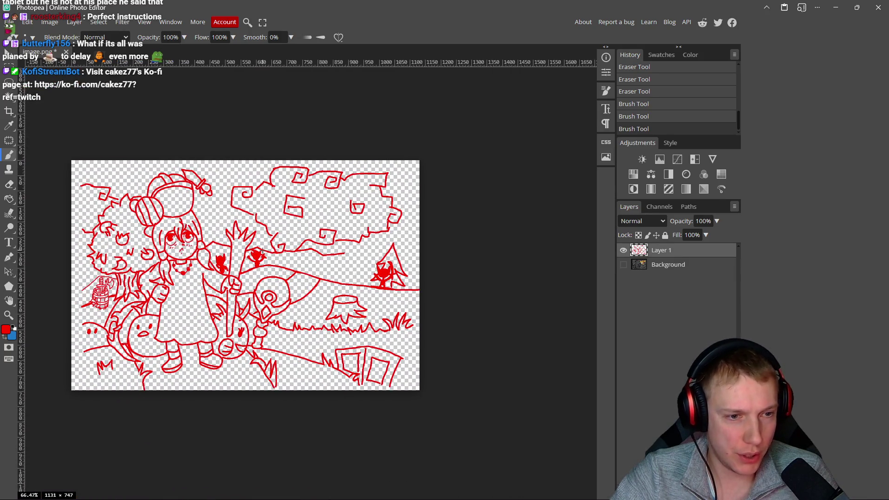
scroll(282, 268, "right", 3)
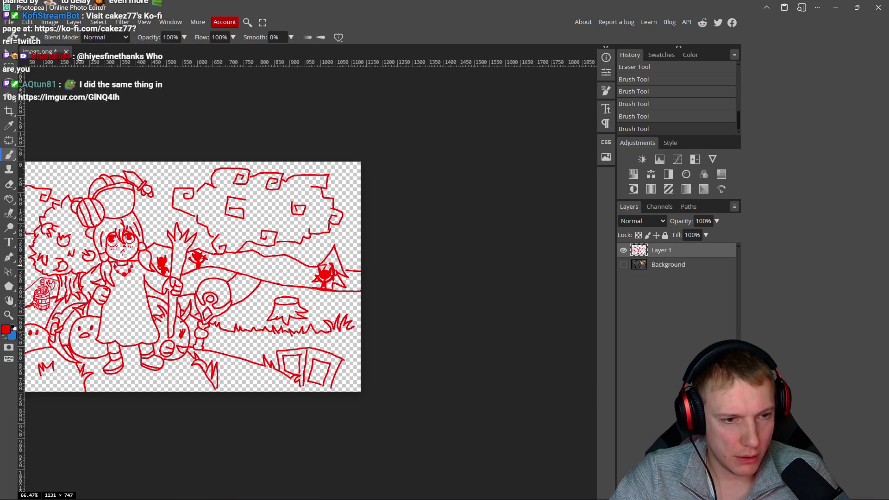
key("ctrl+z")
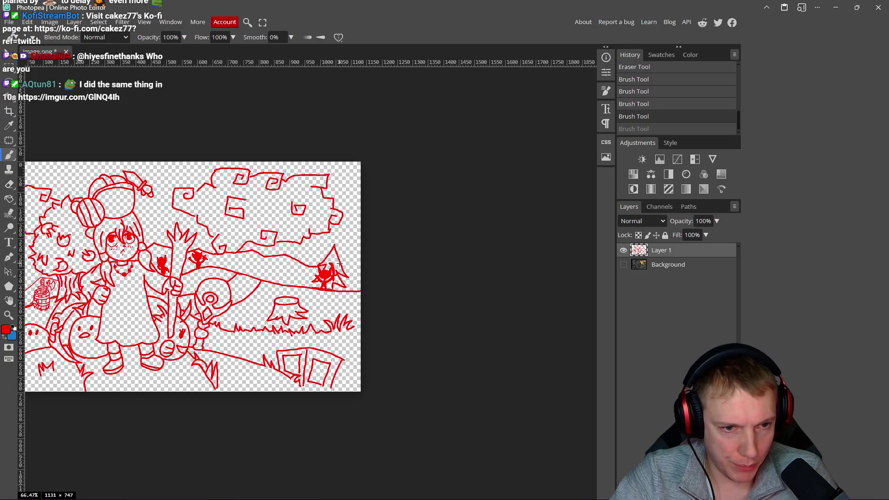
key("ctrl+shift+z")
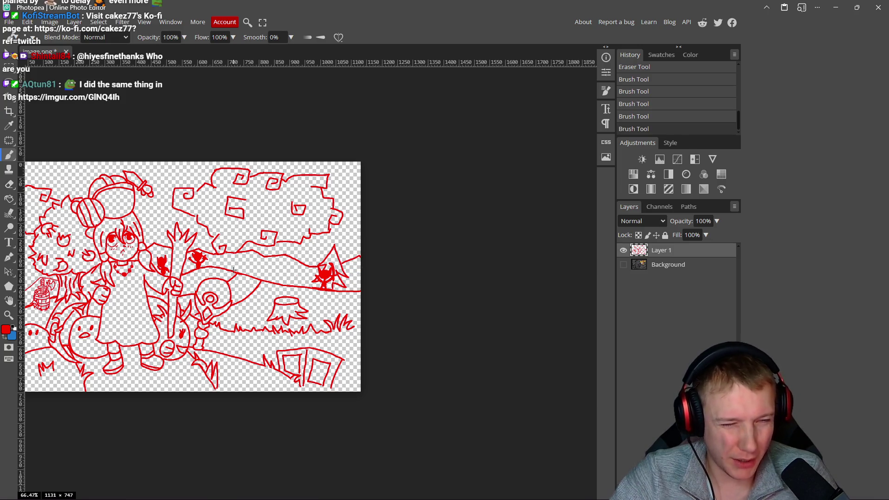
left_click_drag(234, 270, 310, 277)
left_click_drag(325, 246, 385, 246)
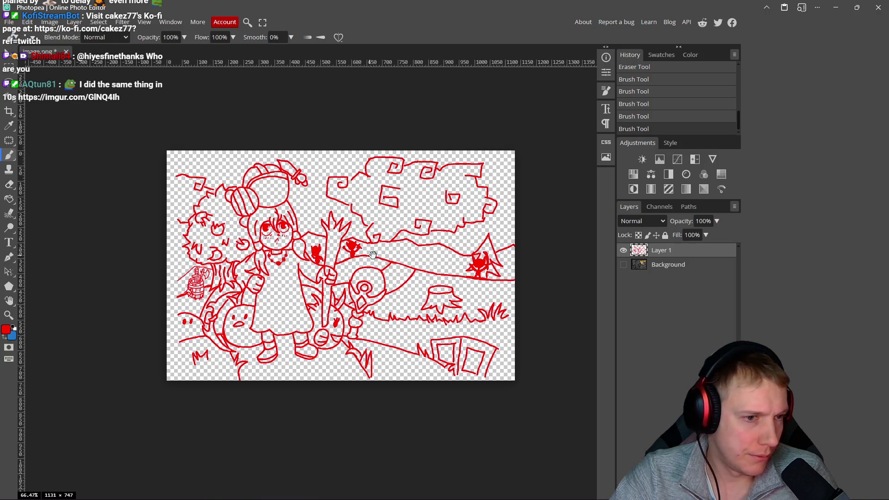
scroll(195, 275, "up", 2)
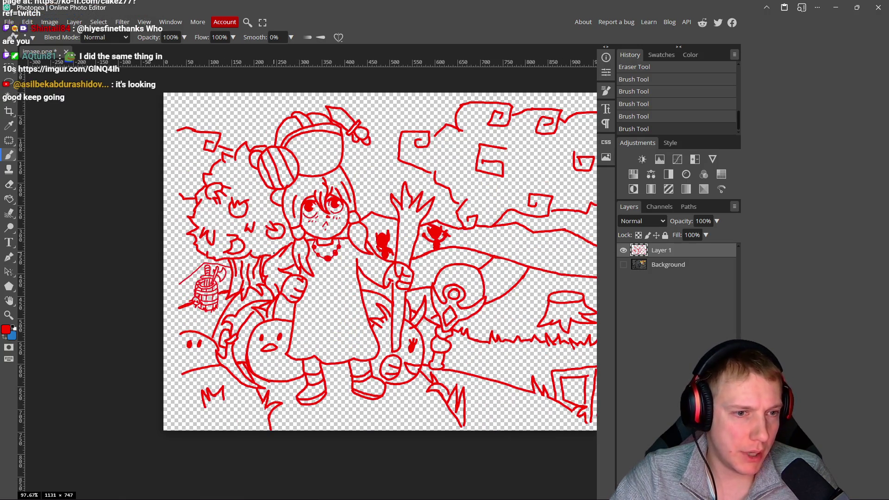
scroll(397, 255, "right", 1)
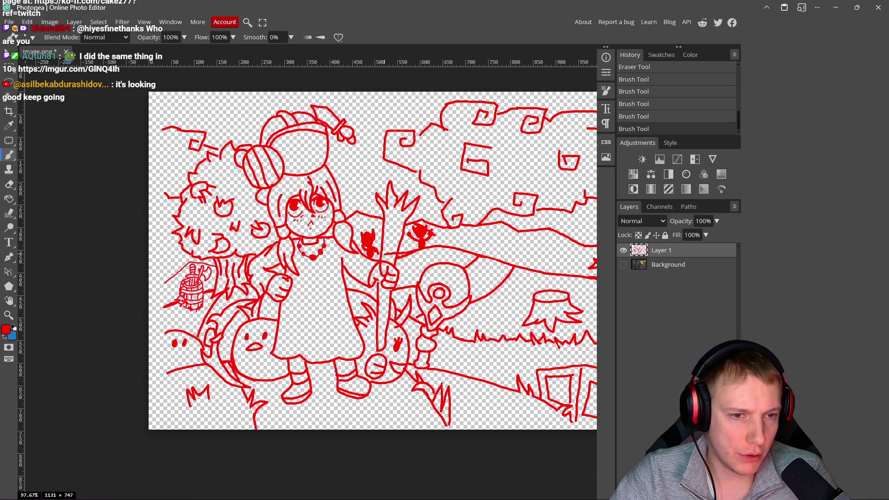
scroll(368, 293, "down", 4)
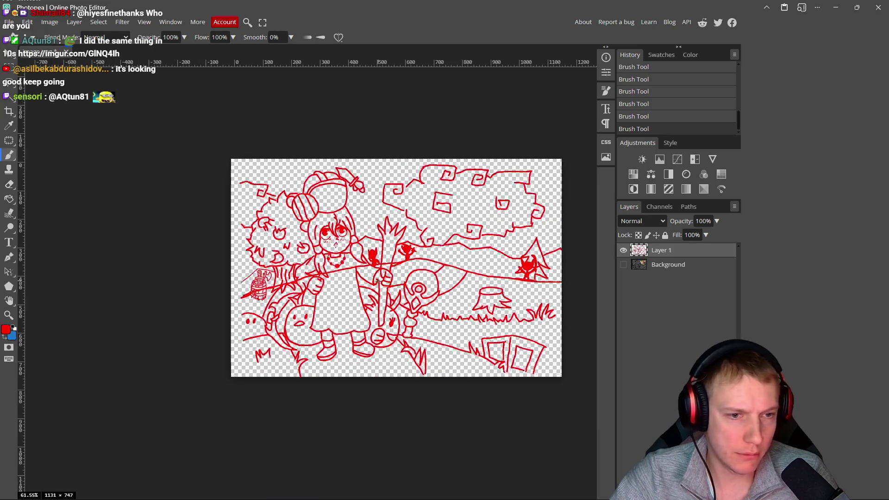
scroll(367, 295, "up", 2)
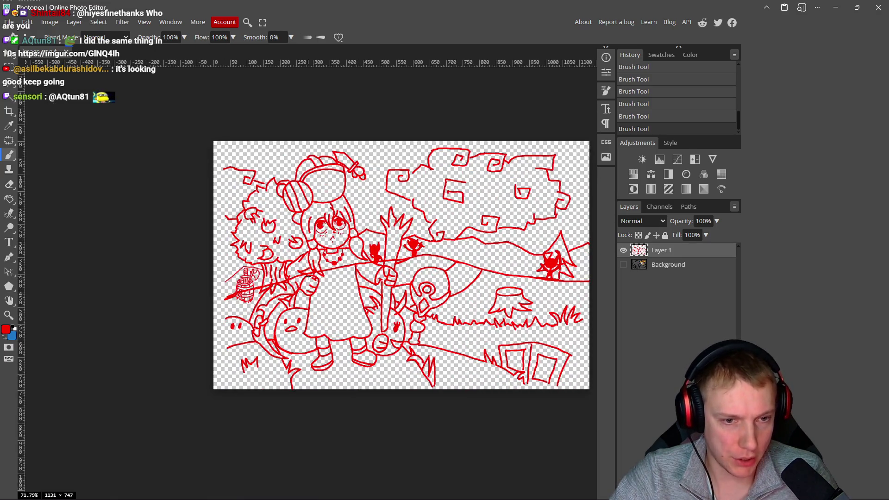
scroll(254, 288, "up", 2)
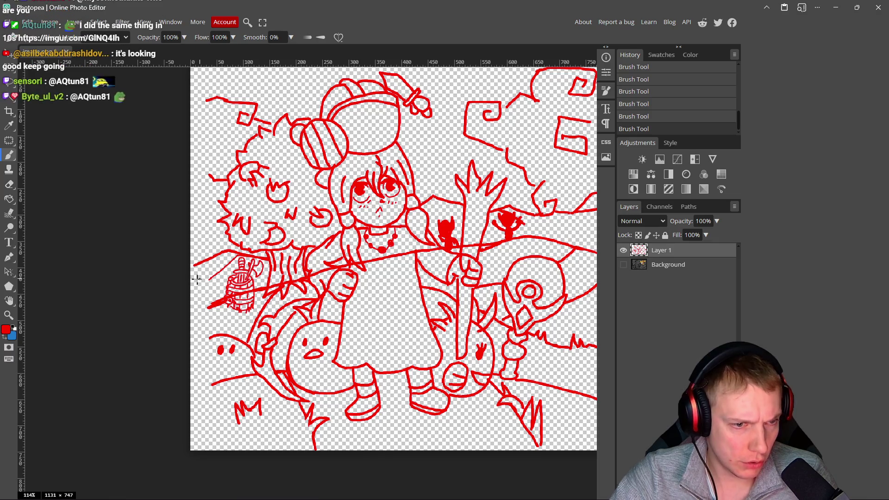
Step: Undo the last two brush strokes, then redo them
scroll(247, 259, "up", 4)
scroll(243, 330, "down", 3)
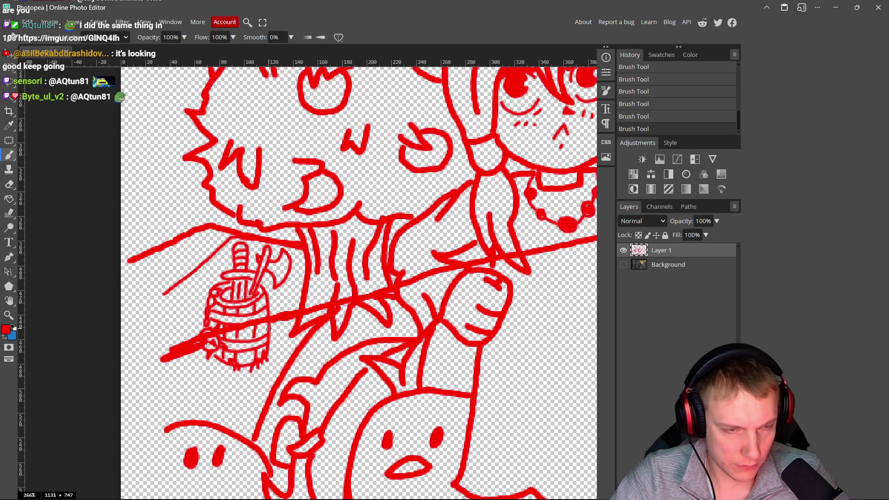
key("ctrl+z")
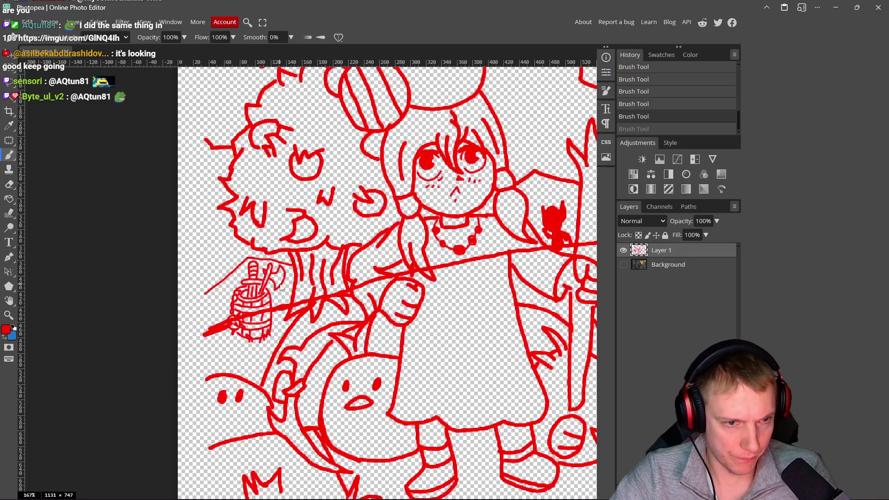
key("ctrl+z")
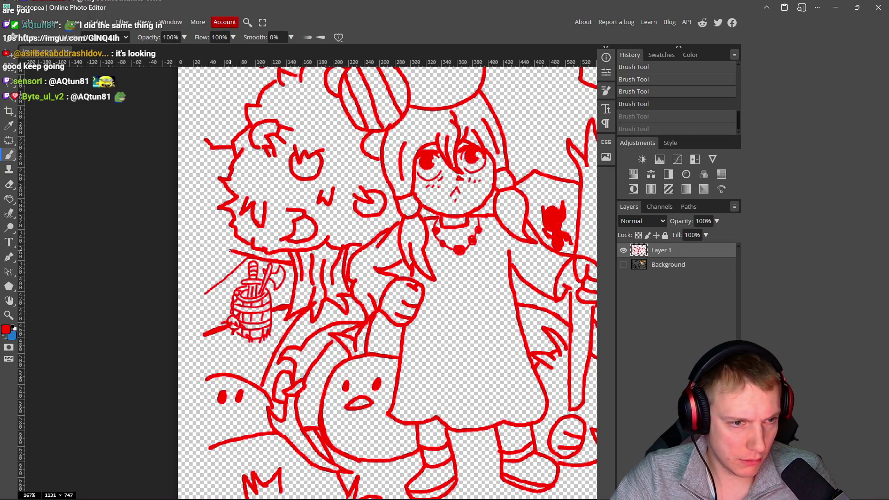
key("ctrl+shift+z")
key("ctrl+shift+z")
Step: Erase the stray red marks beside the barrel, recentre the drawing, and select the Background layer
key("e")
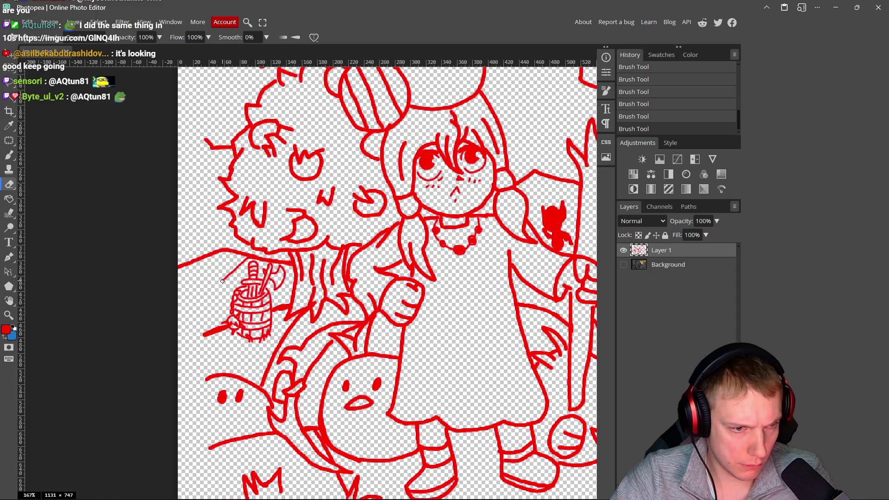
scroll(236, 258, "up", 5)
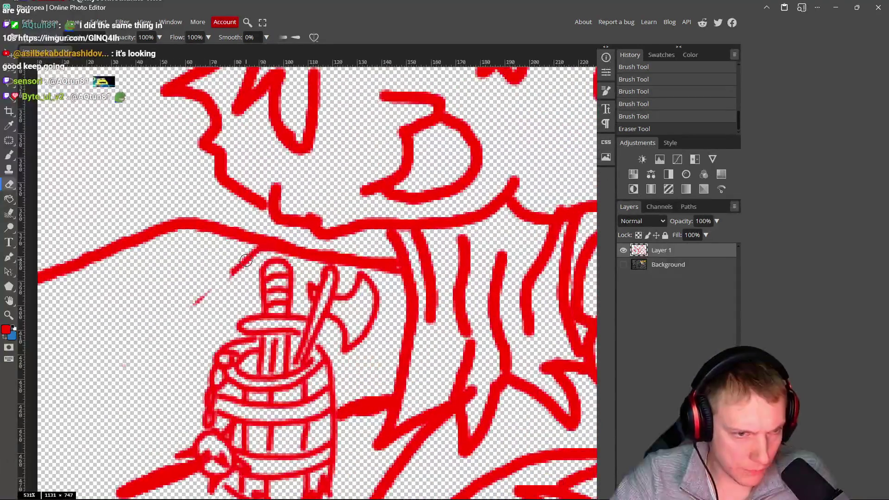
mouse_move(235, 259)
left_mouse_down()
mouse_move(195, 294)
mouse_move(240, 264)
left_mouse_up()
scroll(195, 318, "down", 4)
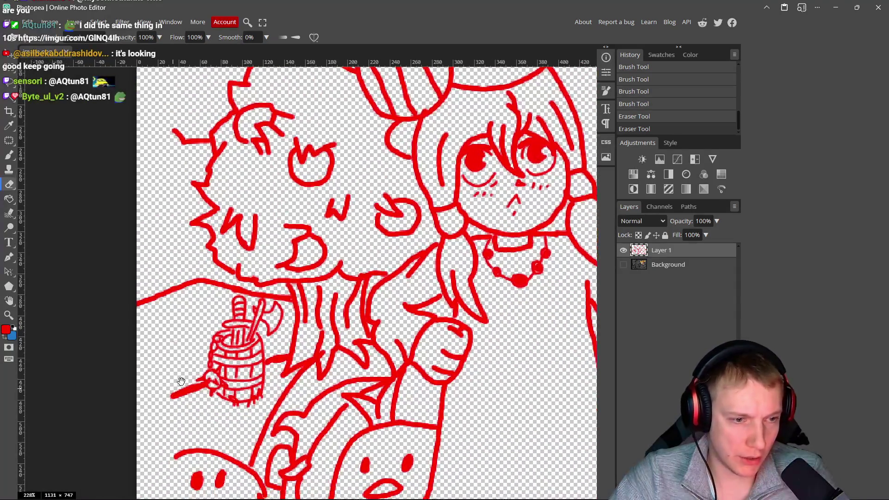
left_click_drag(180, 392, 215, 368)
scroll(247, 374, "down", 5)
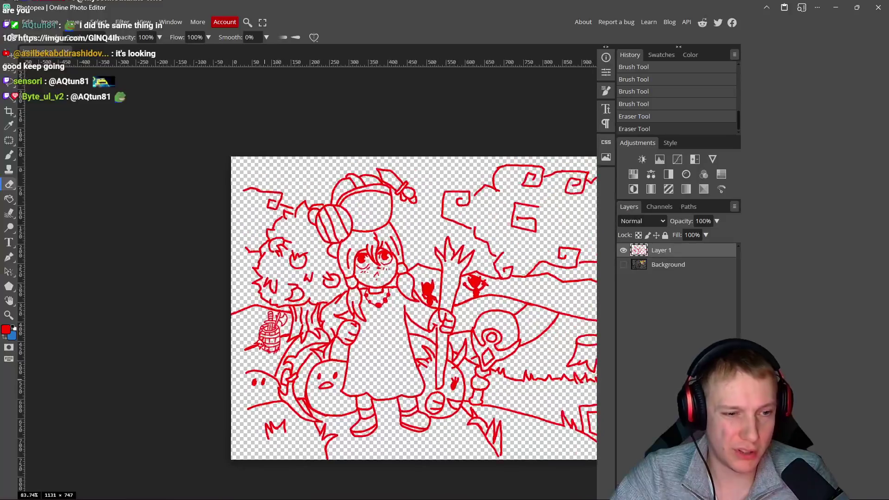
left_click_drag(384, 366, 316, 331)
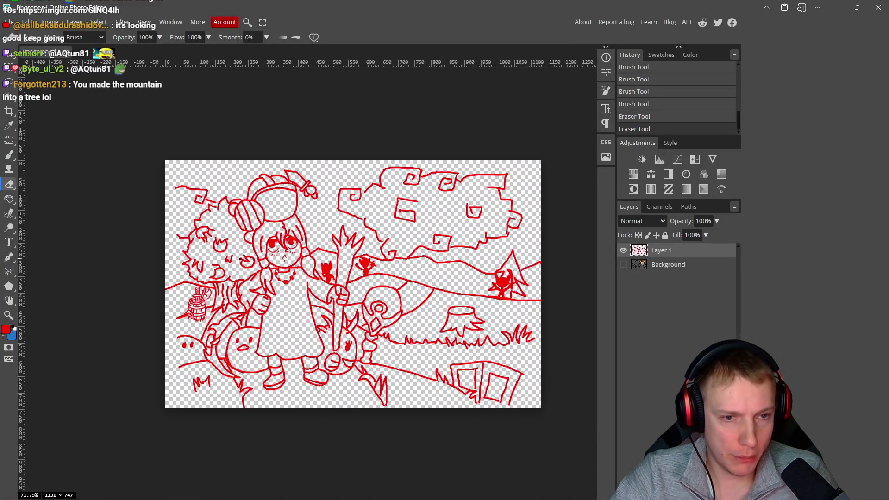
left_click(675, 265)
Step: Add a new empty layer above the Background and set the brush colour to bright green
key("ctrl+shift+n")
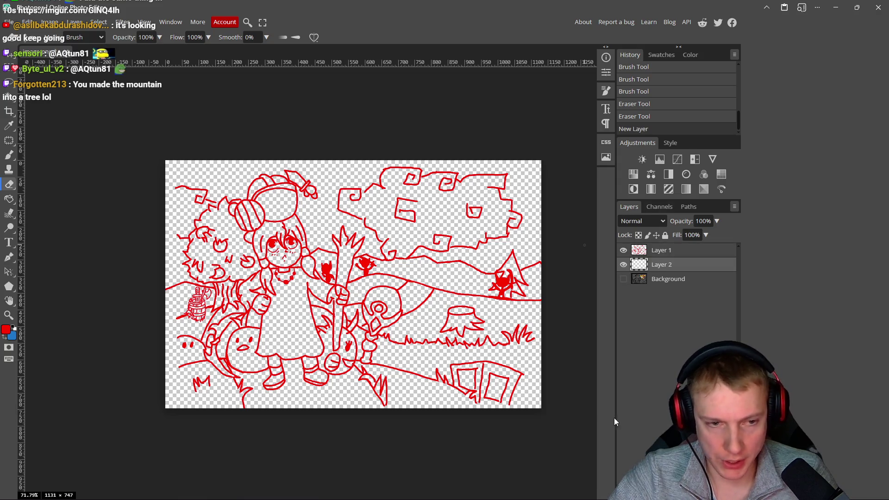
scroll(385, 277, "up", 2)
key("b")
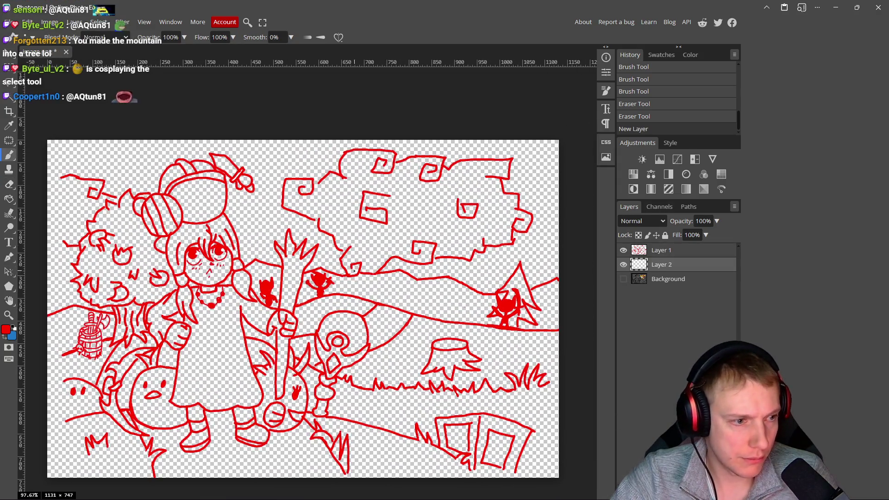
left_click(6, 330)
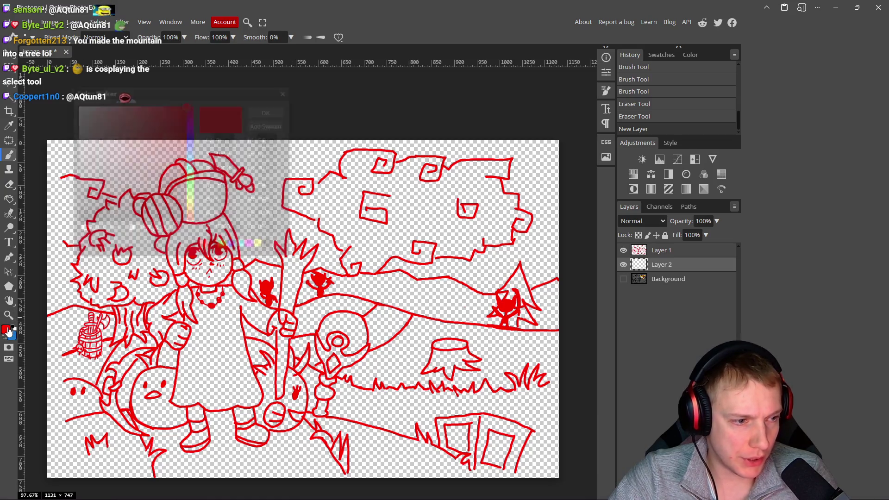
left_click(192, 186)
left_click(169, 113)
left_click(269, 111)
Step: Paint green patches in the lower grass and near the creature, then switch to the Imgur page
scroll(270, 149, "down", 3)
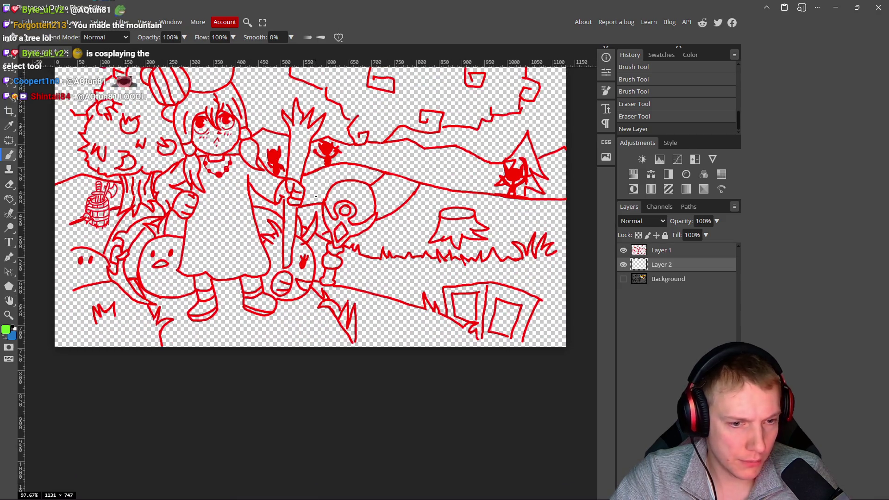
mouse_move(388, 323)
left_mouse_down()
mouse_move(431, 334)
mouse_move(388, 314)
mouse_move(398, 333)
left_mouse_up()
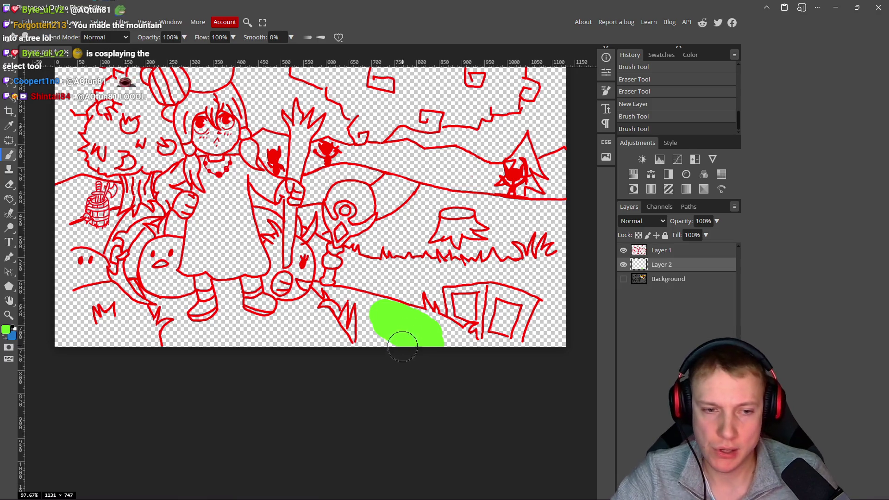
scroll(402, 330, "up", 1)
scroll(402, 328, "up", 3)
mouse_move(404, 328)
left_mouse_down()
mouse_move(377, 329)
mouse_move(398, 329)
left_mouse_up()
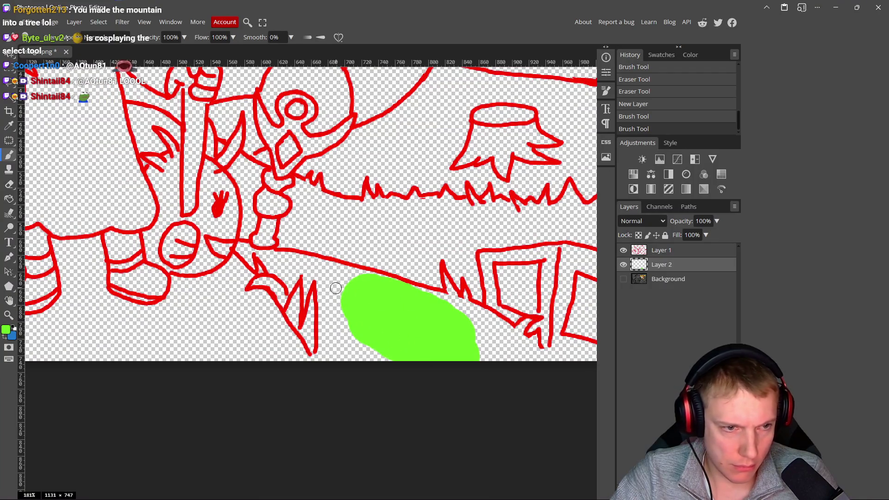
scroll(293, 280, "up", 3)
mouse_move(353, 281)
left_mouse_down()
mouse_move(285, 262)
mouse_move(309, 291)
mouse_move(286, 265)
left_mouse_up()
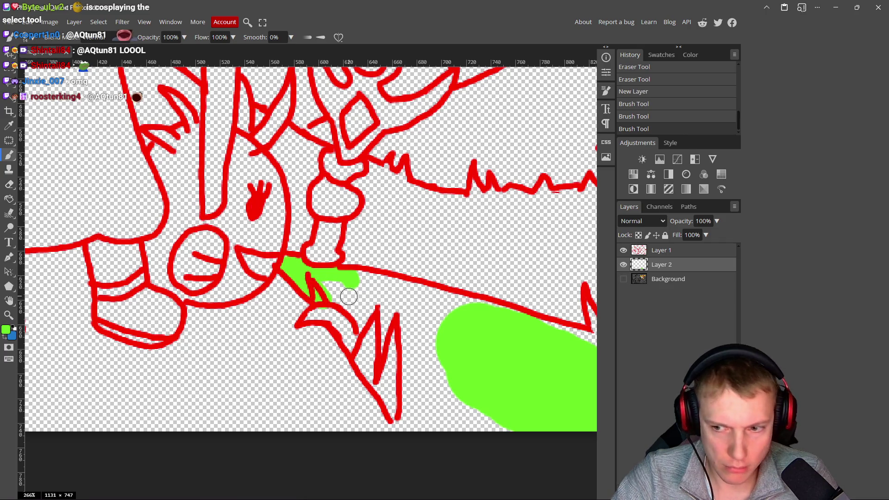
scroll(320, 284, "down", 1)
scroll(319, 285, "right", 2)
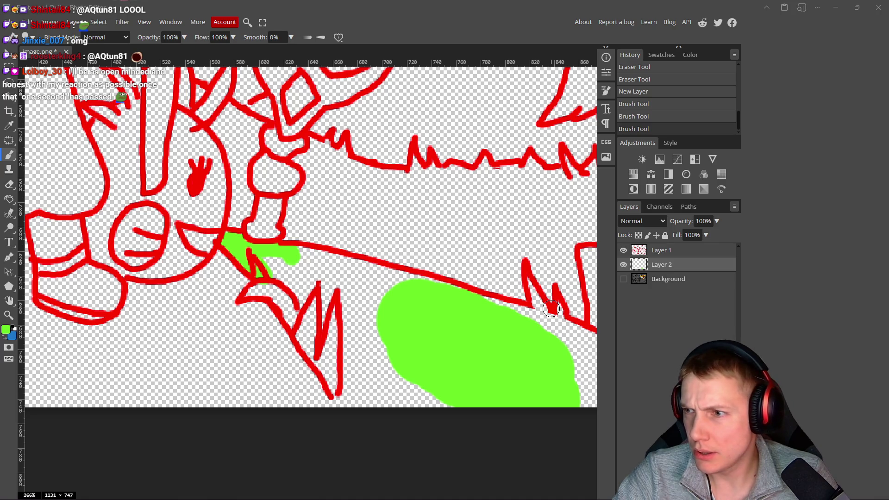
key("alt+Tab")
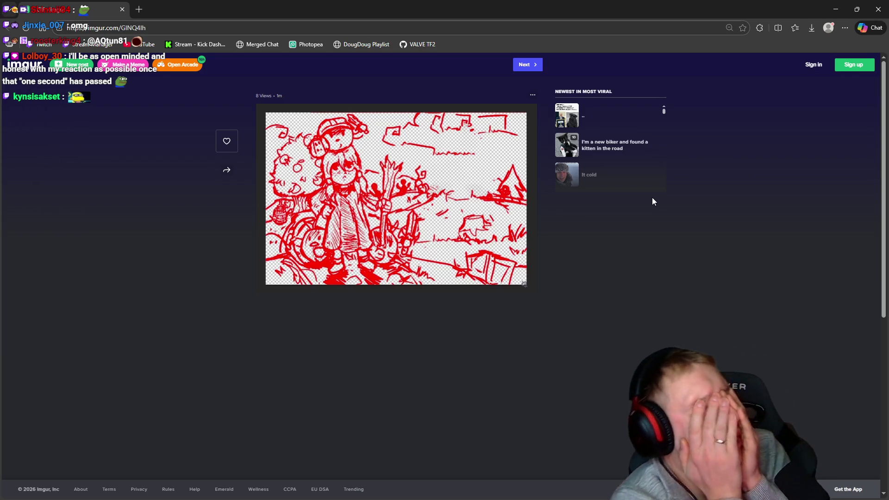
key("alt+Tab")
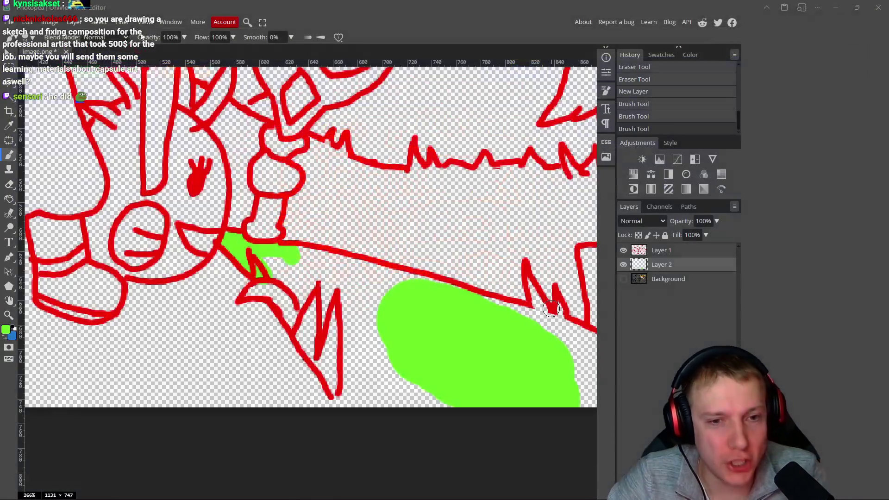
Step: Paint green beside the creature's arm and along the red ground line at the bottom
scroll(318, 261, "up", 3)
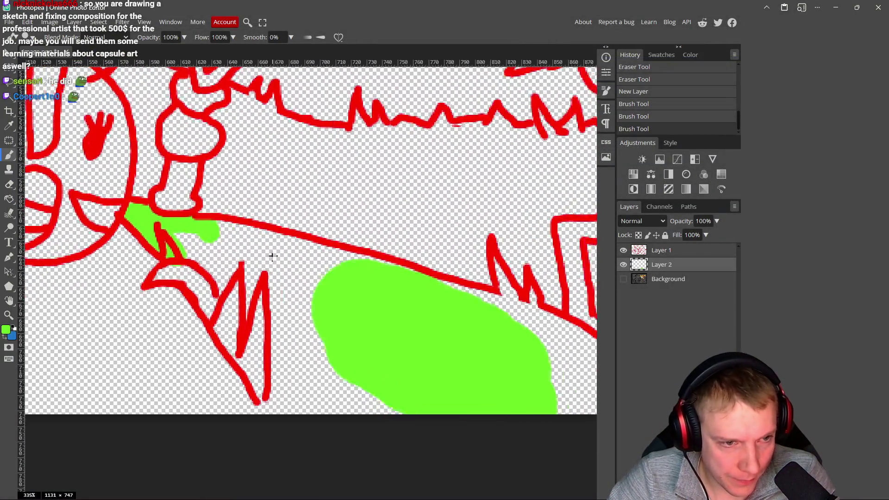
mouse_move(206, 224)
left_mouse_down()
mouse_move(175, 266)
mouse_move(232, 240)
mouse_move(267, 239)
mouse_move(351, 262)
mouse_move(303, 249)
left_mouse_up()
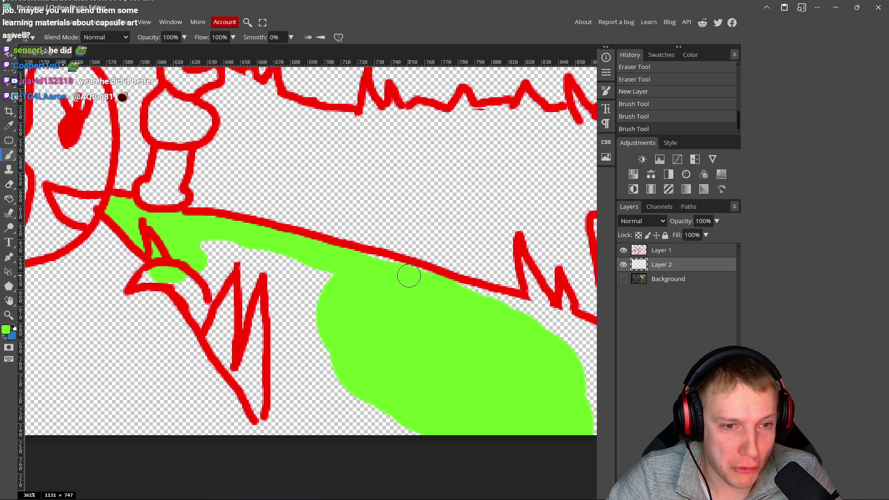
mouse_move(474, 316)
left_mouse_down()
mouse_move(340, 284)
mouse_move(403, 278)
mouse_move(445, 301)
left_mouse_up()
mouse_move(440, 297)
left_mouse_down()
mouse_move(330, 274)
mouse_move(357, 278)
mouse_move(433, 319)
mouse_move(288, 284)
mouse_move(294, 305)
mouse_move(331, 297)
left_mouse_up()
mouse_move(347, 328)
left_mouse_down()
mouse_move(279, 300)
mouse_move(291, 340)
mouse_move(223, 335)
left_mouse_up()
mouse_move(285, 319)
left_mouse_down()
mouse_move(180, 250)
mouse_move(210, 273)
mouse_move(196, 225)
left_mouse_up()
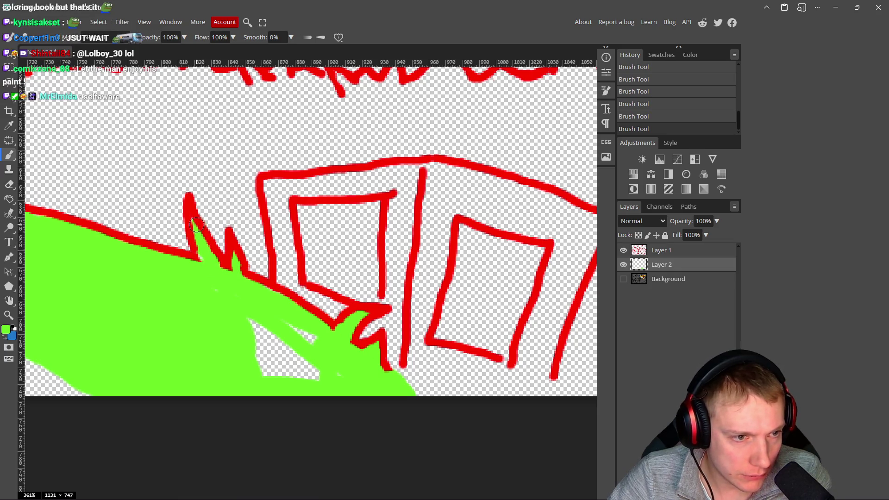
Step: Fill the remaining white gaps between the red lines and along the bottom edge with green
mouse_move(210, 276)
left_mouse_down()
mouse_move(334, 342)
mouse_move(224, 304)
mouse_move(242, 368)
mouse_move(318, 347)
left_mouse_up()
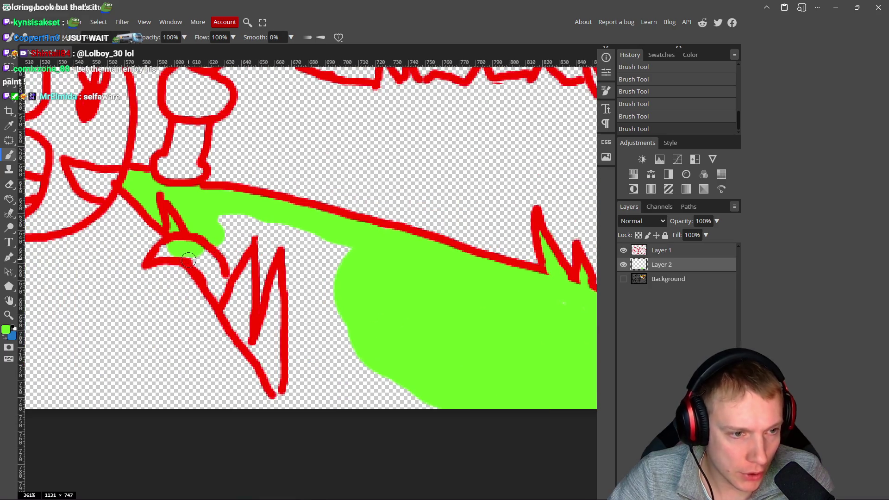
mouse_move(163, 254)
left_mouse_down()
mouse_move(218, 275)
mouse_move(280, 392)
left_mouse_up()
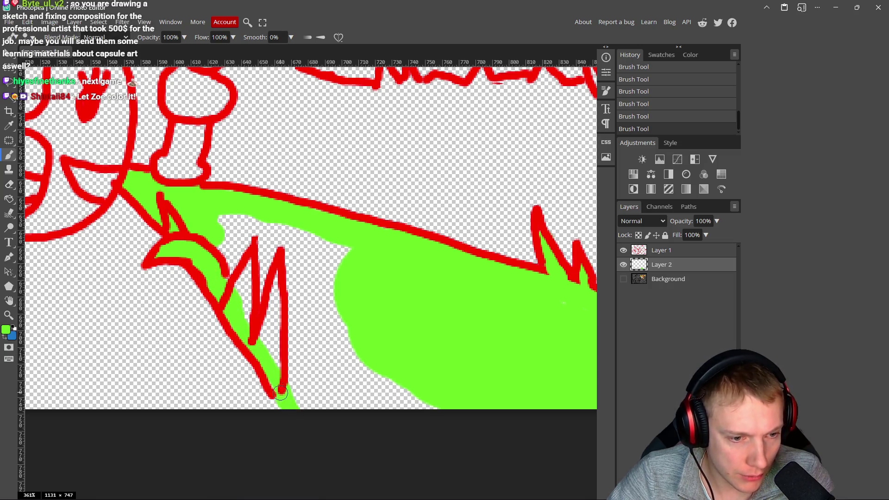
mouse_move(357, 395)
left_mouse_down()
mouse_move(311, 385)
mouse_move(353, 421)
mouse_move(473, 397)
left_mouse_up()
mouse_move(354, 267)
left_mouse_down()
mouse_move(277, 229)
mouse_move(215, 229)
mouse_move(289, 373)
mouse_move(306, 324)
mouse_move(329, 370)
mouse_move(331, 265)
left_mouse_up()
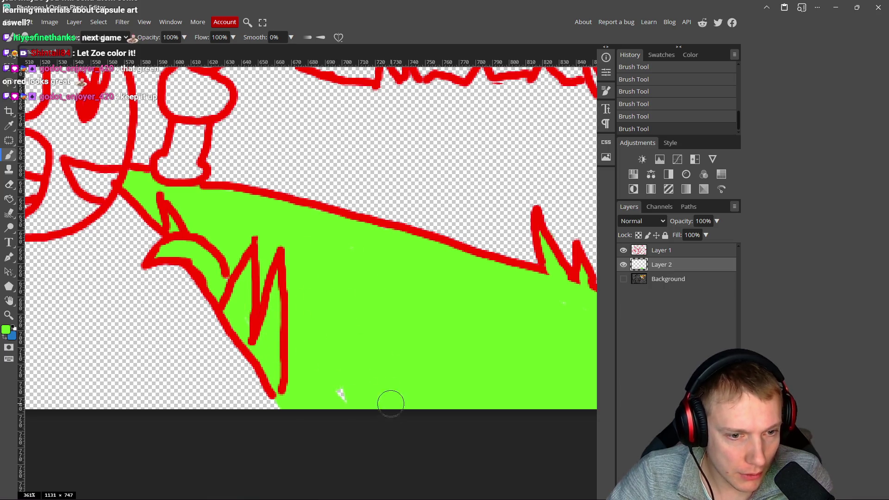
left_click_drag(391, 404, 350, 391)
scroll(329, 271, "up", 3)
scroll(329, 271, "left", 3)
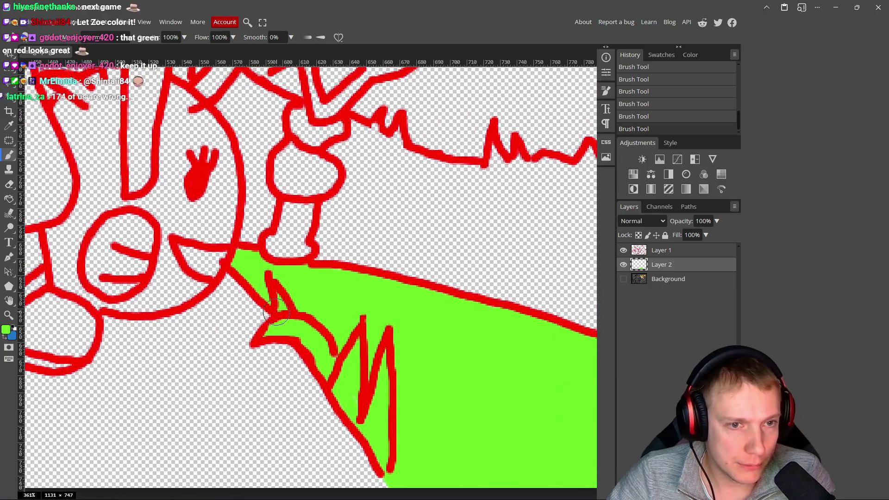
left_click(9, 331)
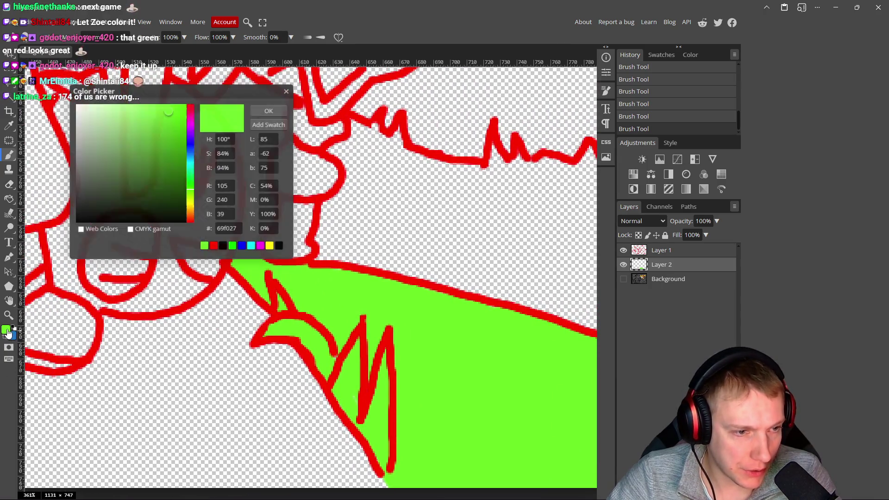
Step: Change the paint colour to the slightly deeper green 41d918
left_click(174, 122)
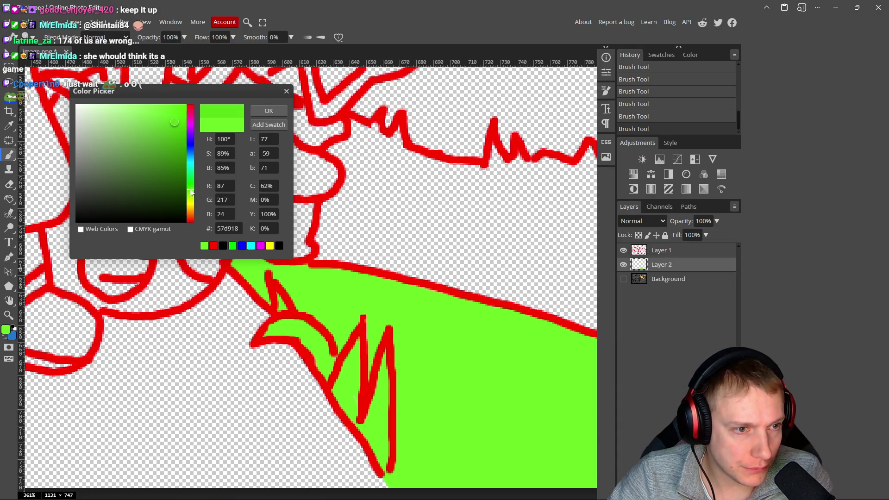
left_click_drag(191, 190, 191, 187)
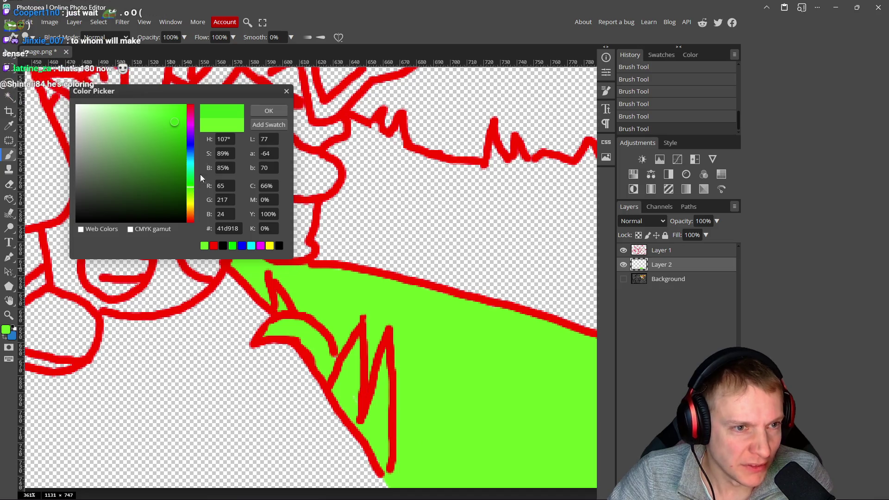
left_click(261, 115)
Step: Paint a thick green band on the hill below the red spikes, resizing the brush as needed
scroll(292, 192, "right", 3)
mouse_move(248, 179)
left_mouse_down()
mouse_move(421, 254)
mouse_move(292, 248)
mouse_move(431, 273)
mouse_move(296, 156)
mouse_move(299, 139)
left_mouse_up()
scroll(340, 250, "right", 3)
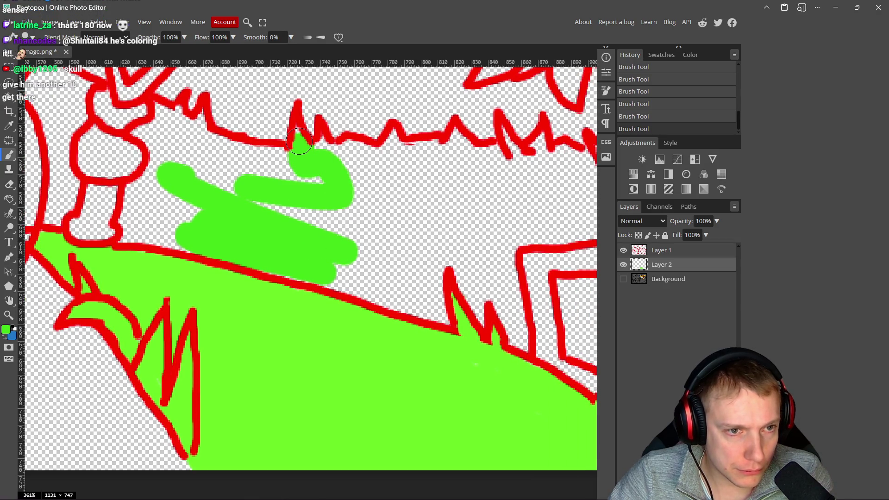
scroll(316, 196, "down", 2)
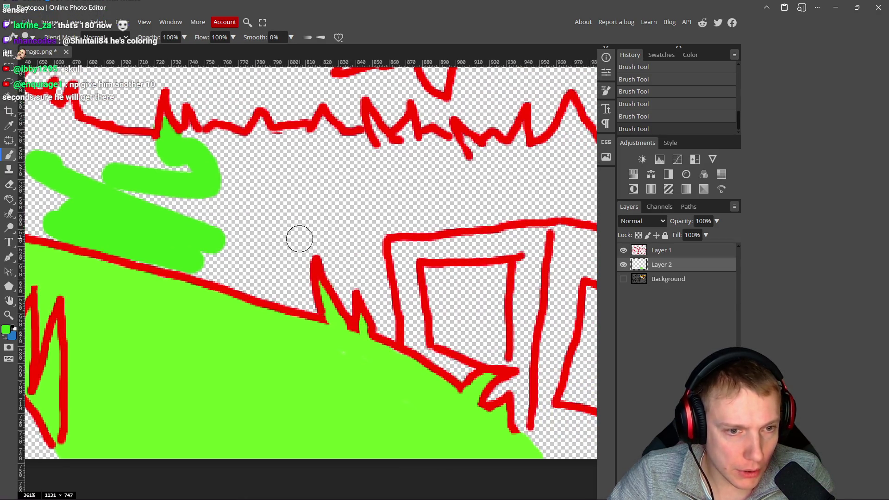
scroll(298, 238, "down", 3)
scroll(334, 227, "up", 1)
mouse_move(250, 197)
left_mouse_down()
mouse_move(291, 201)
mouse_move(328, 221)
mouse_move(287, 232)
mouse_move(248, 222)
left_mouse_up()
key("bracketright")
key("bracketright")
key("bracketright")
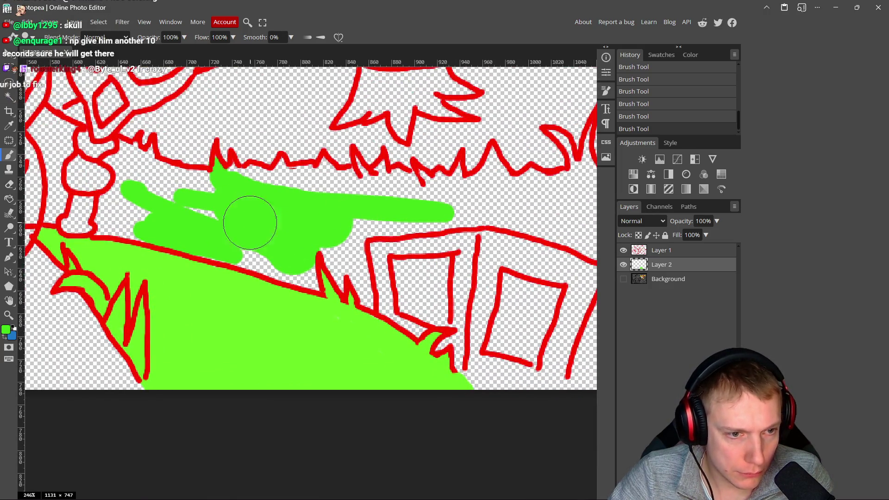
scroll(278, 217, "right", 3)
mouse_move(441, 205)
left_mouse_down()
mouse_move(520, 204)
mouse_move(328, 202)
left_mouse_up()
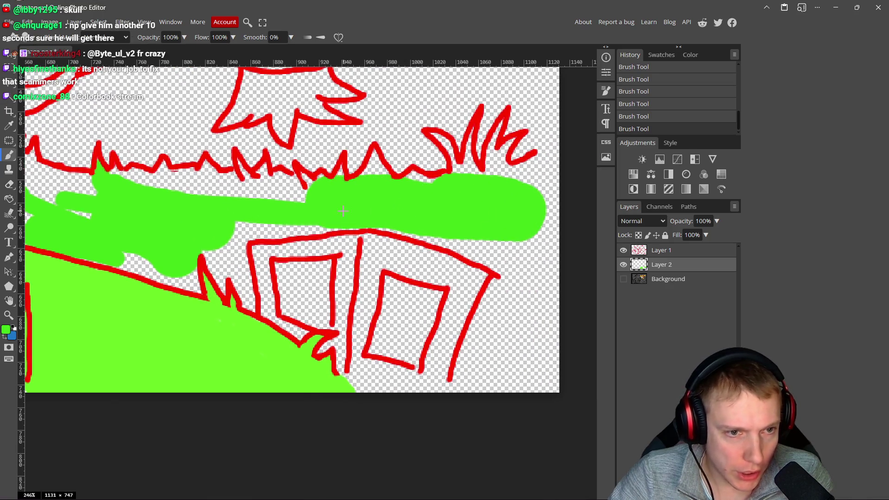
scroll(365, 185, "up", 2)
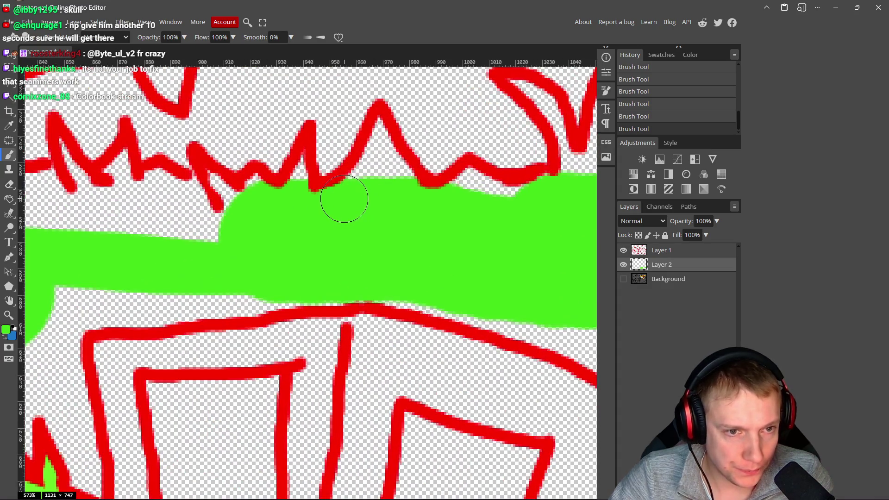
key("bracketleft")
key("bracketleft")
key("bracketleft")
mouse_move(381, 192)
left_mouse_down()
mouse_move(377, 145)
mouse_move(383, 161)
mouse_move(420, 180)
mouse_move(343, 230)
mouse_move(379, 207)
mouse_move(366, 217)
left_mouse_up()
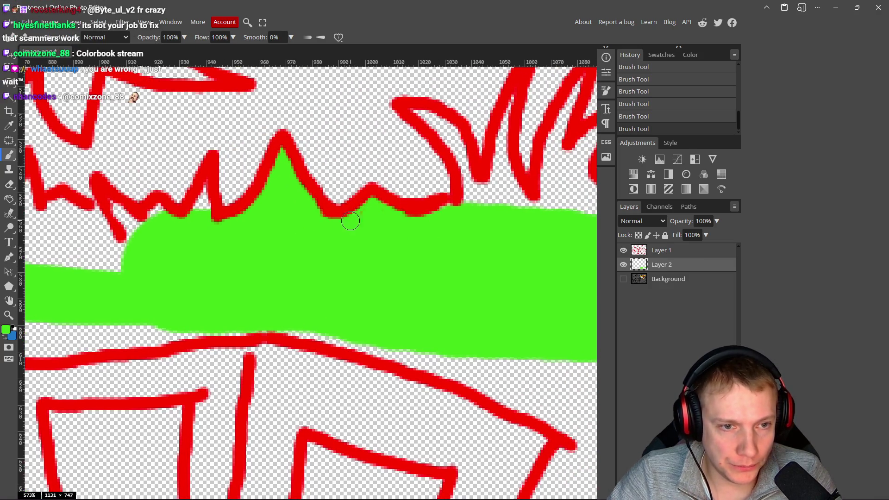
Step: Fill the red curve, the spiky grass tuft, and the gaps under the grass line with green
left_click_drag(467, 229, 390, 263)
left_click_drag(388, 189, 350, 147)
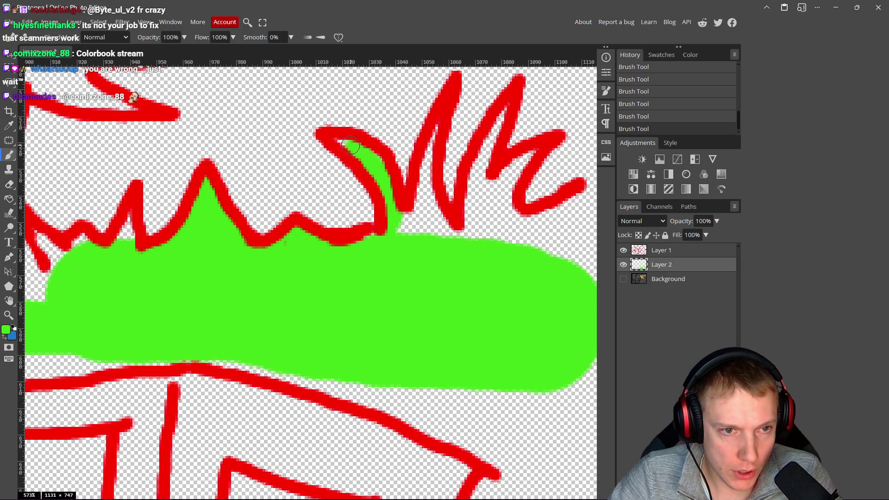
mouse_move(436, 138)
left_mouse_down()
mouse_move(423, 204)
mouse_move(428, 189)
mouse_move(408, 236)
mouse_move(474, 200)
mouse_move(495, 121)
mouse_move(492, 187)
mouse_move(520, 164)
left_mouse_up()
mouse_move(486, 231)
left_mouse_down()
mouse_move(512, 205)
mouse_move(520, 242)
mouse_move(423, 238)
mouse_move(496, 218)
mouse_move(442, 258)
left_mouse_up()
scroll(463, 259, "down", 3)
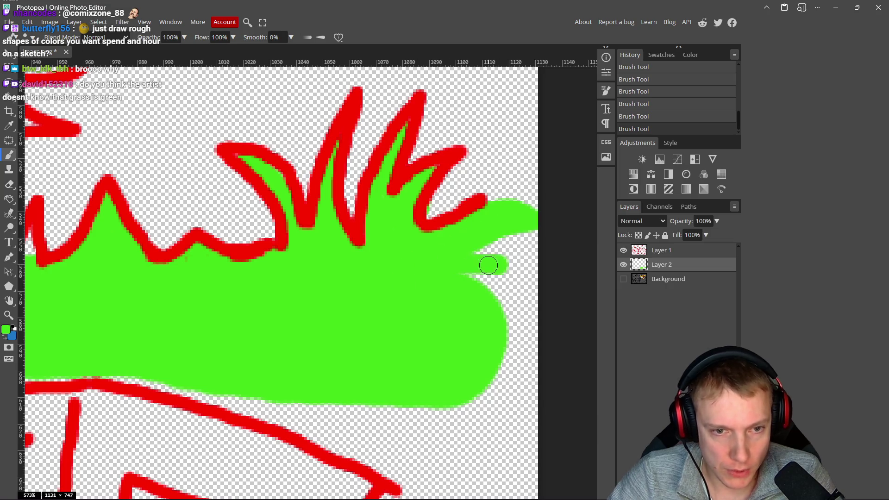
scroll(417, 263, "left", 3)
left_click_drag(363, 264, 511, 304)
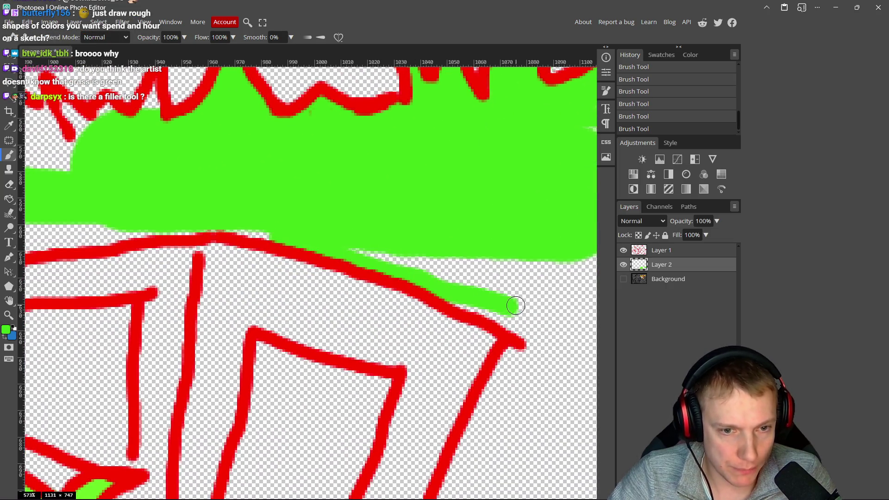
scroll(370, 232, "down", 2)
scroll(370, 231, "right", 2)
mouse_move(252, 179)
left_mouse_down()
mouse_move(264, 213)
mouse_move(346, 250)
left_mouse_up()
mouse_move(296, 204)
left_mouse_down()
mouse_move(481, 234)
mouse_move(403, 218)
mouse_move(337, 218)
left_mouse_up()
Step: Paint green above and along the left side of the red line, closing the last transparent gaps
scroll(403, 218, "left", 5)
scroll(403, 218, "up", 1)
scroll(260, 230, "left", 5)
scroll(260, 230, "up", 1)
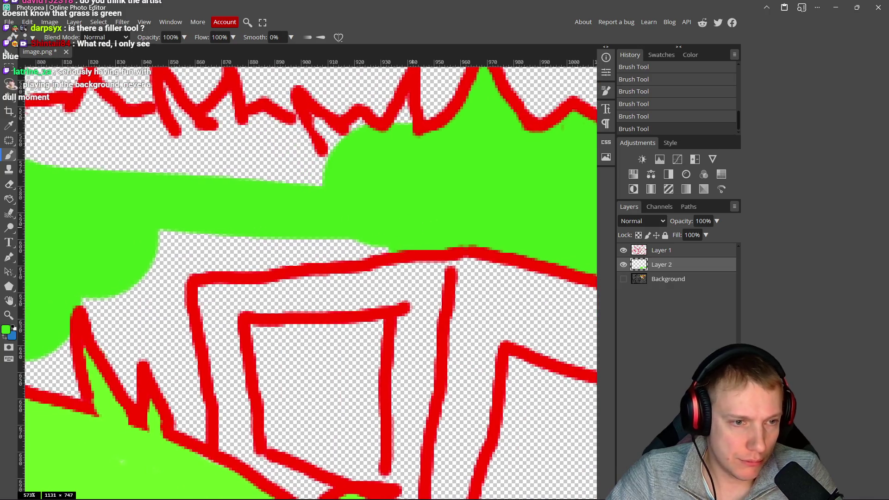
mouse_move(397, 242)
left_mouse_down()
mouse_move(217, 261)
mouse_move(292, 255)
mouse_move(248, 238)
left_mouse_up()
scroll(248, 239, "left", 4)
mouse_move(353, 229)
left_mouse_down()
mouse_move(314, 236)
mouse_move(285, 308)
left_mouse_up()
scroll(278, 278, "down", 2)
mouse_move(277, 259)
left_mouse_down()
mouse_move(291, 396)
mouse_move(276, 378)
mouse_move(272, 325)
mouse_move(238, 299)
mouse_move(231, 352)
mouse_move(189, 287)
mouse_move(213, 287)
mouse_move(179, 254)
mouse_move(245, 239)
left_mouse_up()
left_click_drag(259, 268, 244, 280)
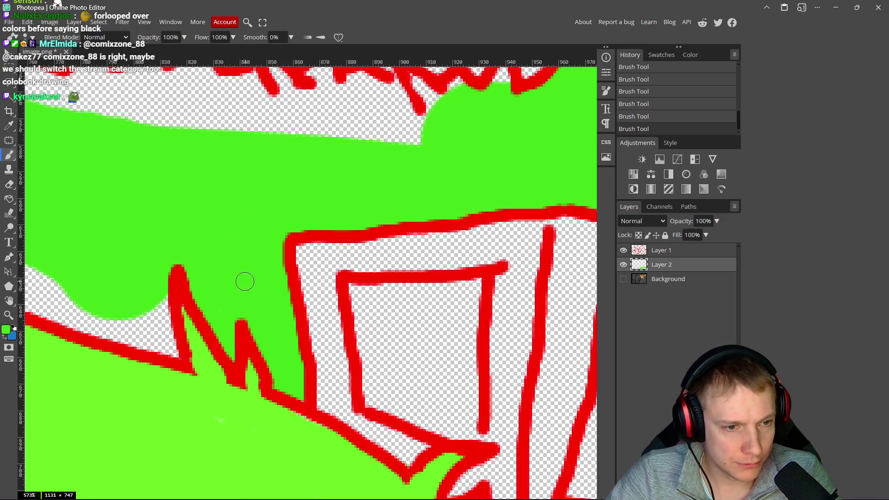
Step: Cover the transparent gaps and streaks along the red grass line with green
scroll(306, 278, "down", 8)
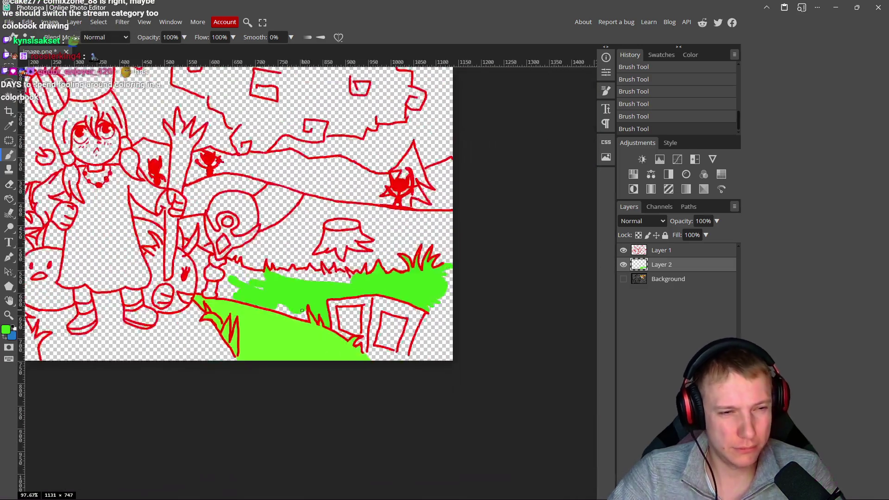
scroll(302, 310, "down", 2)
scroll(302, 309, "up", 10)
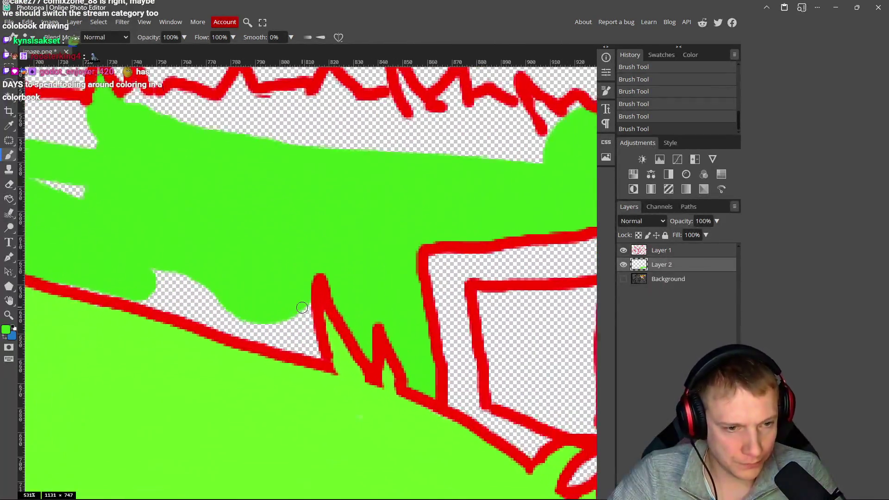
mouse_move(302, 308)
left_mouse_down()
mouse_move(314, 343)
mouse_move(163, 282)
left_mouse_up()
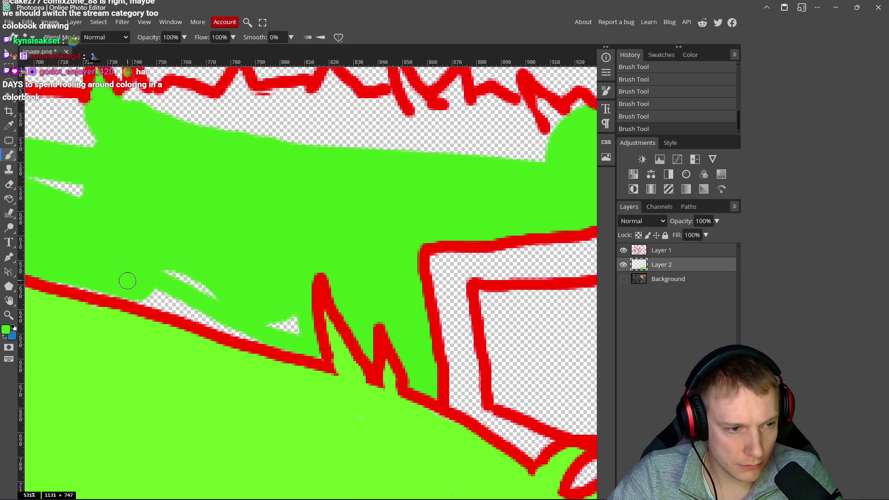
left_click_drag(95, 289, 243, 334)
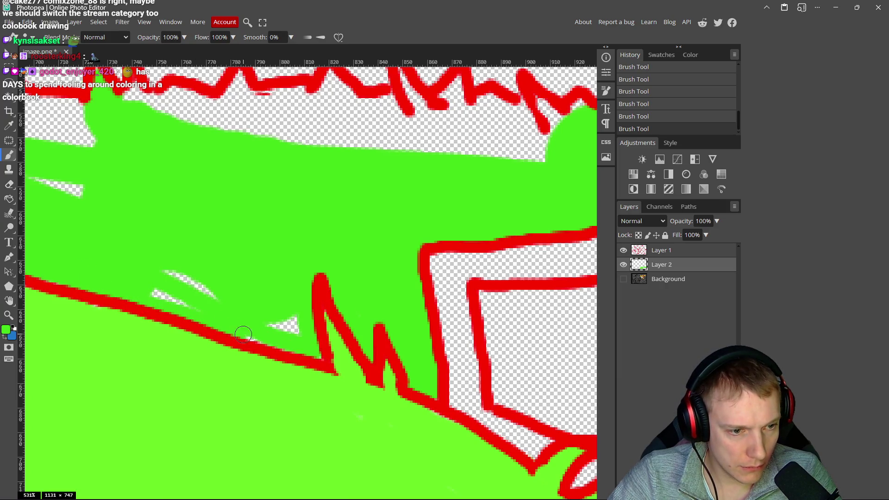
left_click_drag(298, 333, 298, 347)
left_click_drag(272, 304, 150, 272)
scroll(238, 297, "up", 3)
Step: Paint green into the white gaps below the red peak and the zigzag line
mouse_move(249, 230)
left_mouse_down()
mouse_move(252, 208)
mouse_move(274, 230)
mouse_move(318, 221)
mouse_move(397, 236)
mouse_move(468, 221)
left_mouse_up()
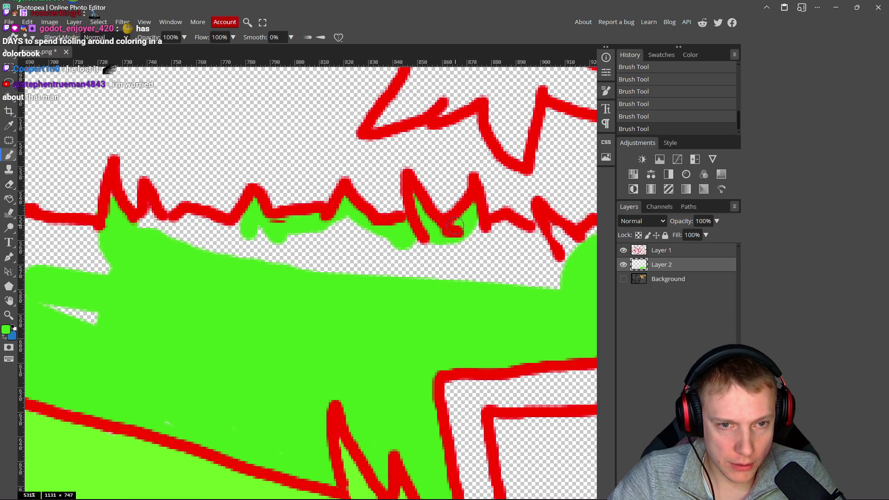
scroll(455, 226, "right", 5)
left_click_drag(342, 244, 408, 265)
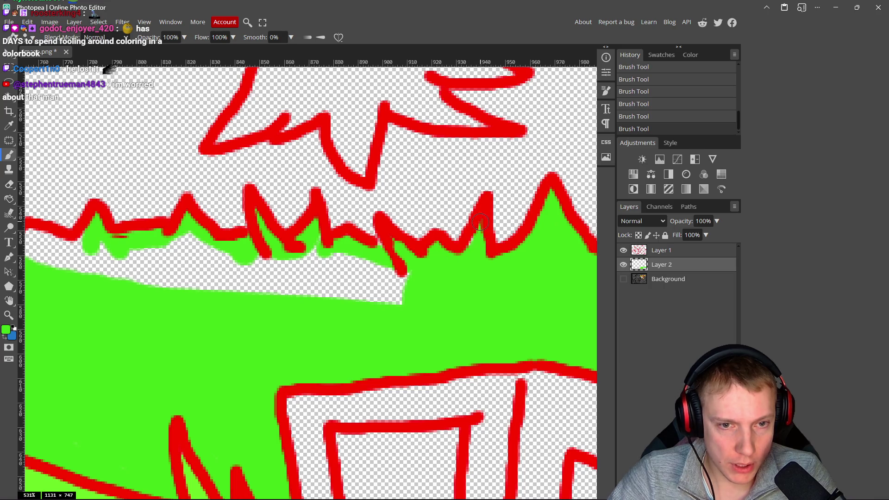
mouse_move(314, 245)
left_mouse_down()
mouse_move(260, 262)
mouse_move(357, 268)
mouse_move(349, 265)
mouse_move(393, 291)
left_mouse_up()
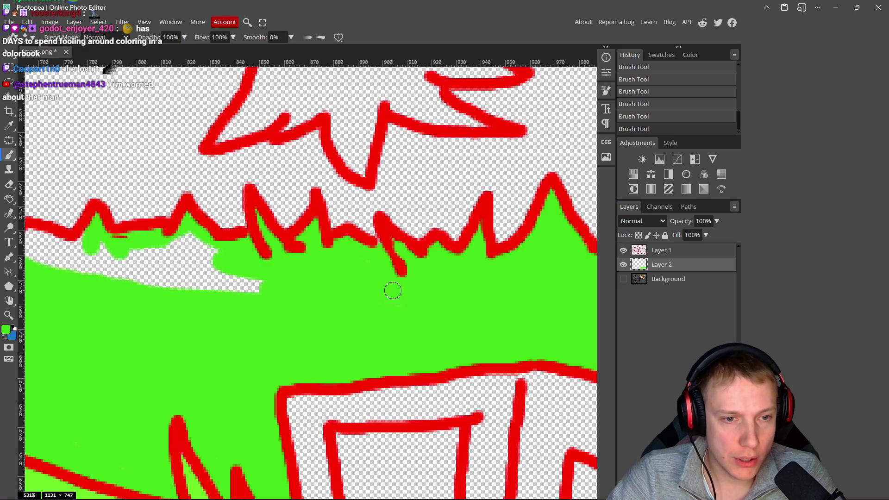
mouse_move(260, 281)
left_mouse_down()
mouse_move(203, 244)
mouse_move(110, 259)
mouse_move(203, 283)
mouse_move(169, 274)
mouse_move(190, 274)
left_mouse_up()
left_click_drag(235, 295, 401, 339)
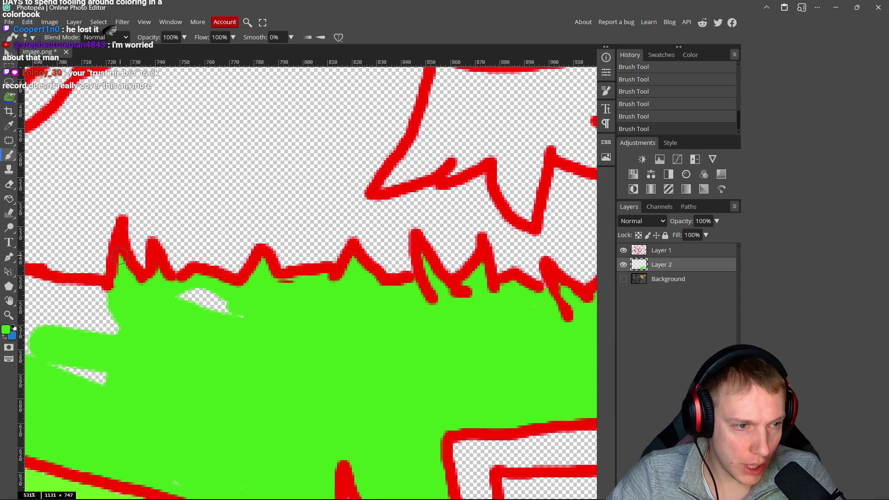
left_click_drag(198, 302, 234, 326)
scroll(256, 325, "left", 5)
mouse_move(314, 318)
left_mouse_down()
mouse_move(229, 304)
mouse_move(331, 317)
mouse_move(263, 293)
mouse_move(252, 260)
mouse_move(234, 283)
mouse_move(212, 256)
mouse_move(185, 259)
left_mouse_up()
Step: Fill the white strips, diamond patch and blob in the grass around the boots with green
mouse_move(170, 293)
left_mouse_down()
mouse_move(188, 308)
mouse_move(175, 331)
left_mouse_up()
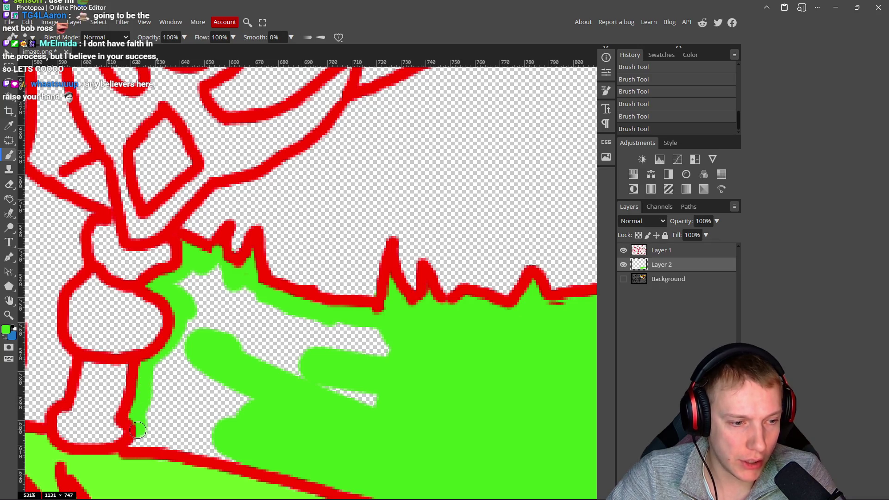
mouse_move(141, 442)
left_mouse_down()
mouse_move(215, 454)
mouse_move(155, 414)
mouse_move(158, 354)
mouse_move(183, 350)
mouse_move(197, 281)
left_mouse_up()
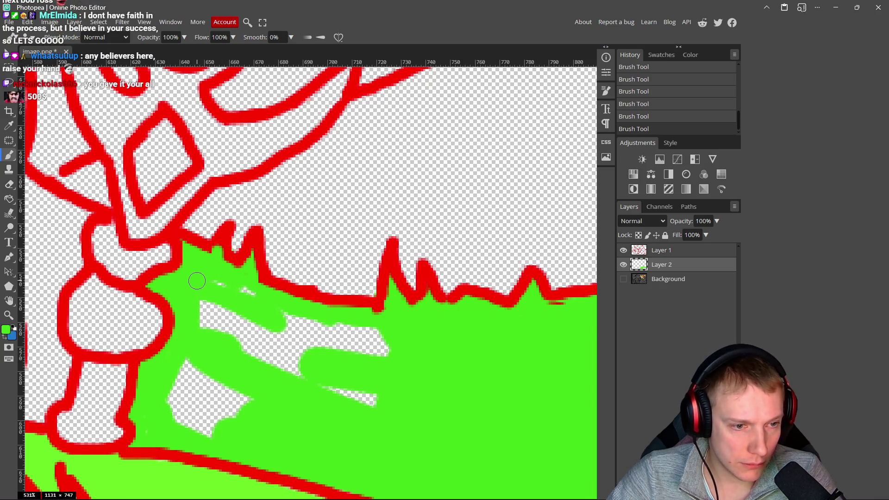
left_click_drag(248, 295, 437, 354)
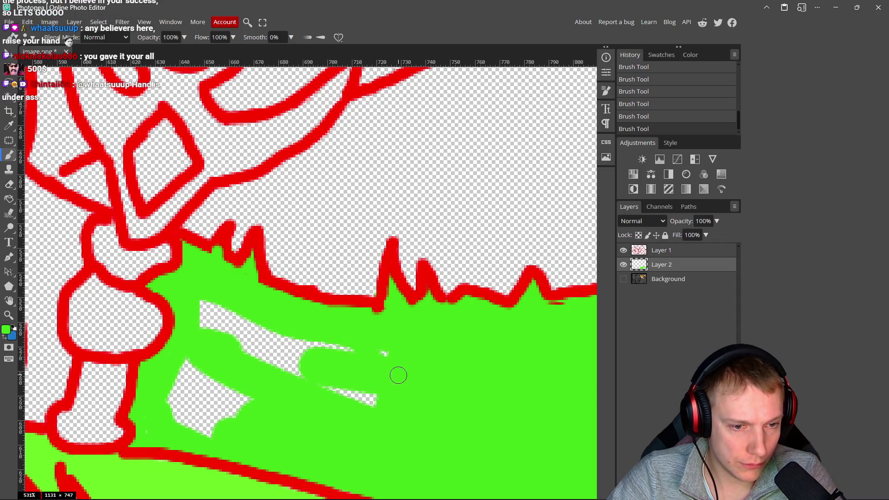
left_click_drag(278, 342, 431, 385)
left_click_drag(324, 396, 391, 397)
left_click_drag(264, 357, 329, 353)
mouse_move(278, 313)
left_mouse_down()
mouse_move(367, 389)
mouse_move(370, 350)
left_mouse_up()
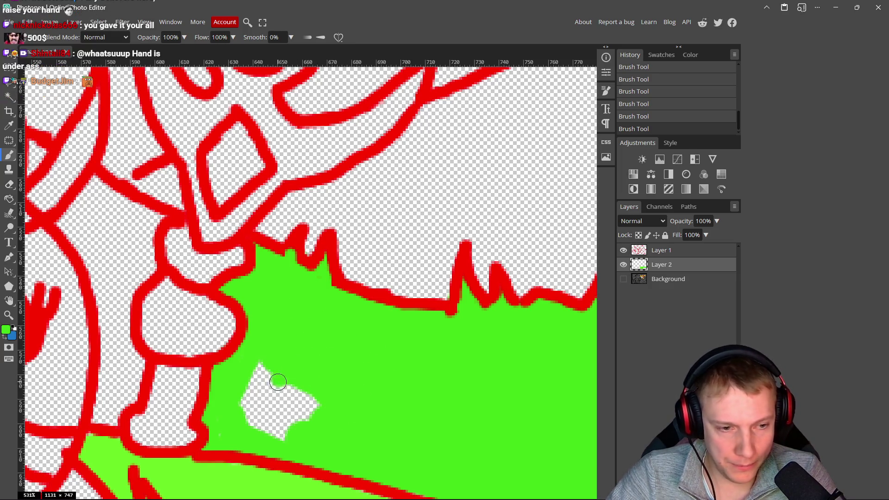
left_click_drag(278, 376, 258, 369)
mouse_move(260, 427)
left_mouse_down()
mouse_move(252, 399)
mouse_move(311, 390)
left_mouse_up()
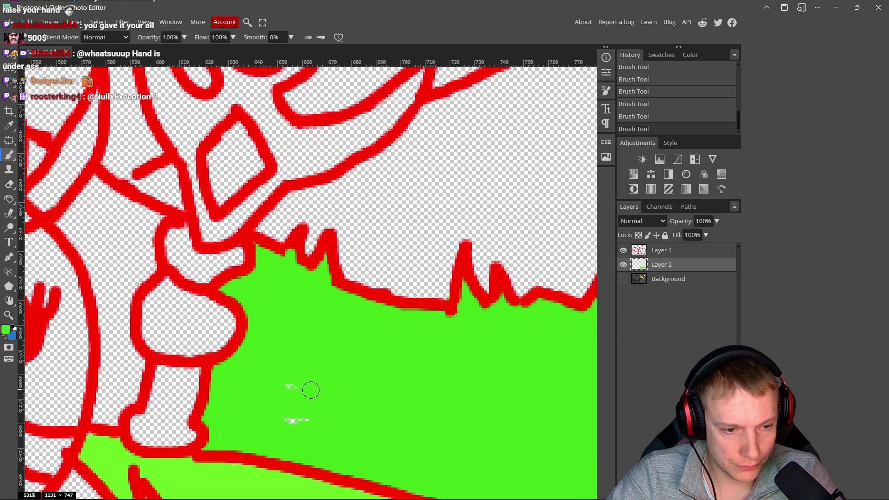
Step: Paint green up the left outline beside the girl's legs, filling the gap between outlines
left_click_drag(298, 425, 421, 455)
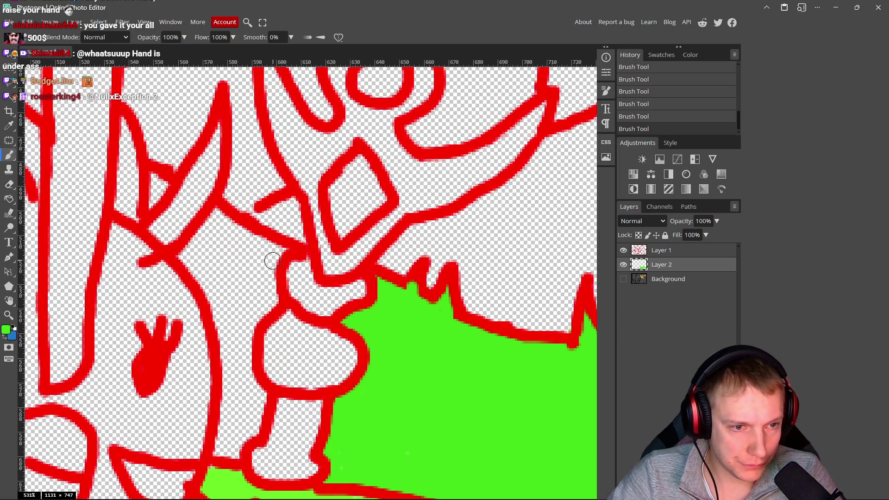
mouse_move(277, 251)
left_mouse_down()
mouse_move(226, 229)
mouse_move(204, 270)
mouse_move(236, 329)
mouse_move(234, 246)
left_mouse_up()
mouse_move(274, 181)
left_mouse_down()
mouse_move(238, 293)
mouse_move(241, 362)
left_mouse_up()
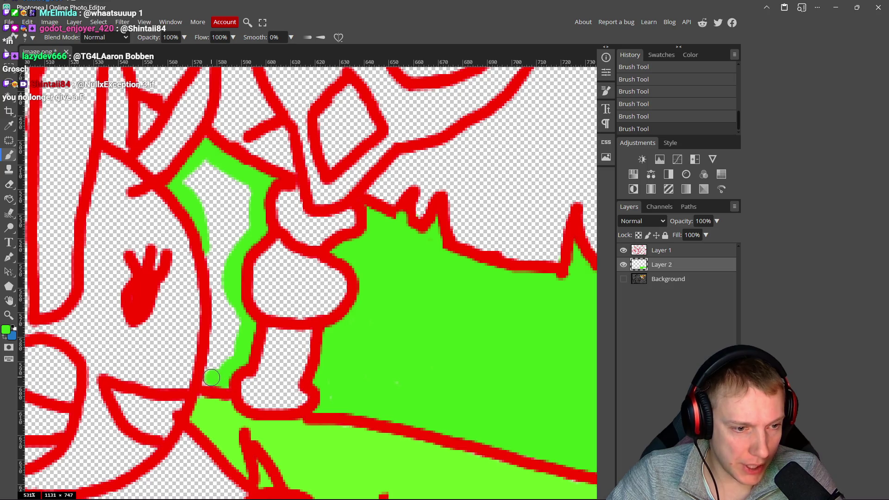
left_click_drag(217, 330, 204, 230)
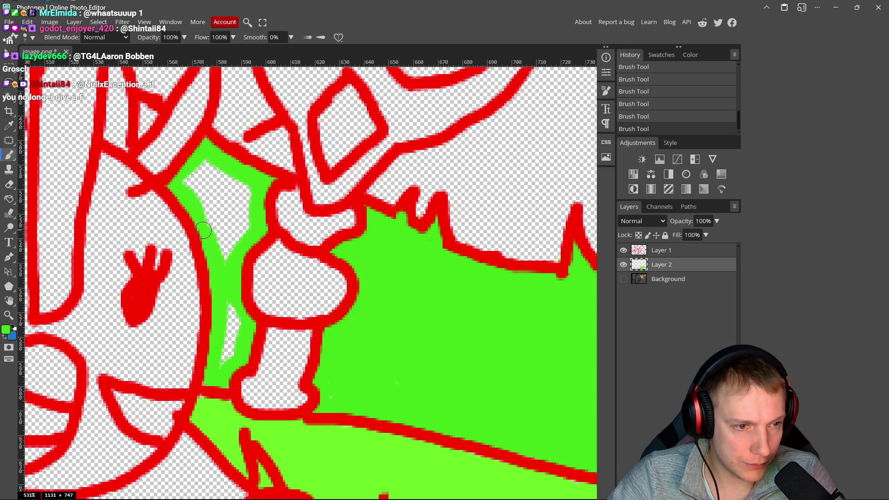
left_click_drag(197, 199, 202, 159)
mouse_move(238, 183)
left_mouse_down()
mouse_move(236, 241)
mouse_move(208, 193)
left_mouse_up()
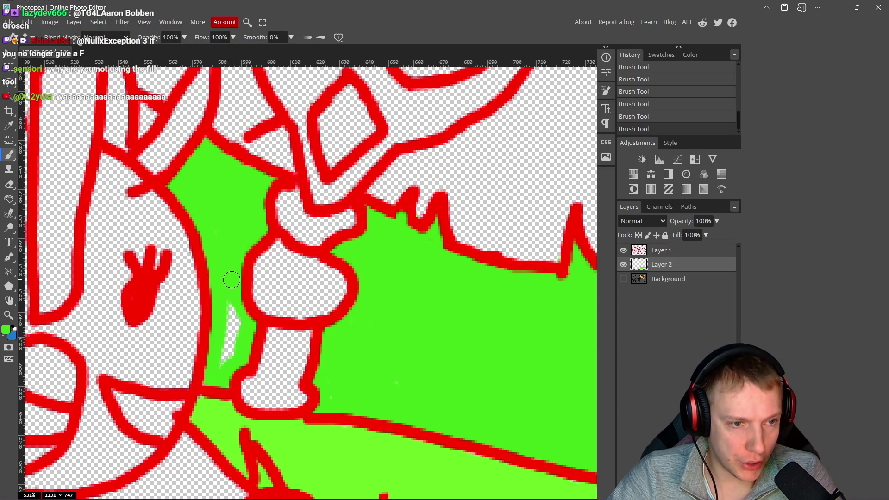
left_click_drag(232, 280, 227, 361)
Step: Fill the pointed pocket along the inner red curve in the upper-left band with solid green
scroll(225, 360, "left", 5)
scroll(248, 284, "up", 3)
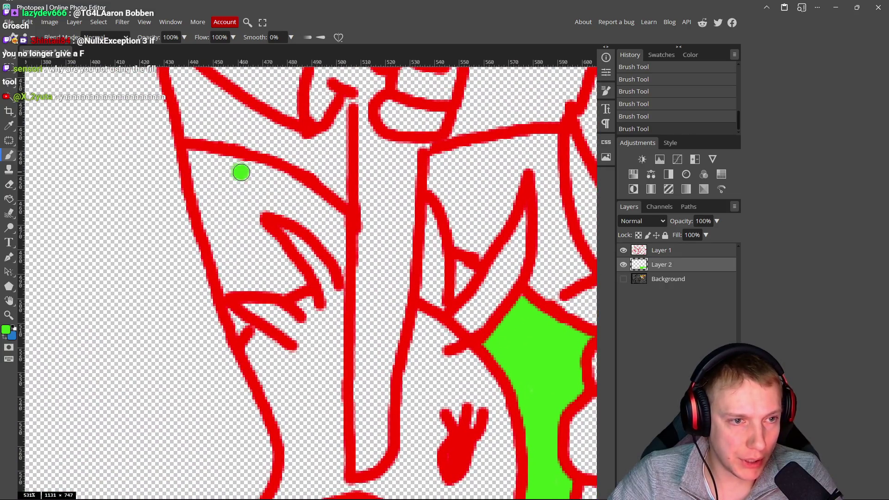
mouse_move(241, 173)
left_mouse_down()
mouse_move(255, 167)
mouse_move(197, 155)
mouse_move(215, 252)
left_mouse_up()
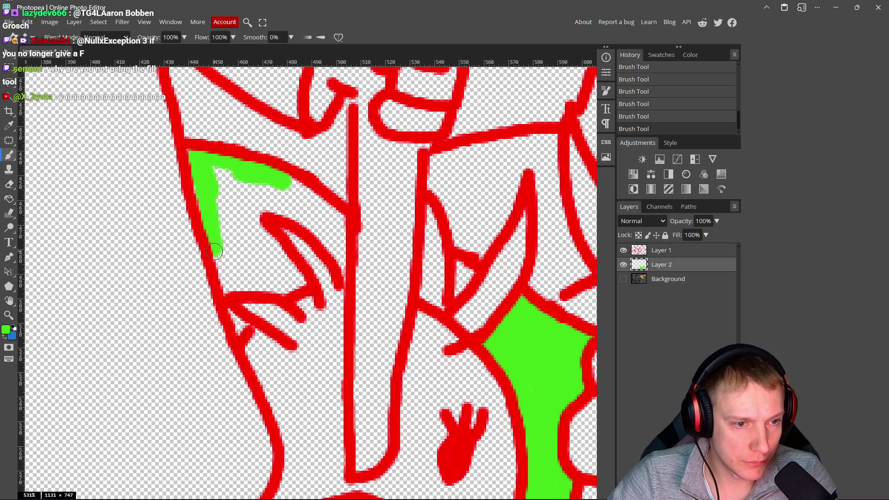
left_click_drag(227, 290, 267, 288)
mouse_move(273, 232)
left_mouse_down()
mouse_move(278, 197)
mouse_move(322, 227)
mouse_move(341, 256)
mouse_move(306, 195)
mouse_move(262, 169)
left_mouse_up()
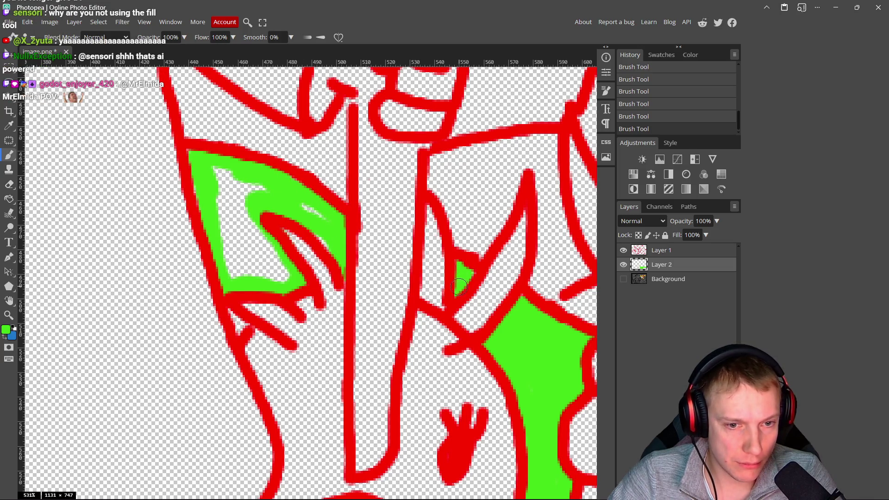
mouse_move(321, 240)
left_mouse_down()
mouse_move(223, 175)
mouse_move(207, 176)
mouse_move(232, 194)
mouse_move(255, 193)
mouse_move(256, 234)
mouse_move(281, 276)
mouse_move(214, 212)
mouse_move(262, 270)
left_mouse_up()
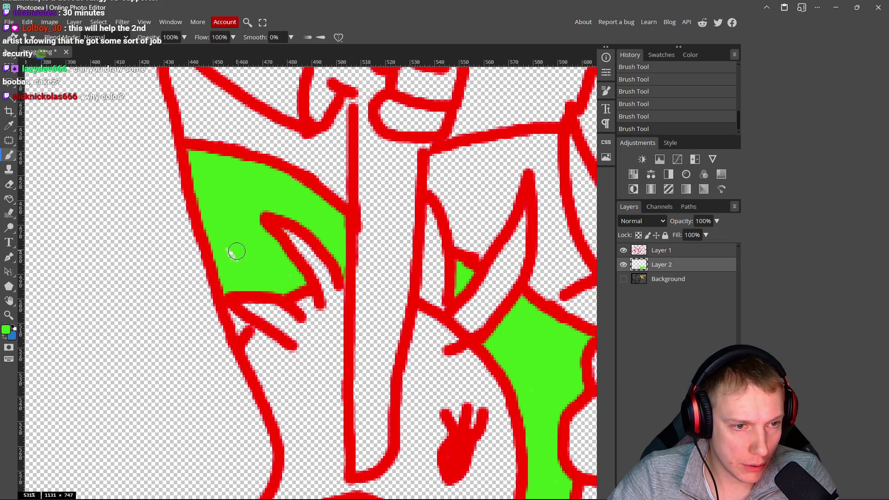
Step: Zoom in on the barrel and start painting green grass beside it, up along the red line
scroll(241, 235, "down", 10)
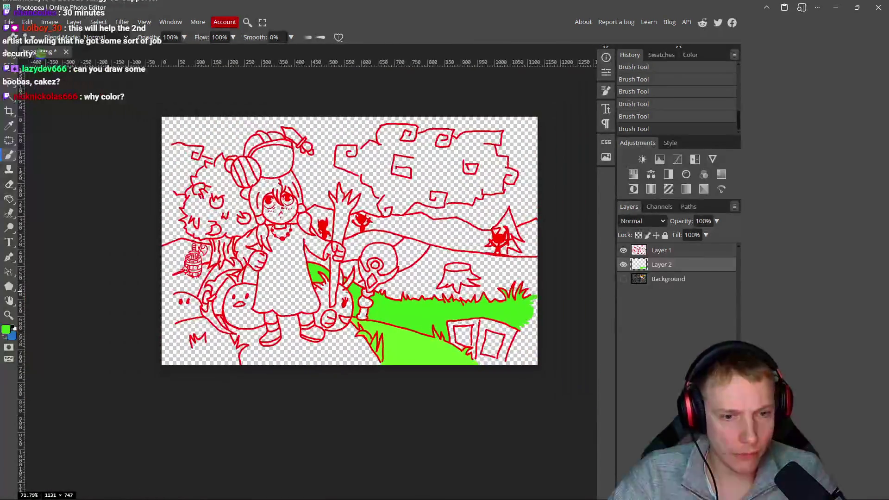
scroll(384, 314, "up", 1)
scroll(486, 351, "up", 7)
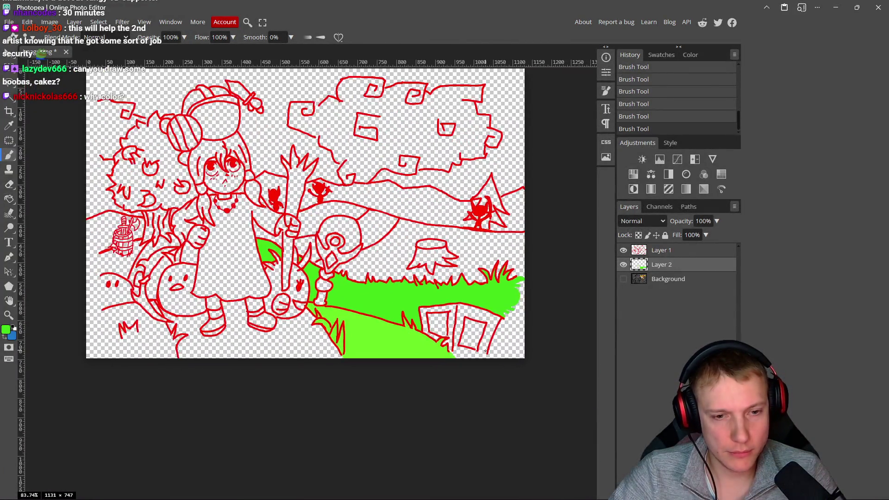
scroll(467, 350, "up", 1)
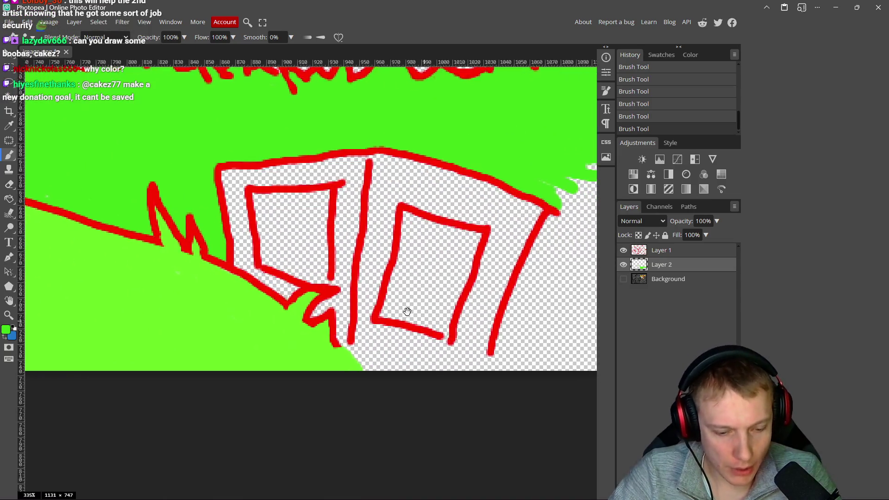
mouse_move(186, 297)
left_mouse_down()
mouse_move(252, 341)
mouse_move(341, 338)
left_mouse_up()
mouse_move(104, 175)
left_mouse_down()
mouse_move(472, 313)
mouse_move(367, 284)
mouse_move(232, 269)
mouse_move(254, 272)
left_mouse_up()
scroll(254, 272, "down", 5)
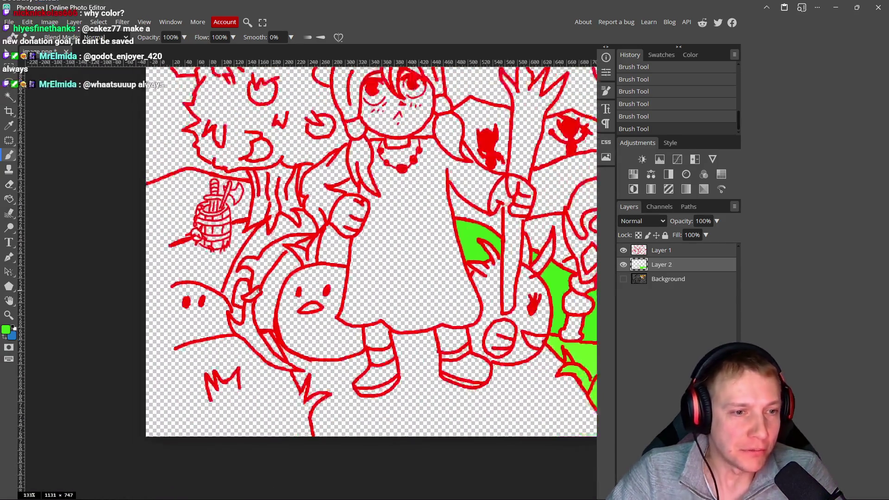
scroll(253, 195, "up", 6)
scroll(253, 196, "up", 3)
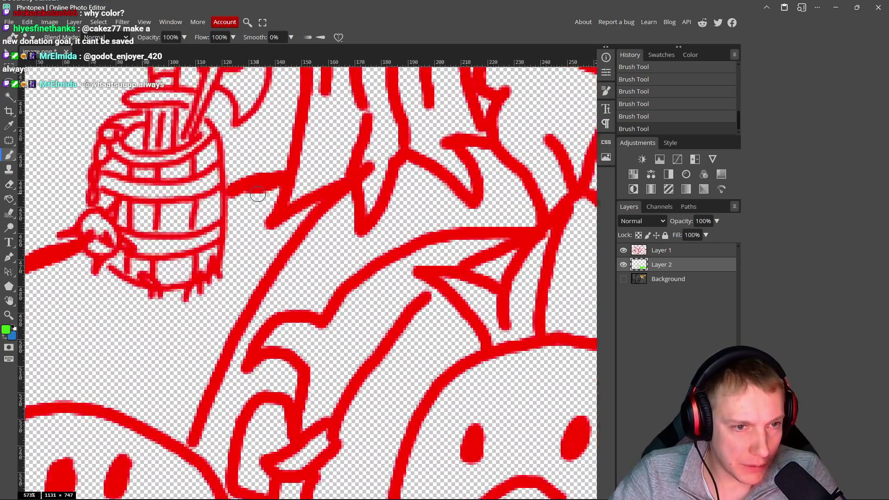
mouse_move(277, 193)
left_mouse_down()
mouse_move(256, 196)
mouse_move(226, 292)
mouse_move(268, 205)
left_mouse_up()
mouse_move(257, 248)
left_mouse_down()
mouse_move(302, 218)
mouse_move(233, 308)
mouse_move(277, 257)
mouse_move(210, 368)
mouse_move(189, 440)
mouse_move(260, 255)
left_mouse_up()
Step: Fill the lower curve, left band and remaining white hole with green, then zoom back out
mouse_move(272, 343)
left_mouse_down()
mouse_move(157, 299)
mouse_move(75, 314)
left_mouse_up()
mouse_move(70, 175)
left_mouse_down()
mouse_move(76, 295)
mouse_move(90, 194)
mouse_move(76, 181)
mouse_move(141, 149)
mouse_move(227, 190)
mouse_move(257, 199)
mouse_move(275, 188)
mouse_move(214, 197)
mouse_move(312, 193)
mouse_move(280, 273)
mouse_move(285, 306)
mouse_move(250, 310)
mouse_move(95, 291)
left_mouse_up()
mouse_move(246, 317)
left_mouse_down()
mouse_move(266, 261)
mouse_move(149, 167)
mouse_move(97, 180)
mouse_move(94, 275)
mouse_move(92, 196)
mouse_move(119, 182)
mouse_move(258, 230)
mouse_move(226, 255)
mouse_move(201, 246)
mouse_move(223, 274)
left_mouse_up()
mouse_move(261, 312)
left_mouse_down()
mouse_move(99, 254)
mouse_move(144, 270)
left_mouse_up()
scroll(212, 267, "left", 3)
scroll(212, 267, "down", 1)
scroll(213, 268, "down", 8)
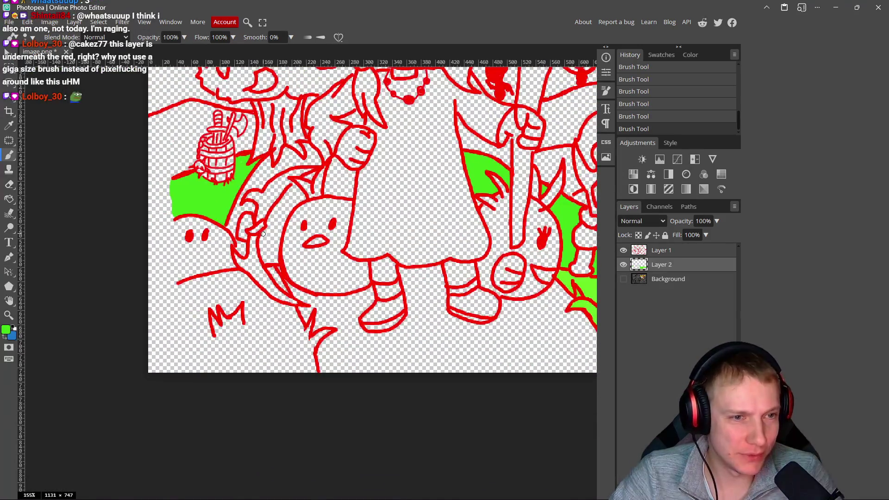
scroll(276, 206, "down", 2)
scroll(274, 210, "down", 1)
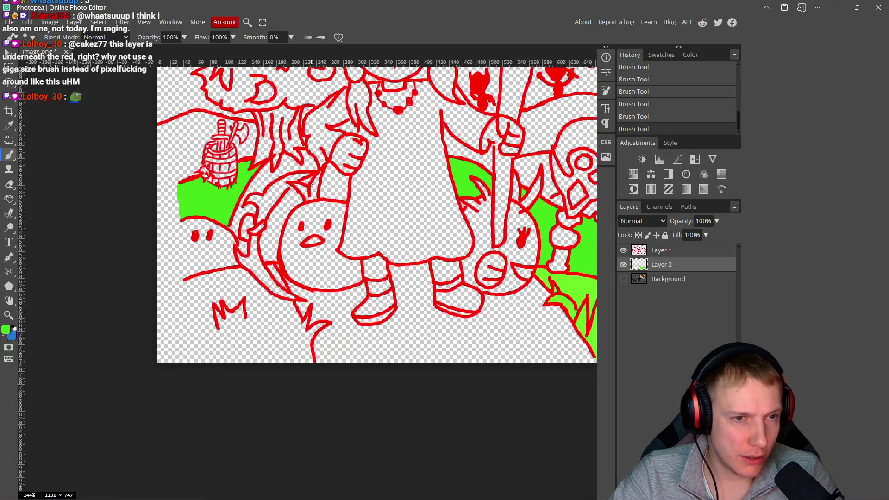
scroll(321, 152, "up", 3)
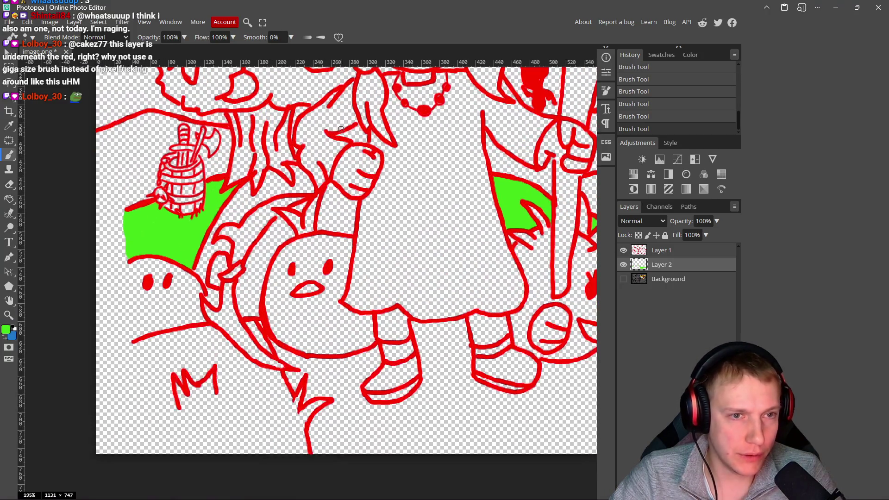
scroll(349, 134, "down", 4)
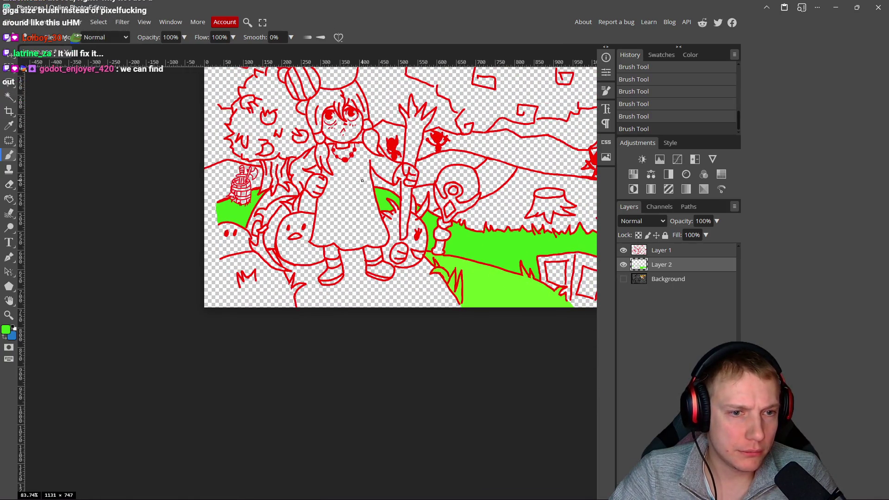
left_click_drag(401, 211, 352, 207)
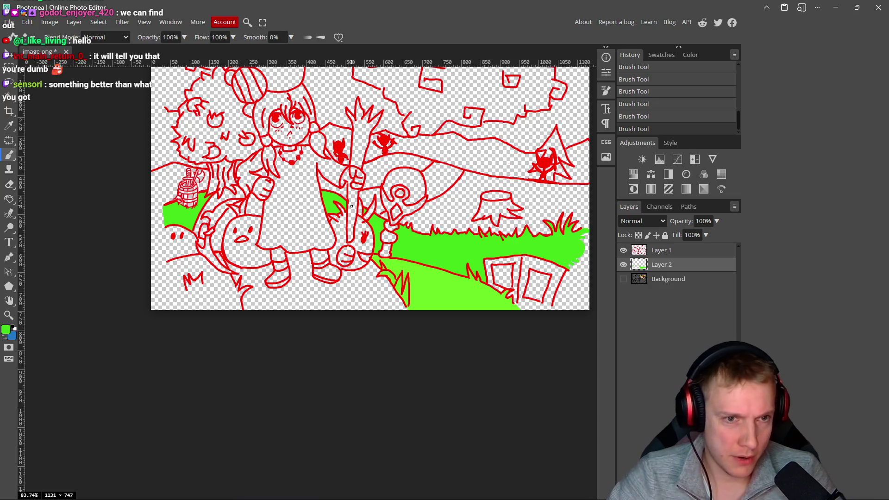
left_click_drag(352, 207, 262, 203)
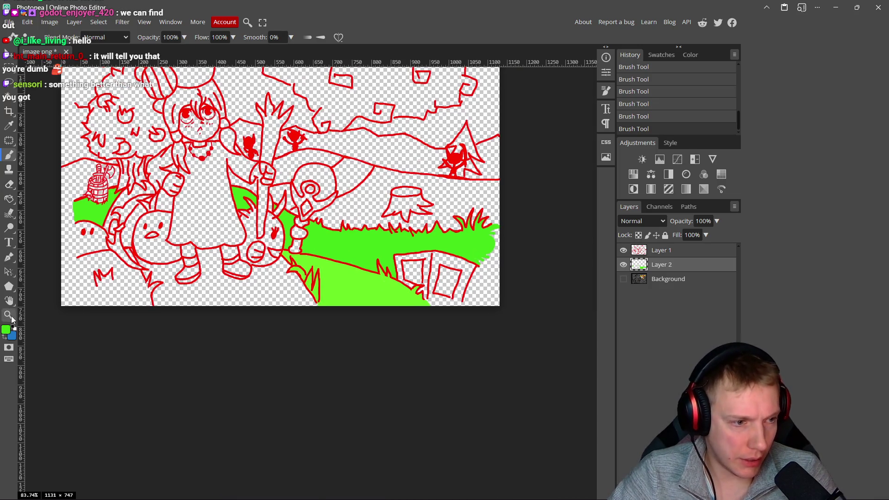
Step: Change the foreground colour to a darker green in the Color Picker
left_click(5, 332)
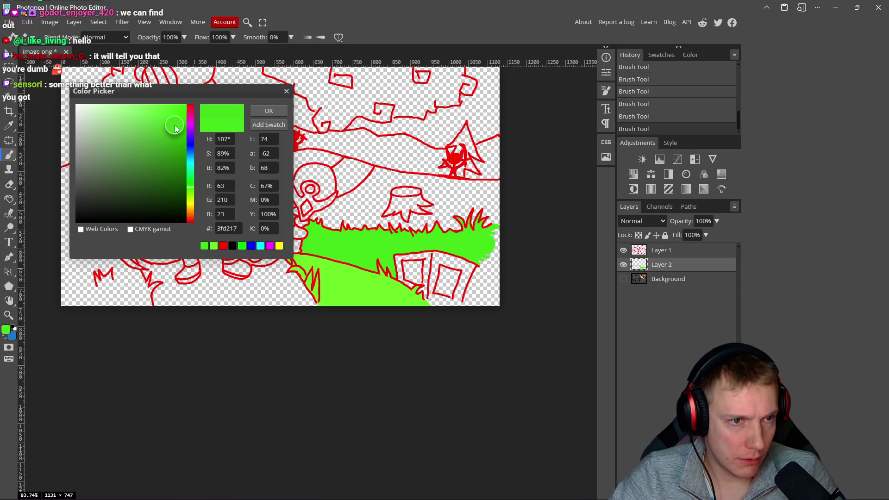
left_click_drag(175, 128, 180, 135)
left_click(190, 185)
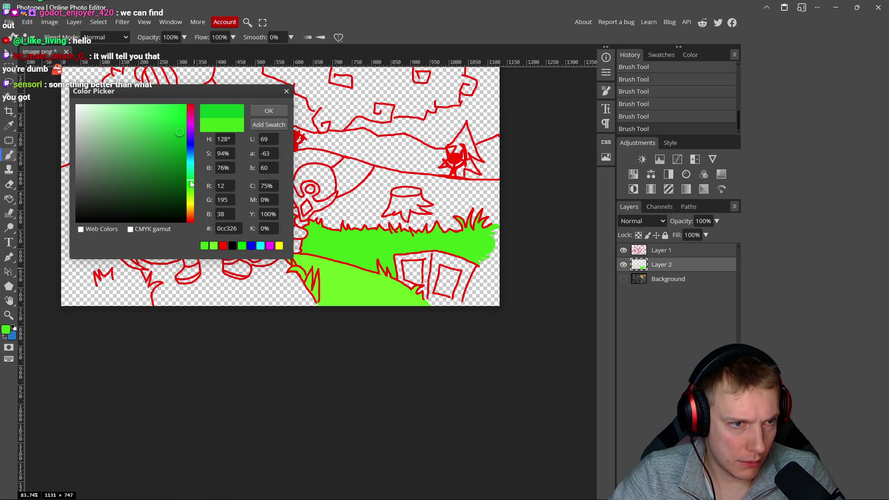
left_click(271, 112)
Step: Paint darker green across the hill between the figure and stump and above the skull
scroll(352, 186, "up", 5)
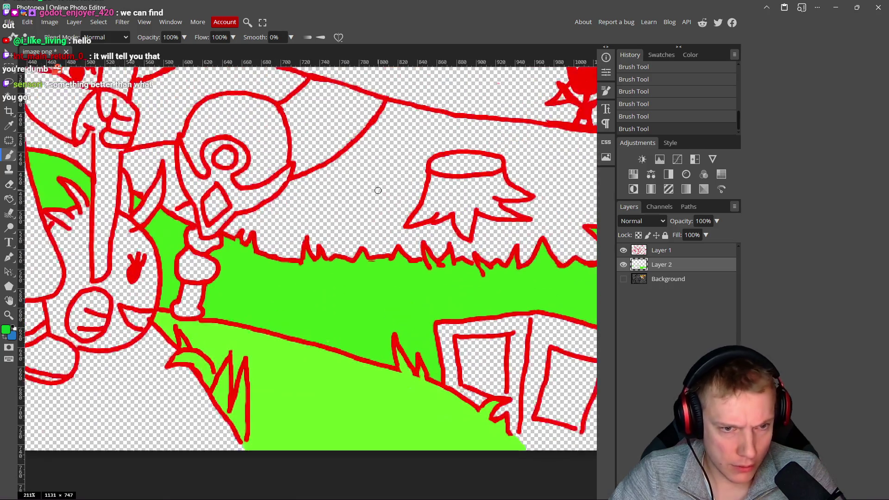
mouse_move(352, 186)
left_mouse_down()
mouse_move(385, 160)
mouse_move(329, 223)
mouse_move(394, 195)
mouse_move(405, 165)
mouse_move(395, 118)
mouse_move(503, 139)
left_mouse_up()
mouse_move(503, 139)
left_mouse_down()
mouse_move(338, 125)
mouse_move(483, 155)
mouse_move(399, 148)
mouse_move(417, 194)
mouse_move(371, 171)
left_mouse_up()
mouse_move(325, 189)
left_mouse_down()
mouse_move(447, 208)
mouse_move(296, 204)
mouse_move(222, 237)
left_mouse_up()
left_click(317, 180)
mouse_move(317, 181)
left_mouse_down()
mouse_move(423, 160)
mouse_move(308, 199)
mouse_move(314, 211)
left_mouse_up()
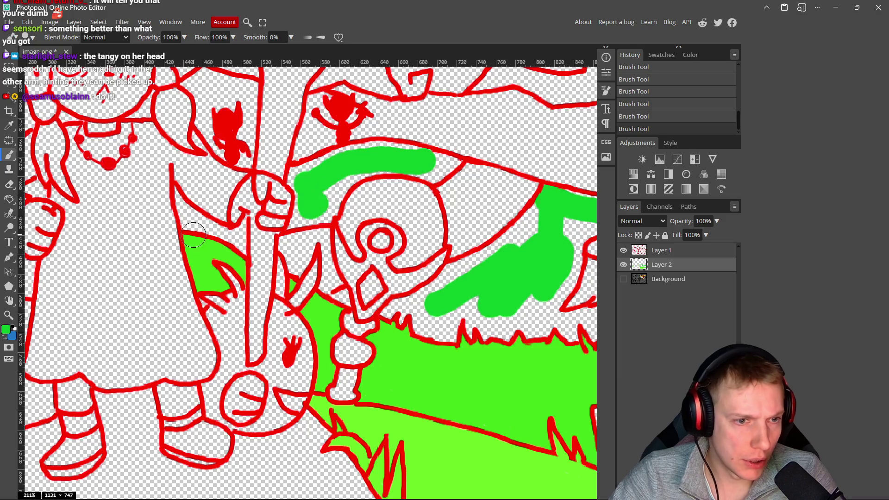
scroll(379, 236, "down", 8)
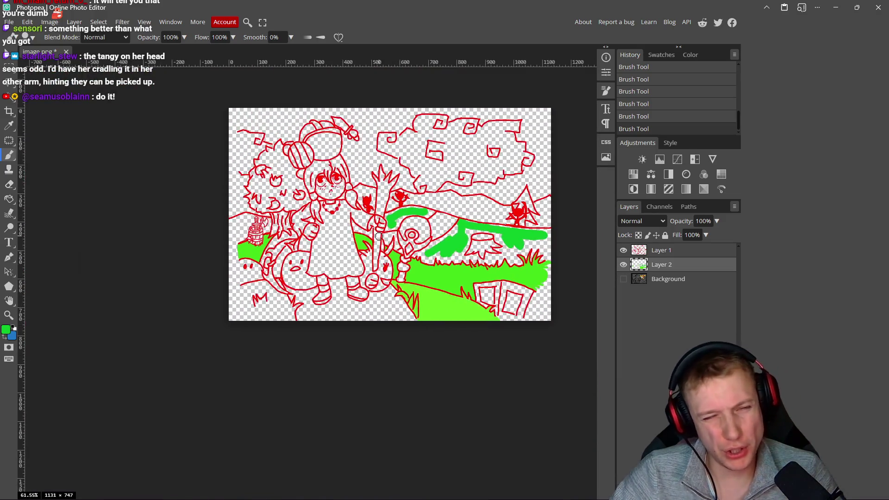
Step: On the red line-art layer, sample the red line colour and undo then redo the last stroke
scroll(379, 237, "down", 1)
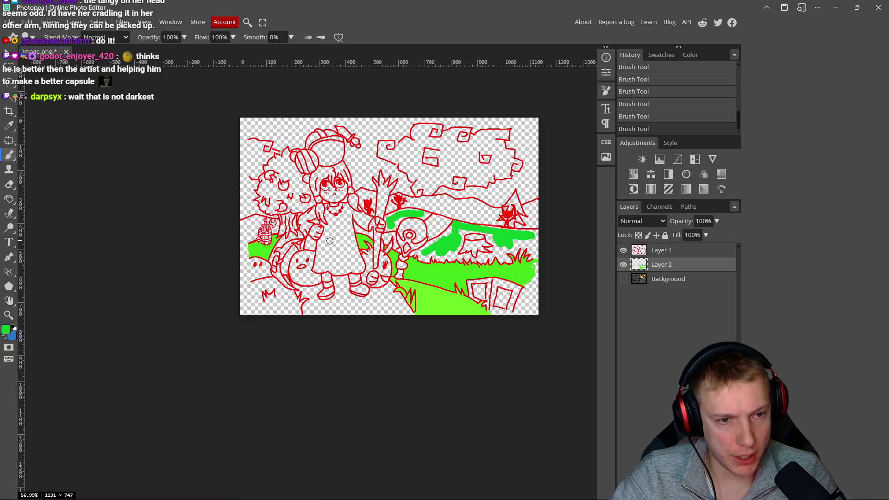
scroll(329, 243, "up", 10)
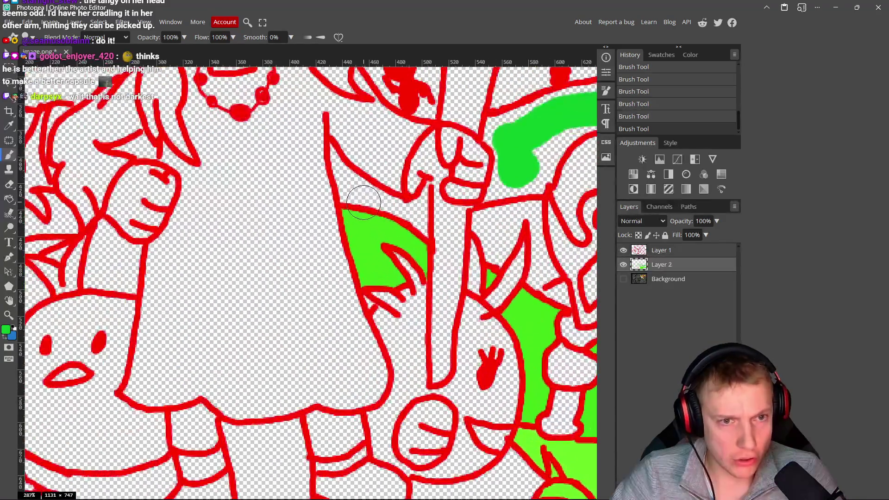
scroll(584, 252, "up", 1)
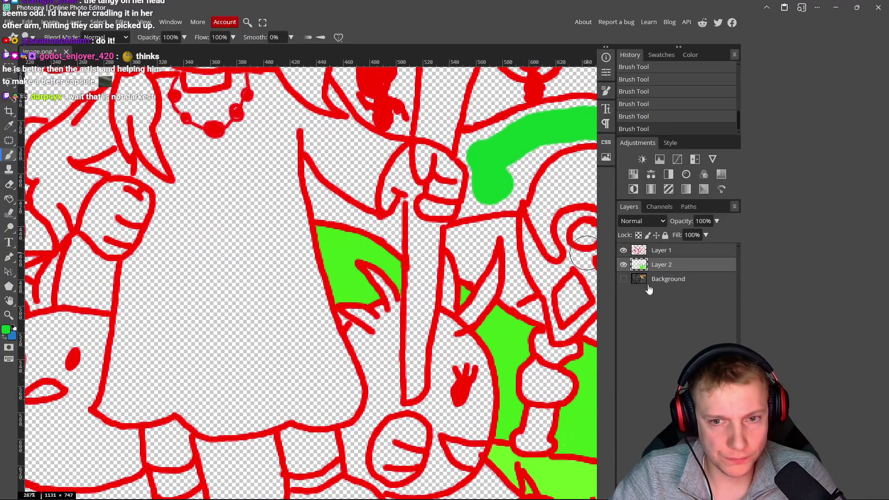
left_click(681, 253)
left_click(333, 189, "alt")
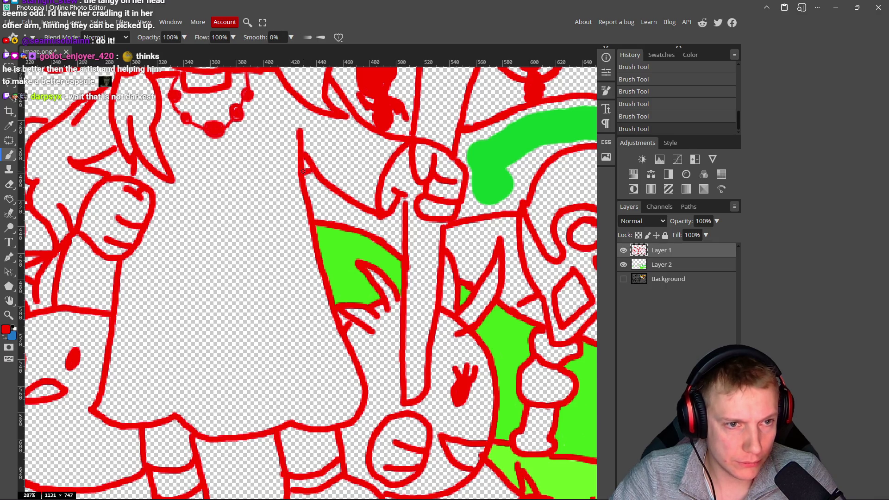
scroll(341, 225, "down", 4)
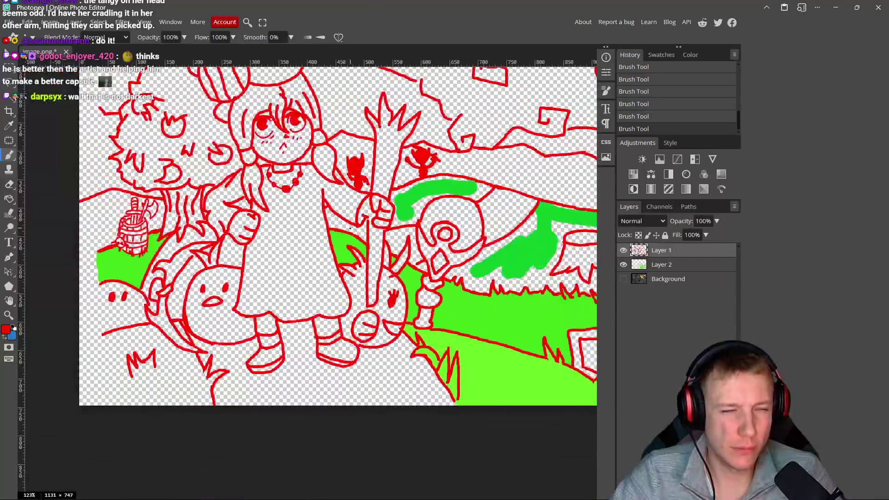
scroll(324, 217, "up", 5)
key("ctrl+z")
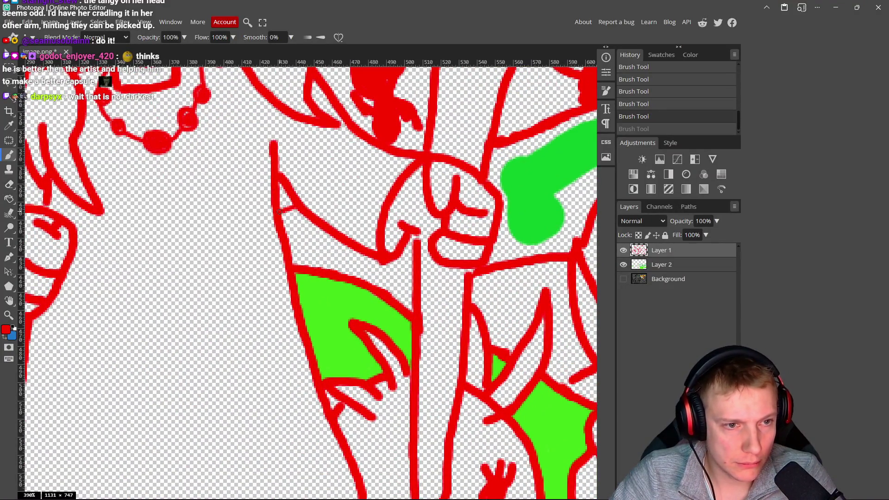
key("ctrl+shift+z")
Step: Sample green on the fill layer, fill the gap beside the staff, and close Paint without saving
scroll(329, 223, "down", 2)
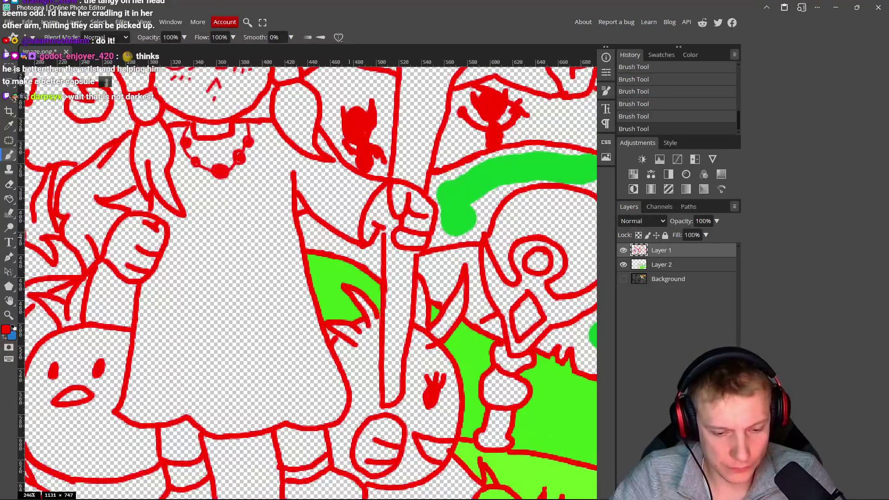
left_click(671, 268)
left_click(525, 172, "alt")
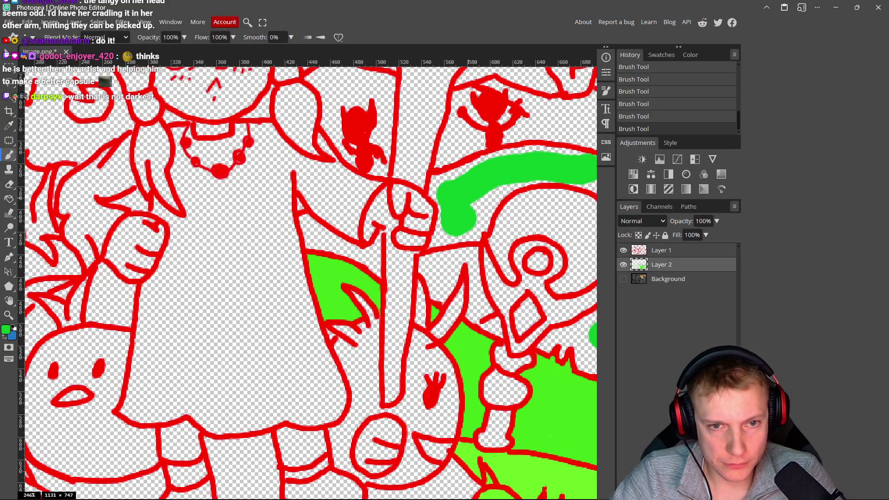
scroll(301, 206, "up", 3)
mouse_move(297, 209)
left_mouse_down()
mouse_move(282, 204)
mouse_move(293, 262)
mouse_move(380, 280)
mouse_move(440, 317)
left_mouse_up()
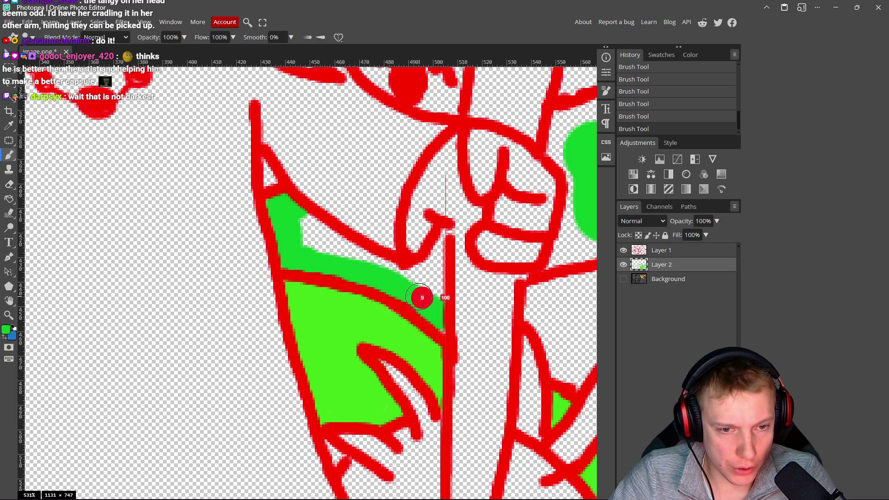
left_click_drag(442, 327, 435, 281)
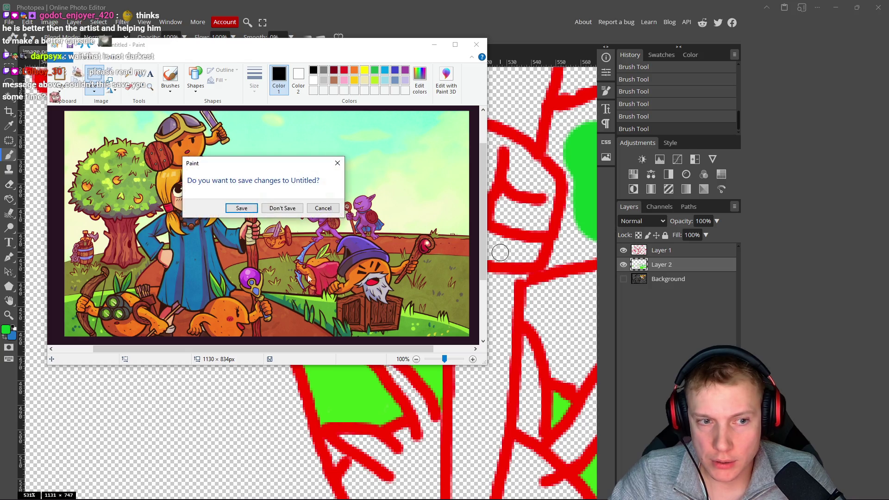
left_click(278, 210)
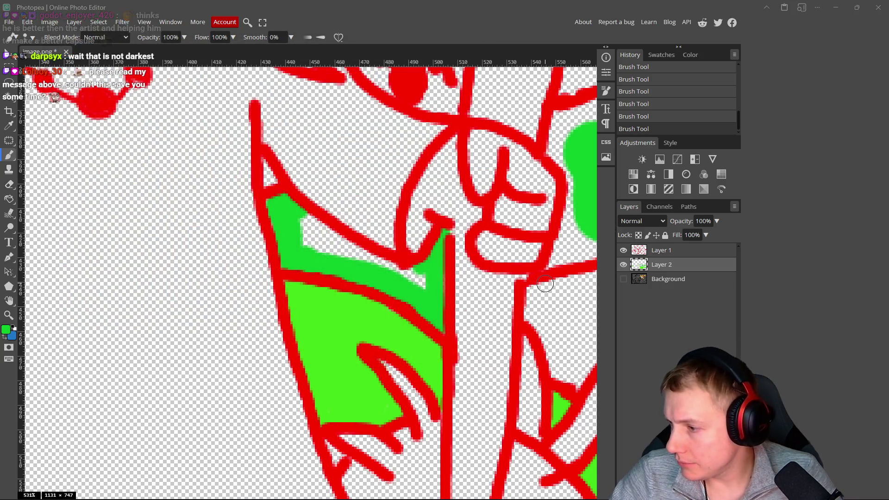
key("ctrl+shift+Escape")
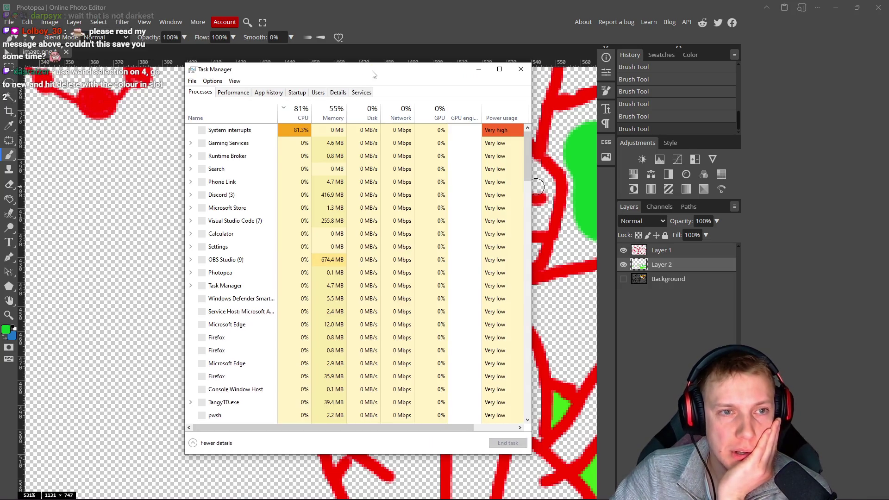
key("alt+F4")
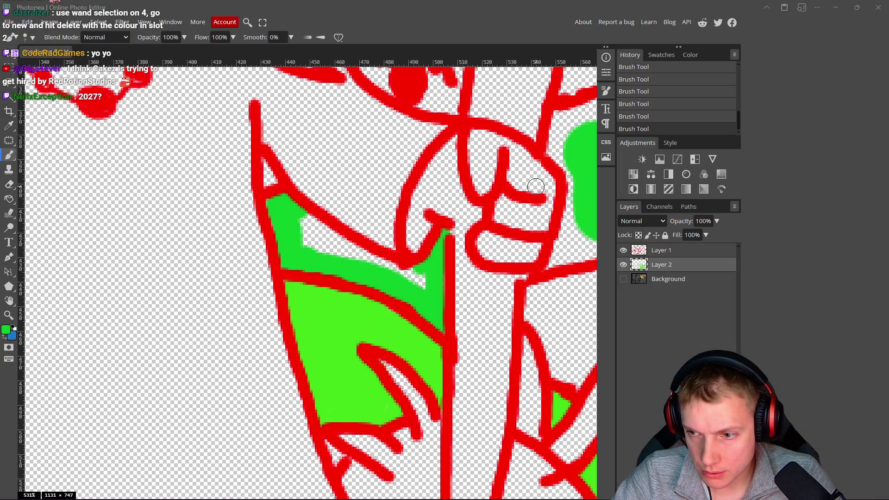
Step: Paint green along the band's upper edge and into the first gap above the red outline
mouse_move(410, 285)
left_mouse_down()
mouse_move(312, 232)
mouse_move(305, 245)
left_mouse_up()
scroll(374, 250, "right", 5)
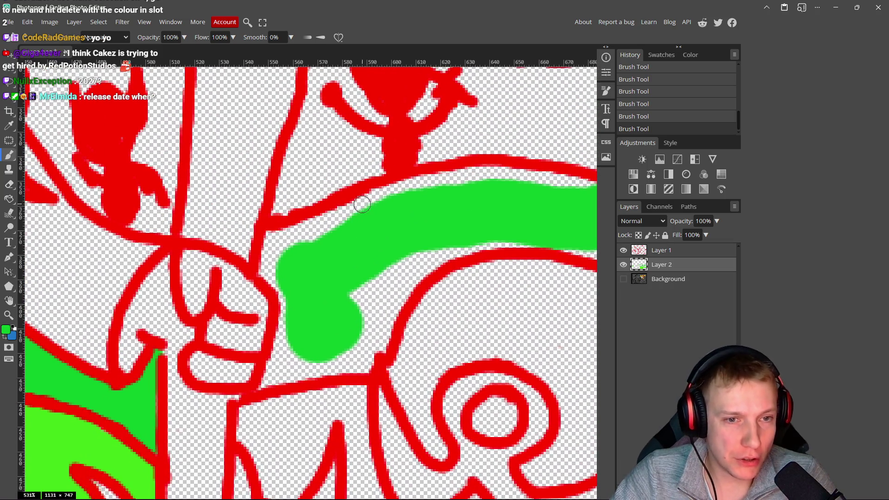
left_click_drag(362, 204, 416, 191)
scroll(418, 191, "right", 5)
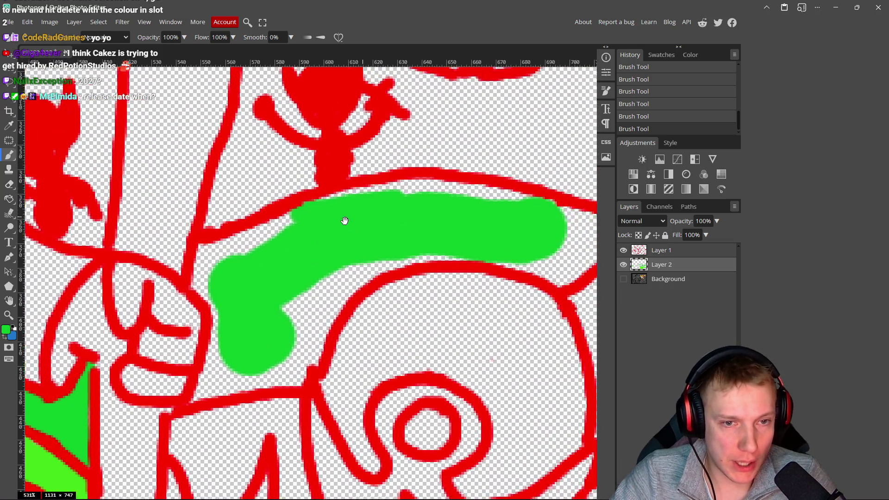
mouse_move(278, 213)
left_mouse_down()
mouse_move(357, 194)
mouse_move(487, 204)
mouse_move(468, 203)
left_mouse_up()
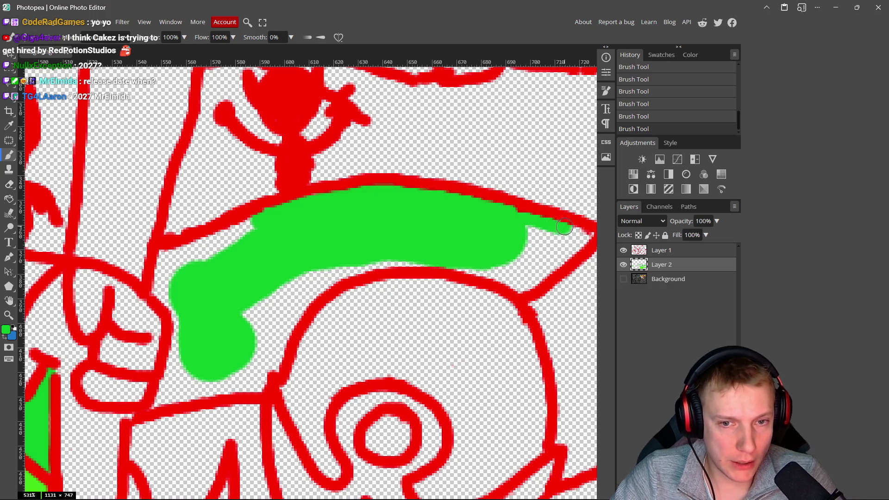
left_click_drag(585, 234, 404, 236)
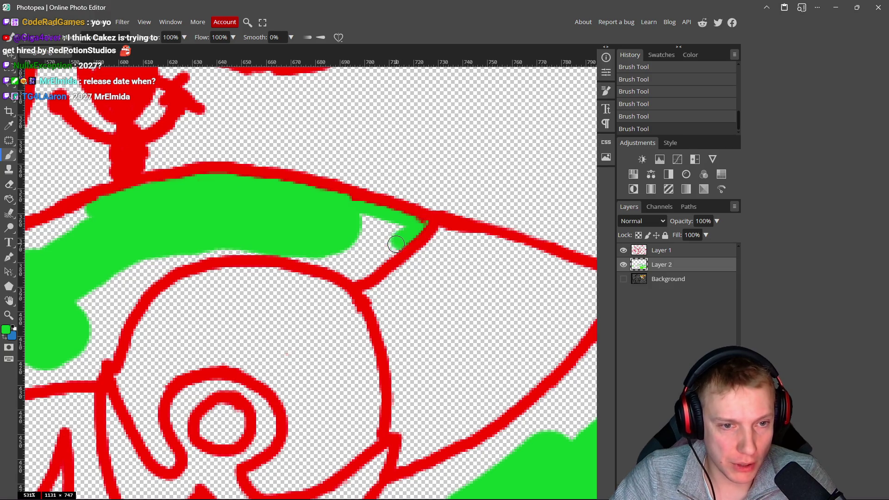
mouse_move(306, 259)
left_mouse_down()
mouse_move(345, 262)
mouse_move(366, 247)
left_mouse_up()
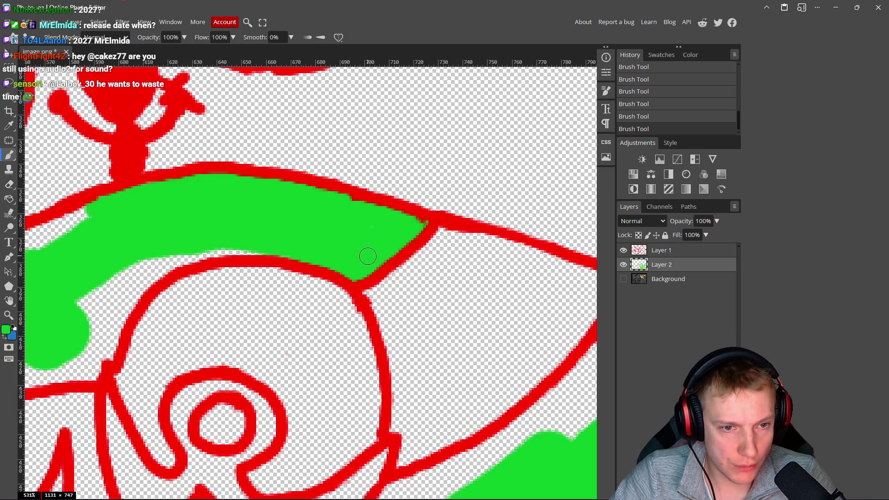
scroll(368, 256, "down", 8)
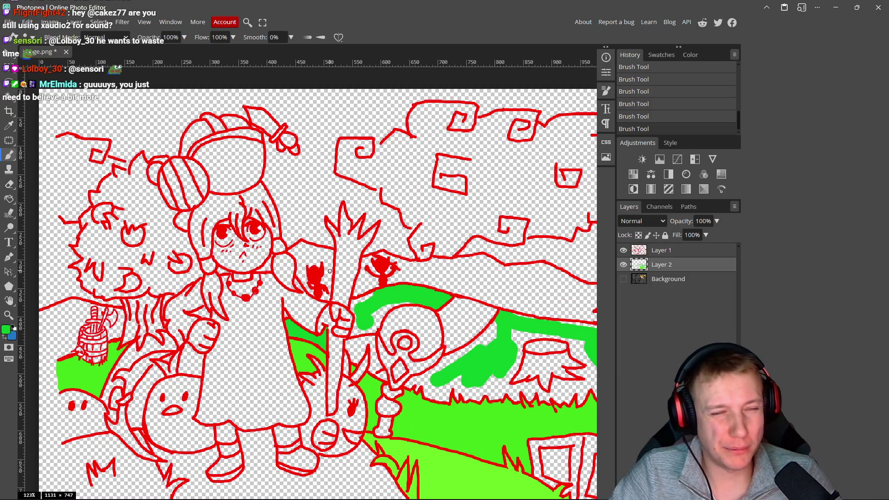
scroll(366, 319, "up", 10)
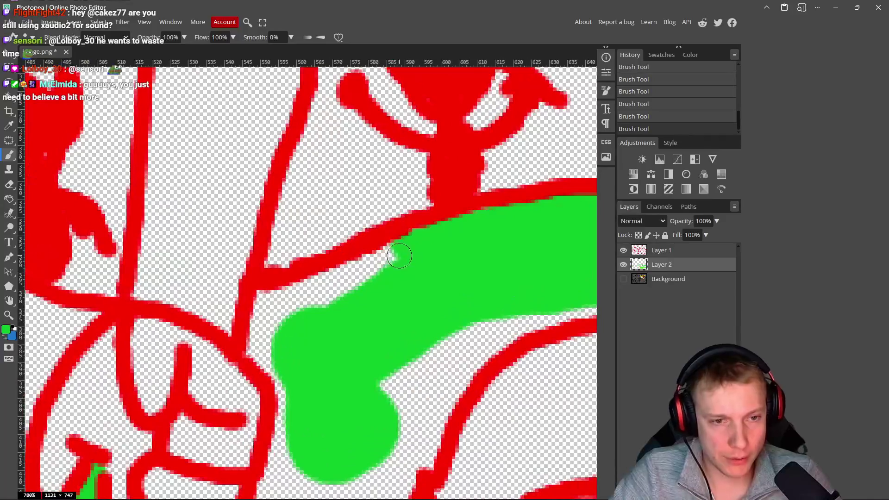
Step: Fill the remaining gaps along the red arc, around the green drip and in the lower left
left_click_drag(355, 267, 347, 280)
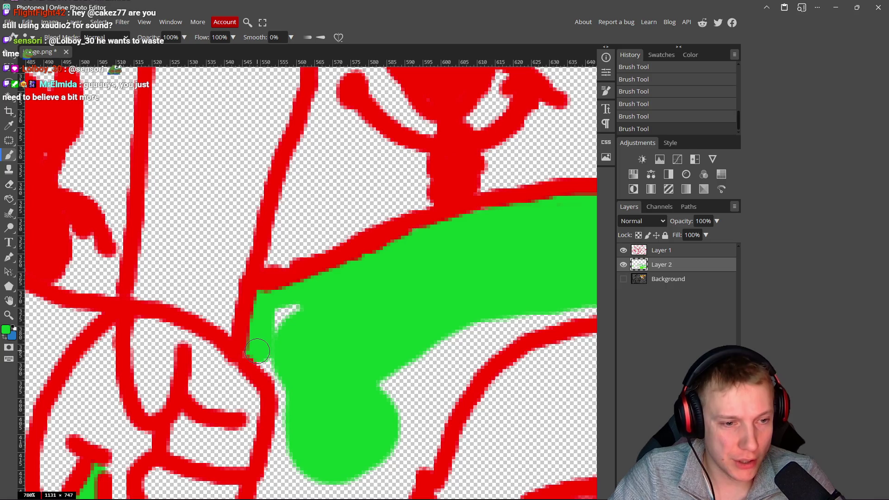
left_click_drag(379, 336, 213, 259)
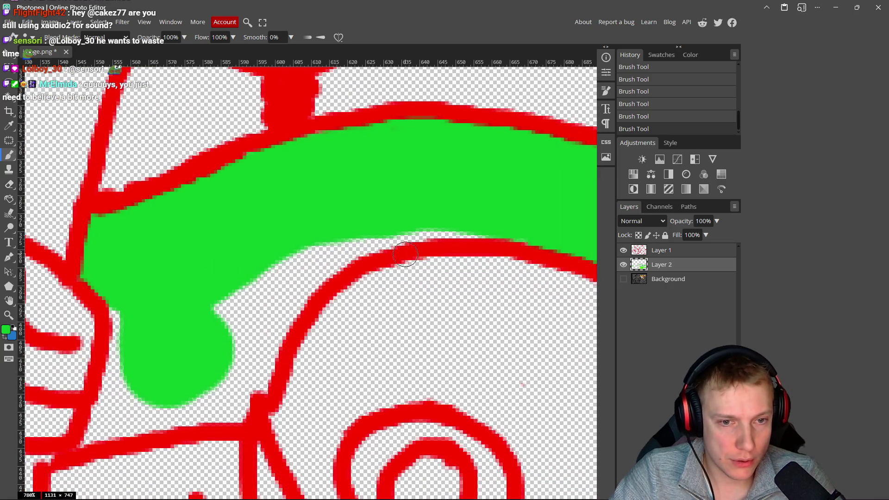
left_click_drag(384, 237, 521, 241)
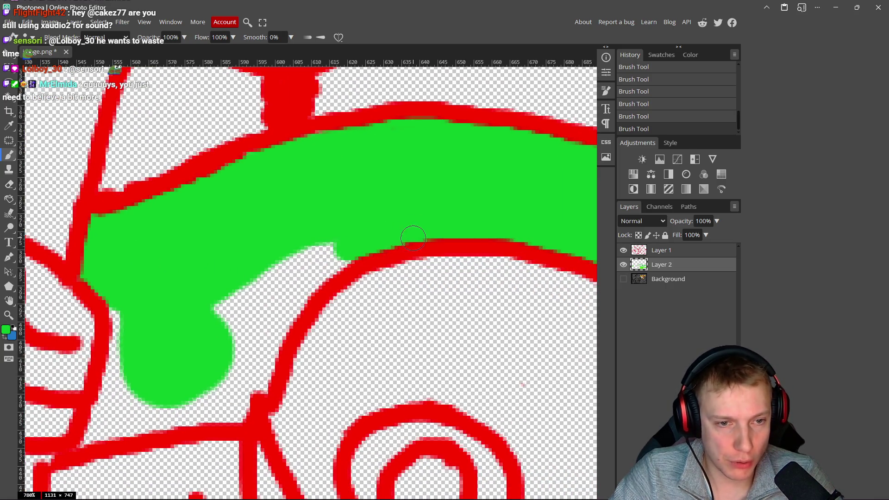
left_click_drag(355, 245, 278, 273)
mouse_move(273, 324)
left_mouse_down()
mouse_move(323, 261)
mouse_move(198, 322)
mouse_move(268, 298)
mouse_move(280, 325)
mouse_move(263, 373)
mouse_move(246, 391)
mouse_move(237, 362)
left_mouse_up()
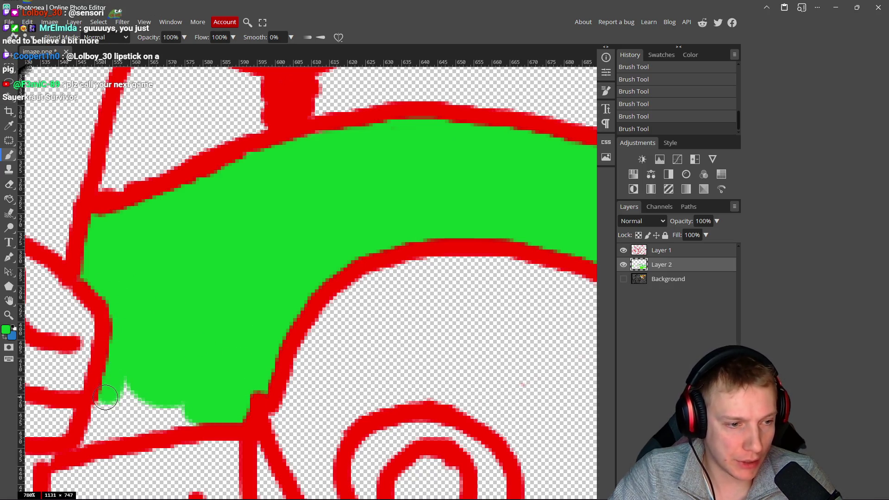
mouse_move(105, 430)
left_mouse_down()
mouse_move(203, 417)
mouse_move(116, 408)
mouse_move(123, 391)
left_mouse_up()
scroll(223, 323, "down", 8)
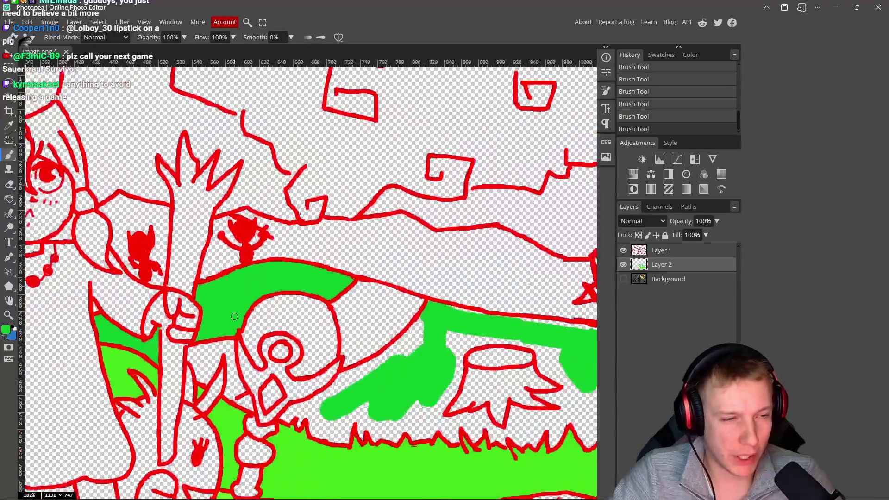
Step: Paint a gap near the diamond, then sample green from the small triangle on the fill layer
scroll(343, 324, "up", 4)
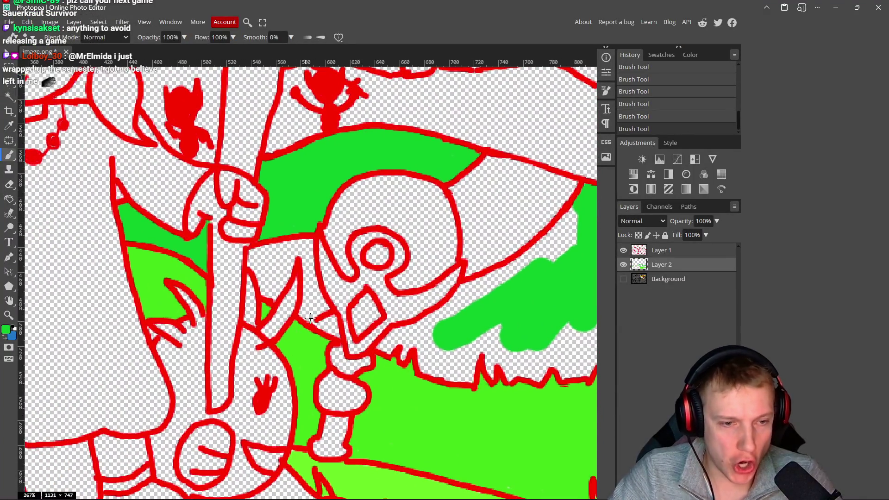
scroll(311, 319, "up", 5)
mouse_move(332, 311)
left_mouse_down()
mouse_move(297, 329)
mouse_move(346, 299)
mouse_move(359, 363)
mouse_move(318, 334)
left_mouse_up()
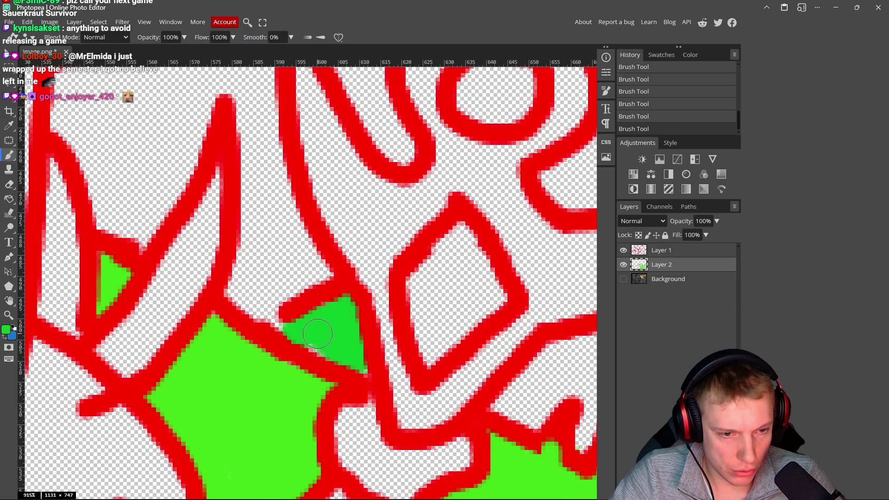
left_click(667, 253)
left_click(326, 263, "alt")
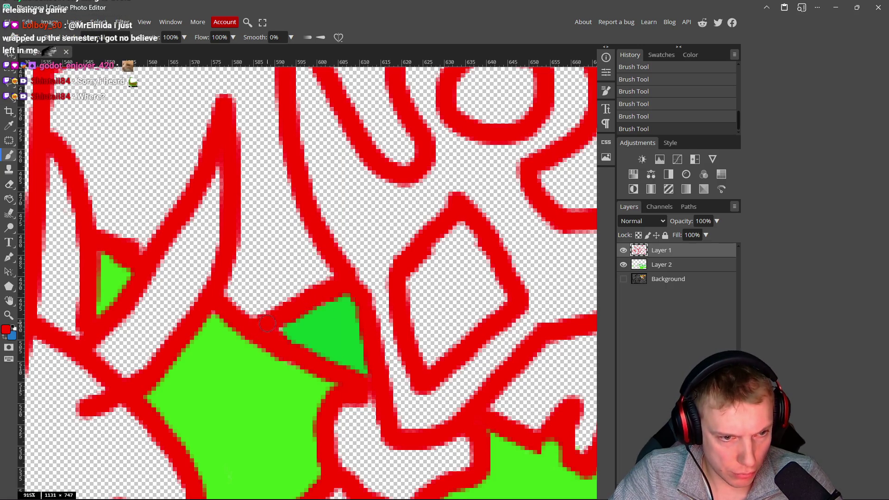
left_click(655, 267)
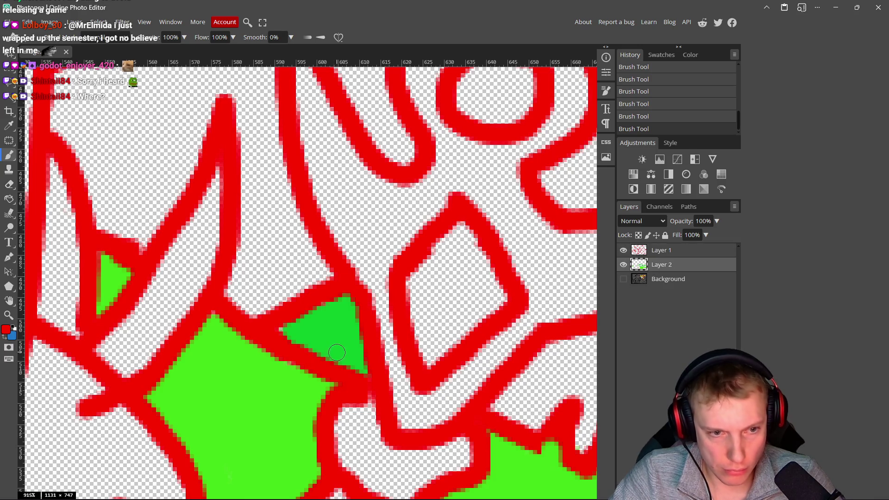
left_click(350, 320, "alt")
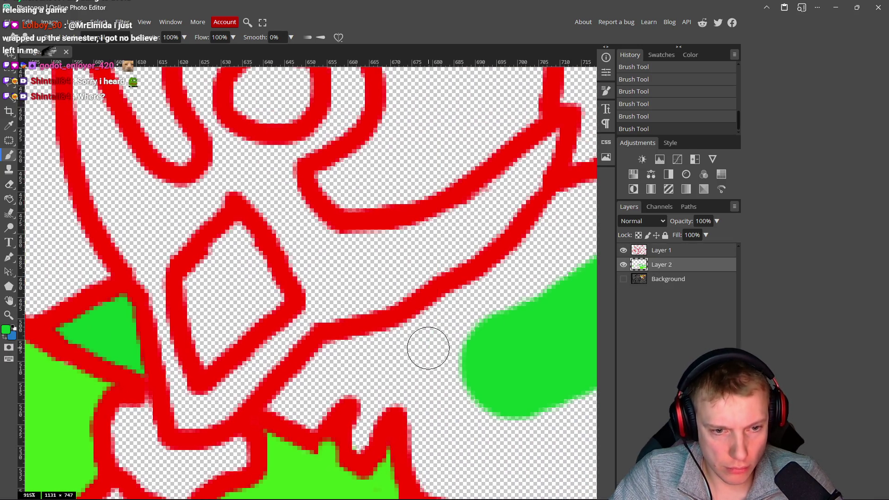
Step: Fill the area down to the red grass line and the valley between two peaks with green
mouse_move(429, 349)
left_mouse_down()
mouse_move(460, 307)
mouse_move(357, 327)
mouse_move(353, 249)
mouse_move(348, 293)
mouse_move(254, 370)
mouse_move(423, 255)
left_mouse_up()
mouse_move(363, 267)
left_mouse_down()
mouse_move(298, 274)
mouse_move(257, 322)
mouse_move(317, 298)
mouse_move(327, 324)
mouse_move(363, 290)
mouse_move(440, 297)
left_mouse_up()
left_click_drag(395, 288, 241, 255)
mouse_move(315, 282)
left_mouse_down()
mouse_move(243, 267)
mouse_move(252, 366)
mouse_move(398, 398)
mouse_move(432, 248)
mouse_move(383, 319)
mouse_move(274, 312)
mouse_move(391, 351)
left_mouse_up()
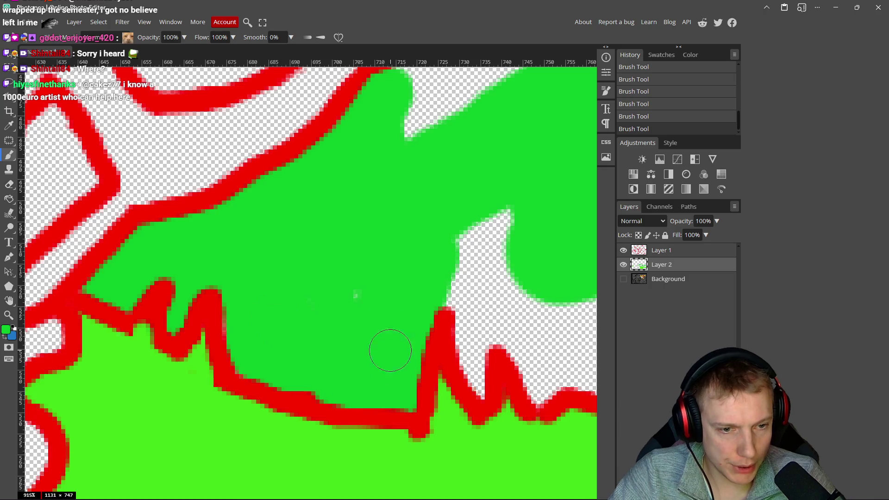
mouse_move(398, 304)
left_mouse_down()
mouse_move(252, 297)
mouse_move(319, 296)
mouse_move(327, 370)
mouse_move(329, 281)
mouse_move(307, 248)
mouse_move(391, 294)
mouse_move(378, 347)
mouse_move(397, 394)
mouse_move(437, 383)
mouse_move(416, 357)
mouse_move(268, 343)
left_mouse_up()
Step: Cover the transparent and checkered gaps along the red lines' inner edges with green
mouse_move(347, 371)
left_mouse_down()
mouse_move(370, 318)
mouse_move(419, 354)
mouse_move(391, 318)
mouse_move(466, 354)
mouse_move(531, 332)
mouse_move(371, 297)
mouse_move(332, 307)
mouse_move(347, 258)
mouse_move(313, 256)
mouse_move(373, 118)
mouse_move(391, 116)
mouse_move(363, 220)
mouse_move(313, 275)
mouse_move(322, 266)
mouse_move(296, 357)
mouse_move(399, 343)
mouse_move(510, 312)
left_mouse_up()
left_click_drag(468, 334, 290, 304)
mouse_move(348, 339)
left_mouse_down()
mouse_move(408, 387)
mouse_move(409, 421)
mouse_move(438, 441)
left_mouse_up()
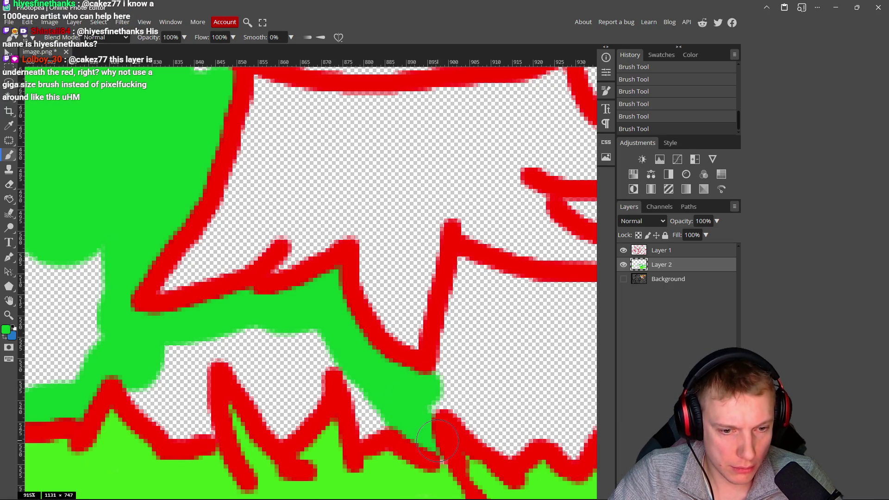
left_click_drag(431, 397, 371, 422)
mouse_move(353, 373)
left_mouse_down()
mouse_move(313, 353)
mouse_move(296, 413)
mouse_move(258, 357)
mouse_move(222, 349)
left_mouse_up()
scroll(222, 349, "left", 3)
Step: Paint over the checkered gaps on the left side with green
mouse_move(259, 387)
left_mouse_down()
mouse_move(287, 404)
mouse_move(250, 396)
mouse_move(208, 320)
mouse_move(158, 310)
mouse_move(202, 245)
mouse_move(149, 235)
mouse_move(109, 371)
mouse_move(109, 324)
left_mouse_up()
scroll(256, 245, "left", 3)
mouse_move(256, 245)
left_mouse_down()
mouse_move(220, 288)
mouse_move(185, 240)
left_mouse_up()
scroll(318, 252, "left", 3)
mouse_move(250, 296)
left_mouse_down()
mouse_move(230, 335)
mouse_move(143, 288)
left_mouse_up()
scroll(262, 272, "down", 5)
scroll(241, 231, "up", 5)
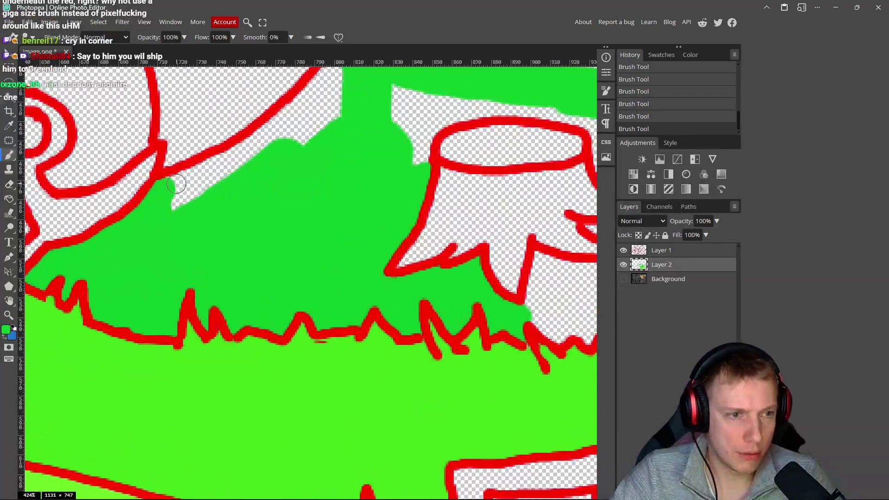
Step: Fill the sliver under the hill outline with green out to the right canvas edge
mouse_move(153, 291)
left_mouse_down()
mouse_move(286, 213)
mouse_move(390, 111)
left_mouse_up()
scroll(326, 248, "up", 3)
scroll(326, 248, "right", 3)
mouse_move(329, 194)
left_mouse_down()
mouse_move(493, 232)
mouse_move(279, 182)
left_mouse_up()
scroll(449, 250, "down", 3)
mouse_move(278, 217)
left_mouse_down()
mouse_move(389, 222)
mouse_move(516, 274)
left_mouse_up()
scroll(291, 217, "up", 3)
left_click_drag(291, 216, 516, 259)
scroll(516, 260, "right", 3)
mouse_move(297, 230)
left_mouse_down()
mouse_move(495, 235)
mouse_move(462, 245)
left_mouse_up()
Step: Extend the green down between the grass strokes and into the red zigzag gaps
mouse_move(360, 281)
left_mouse_down()
mouse_move(427, 314)
mouse_move(371, 322)
mouse_move(544, 351)
left_mouse_up()
scroll(341, 353, "down", 2)
scroll(409, 280, "left", 1)
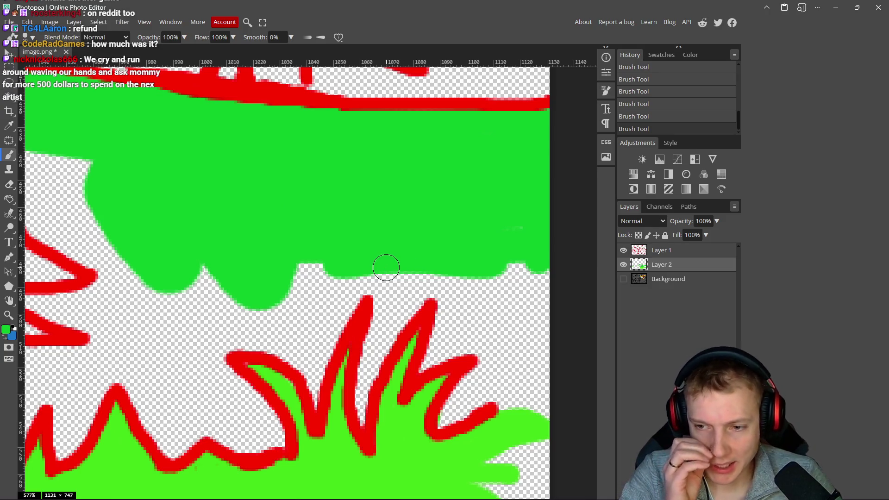
mouse_move(362, 261)
left_mouse_down()
mouse_move(387, 318)
mouse_move(409, 303)
mouse_move(446, 309)
mouse_move(431, 362)
mouse_move(484, 334)
mouse_move(475, 369)
left_mouse_up()
mouse_move(448, 420)
left_mouse_down()
mouse_move(514, 394)
mouse_move(507, 384)
mouse_move(540, 268)
mouse_move(514, 361)
mouse_move(496, 258)
mouse_move(471, 294)
left_mouse_up()
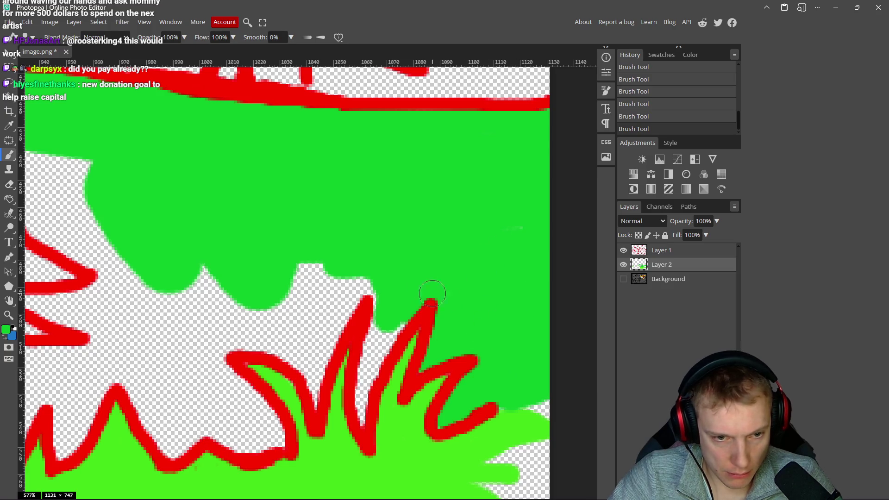
left_click_drag(404, 310, 376, 353)
Step: Enlarge the brush and fill the transparent gaps left of the zigzag and near the grass
right_click(366, 384, "alt")
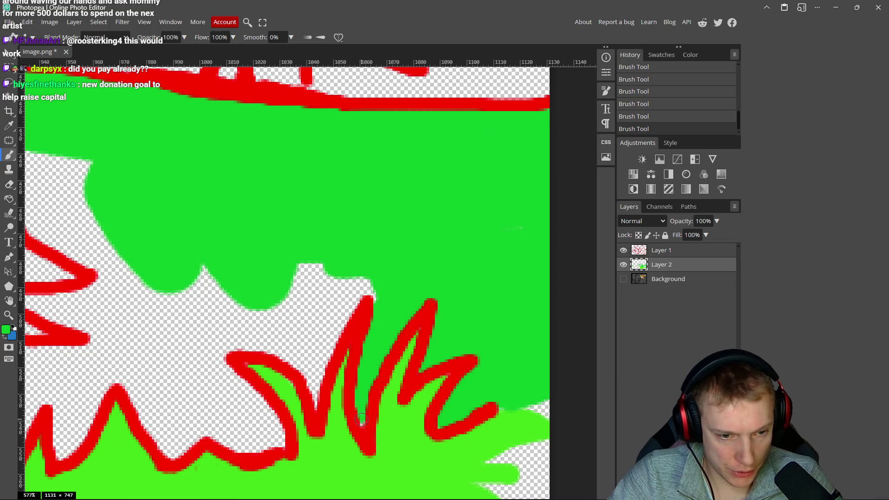
right_click(387, 320, "alt")
mouse_move(388, 317)
left_mouse_down()
mouse_move(353, 283)
mouse_move(333, 342)
mouse_move(337, 284)
mouse_move(285, 292)
mouse_move(293, 323)
left_mouse_up()
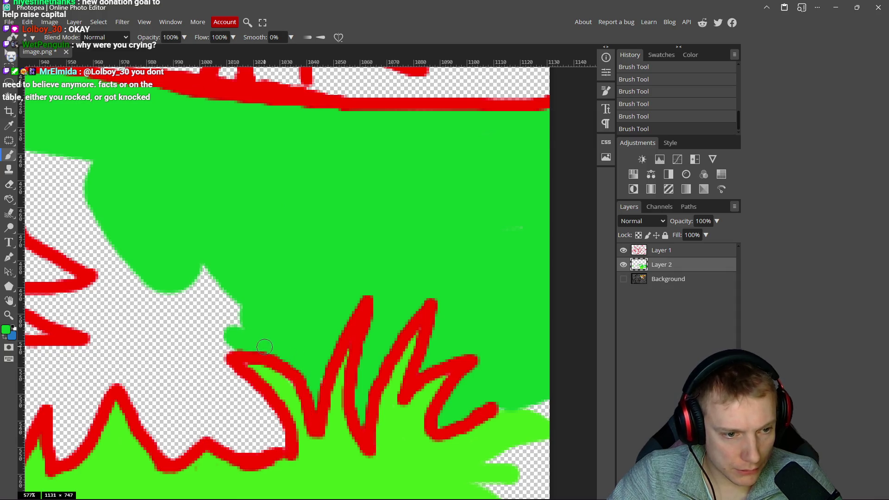
scroll(265, 347, "left", 3)
right_click(312, 322, "alt")
mouse_move(325, 309)
left_mouse_down()
mouse_move(310, 345)
mouse_move(322, 323)
mouse_move(325, 370)
mouse_move(386, 436)
mouse_move(324, 413)
mouse_move(303, 415)
mouse_move(296, 437)
mouse_move(258, 397)
mouse_move(274, 382)
mouse_move(282, 318)
mouse_move(281, 369)
mouse_move(262, 288)
mouse_move(422, 327)
left_mouse_up()
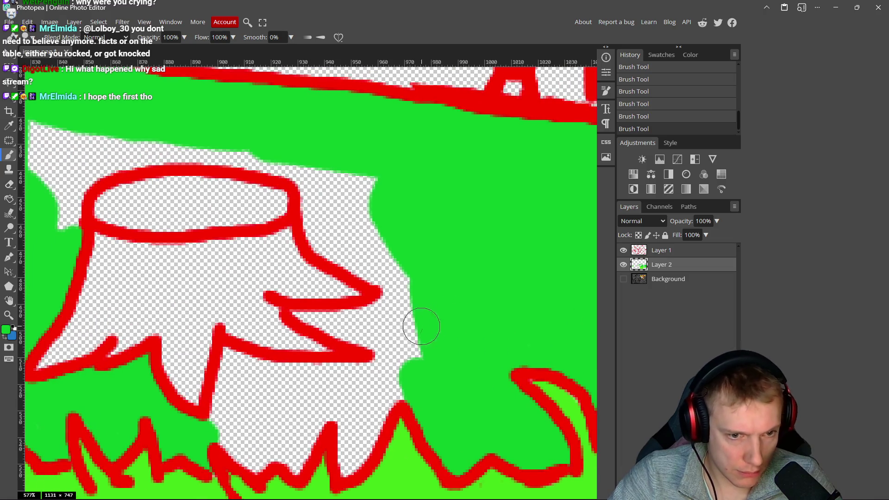
Step: Fill the transparent area right of the stump and the white gap between the grass tips
scroll(400, 378, "left", 3)
scroll(289, 367, "down", 2)
mouse_move(290, 394)
left_mouse_down()
mouse_move(302, 327)
mouse_move(348, 338)
mouse_move(456, 334)
mouse_move(469, 349)
mouse_move(440, 373)
mouse_move(341, 363)
mouse_move(413, 369)
mouse_move(298, 373)
mouse_move(377, 385)
mouse_move(305, 405)
left_mouse_up()
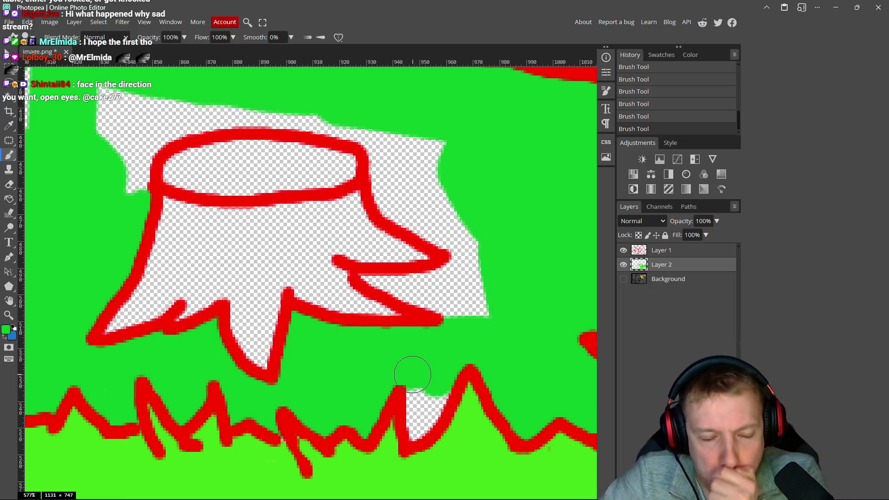
left_click_drag(447, 382, 437, 359)
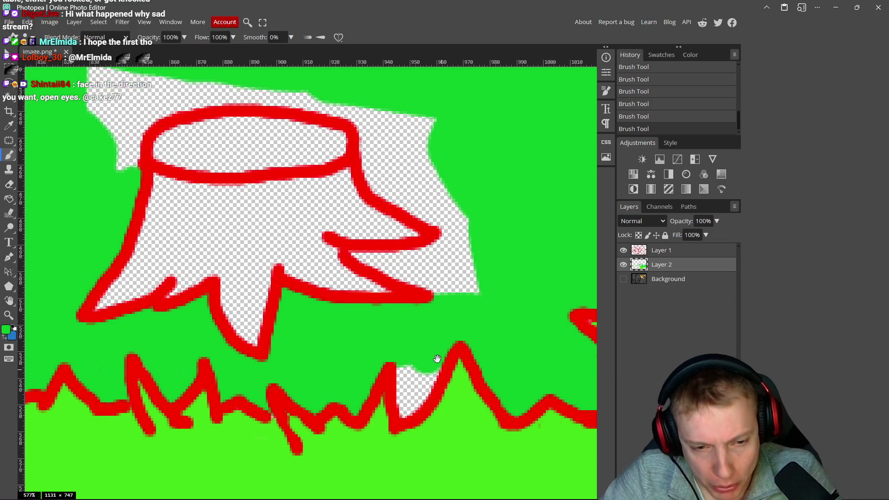
scroll(437, 359, "up", 5)
mouse_move(423, 312)
left_mouse_down()
mouse_move(423, 337)
mouse_move(387, 399)
mouse_move(372, 299)
mouse_move(403, 327)
left_mouse_up()
scroll(407, 294, "down", 4)
scroll(354, 315, "up", 1)
Step: Cover the white patches beside the stump with green
mouse_move(306, 263)
left_mouse_down()
mouse_move(371, 267)
mouse_move(445, 248)
mouse_move(419, 222)
mouse_move(321, 277)
mouse_move(450, 303)
left_mouse_up()
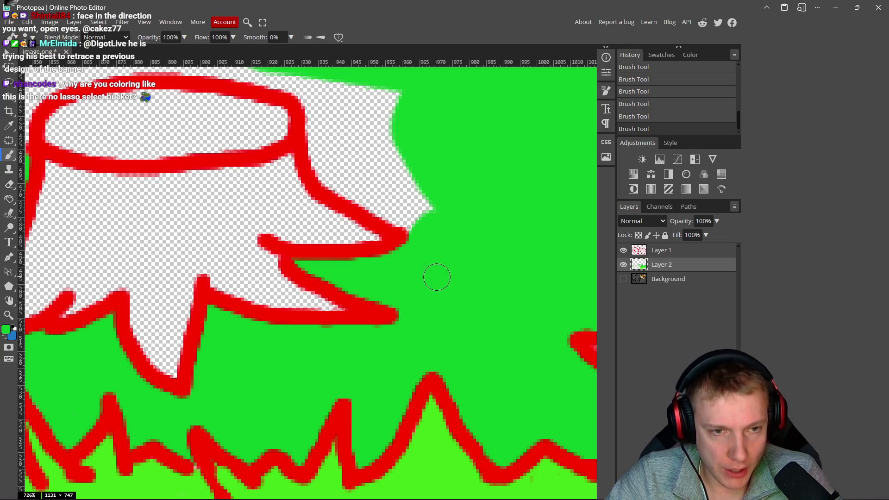
scroll(437, 277, "up", 3)
mouse_move(335, 192)
left_mouse_down()
mouse_move(345, 289)
mouse_move(411, 323)
mouse_move(406, 249)
mouse_move(365, 253)
left_mouse_up()
mouse_move(345, 203)
left_mouse_down()
mouse_move(379, 258)
mouse_move(278, 245)
mouse_move(345, 241)
left_mouse_up()
scroll(371, 268, "up", 3)
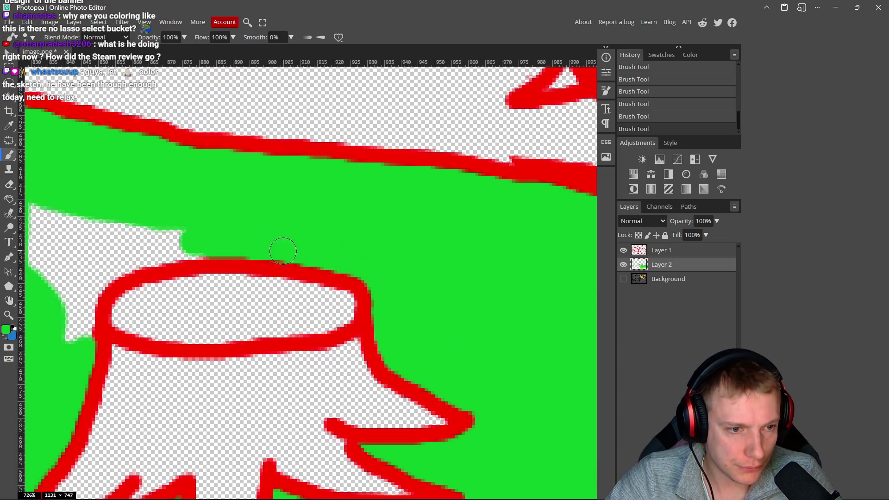
Step: Fill the white spot above the stump, the large white triangle and the leftover streak
scroll(283, 252, "left", 3)
mouse_move(297, 259)
left_mouse_down()
mouse_move(278, 258)
mouse_move(249, 315)
mouse_move(246, 278)
mouse_move(274, 231)
mouse_move(163, 219)
mouse_move(137, 269)
mouse_move(181, 264)
left_mouse_up()
scroll(181, 264, "left", 3)
mouse_move(283, 164)
left_mouse_down()
mouse_move(228, 248)
mouse_move(219, 224)
mouse_move(291, 214)
left_mouse_up()
mouse_move(208, 306)
left_mouse_down()
mouse_move(332, 242)
mouse_move(112, 337)
left_mouse_up()
scroll(137, 333, "down", 9)
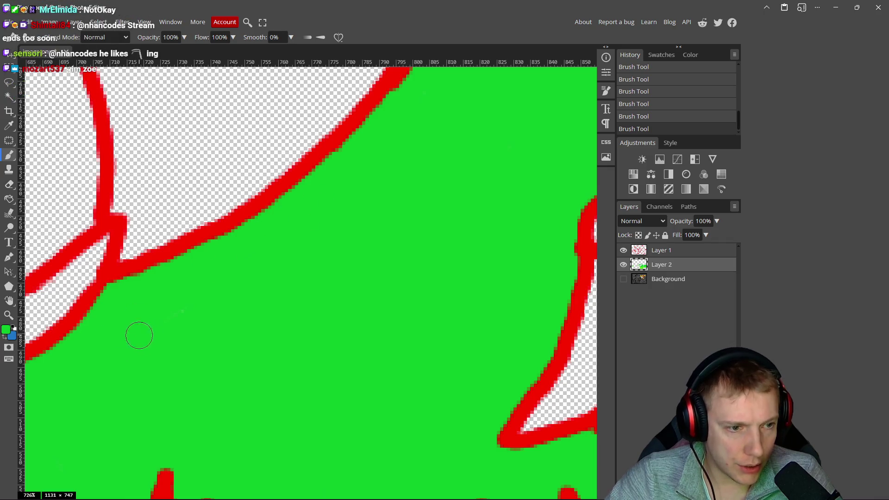
scroll(360, 323, "down", 5)
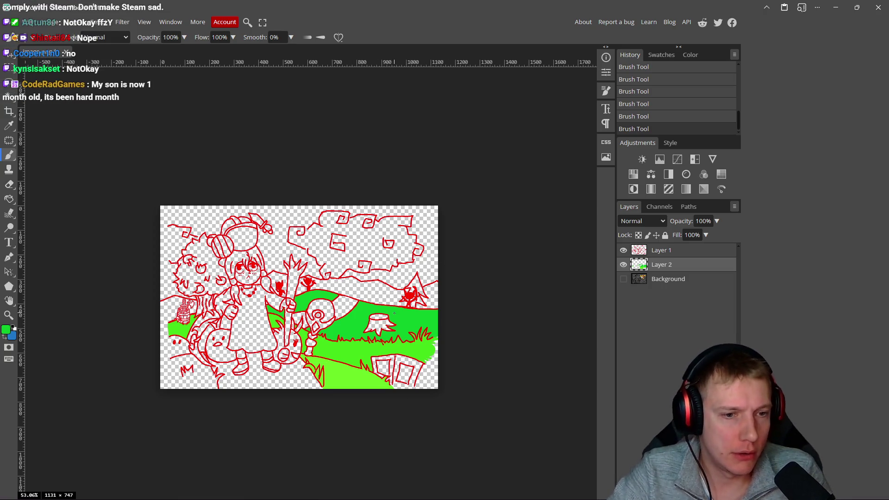
Step: Paint light green into the transparent notch at the right edge and right of the fence corner
scroll(405, 402, "up", 6)
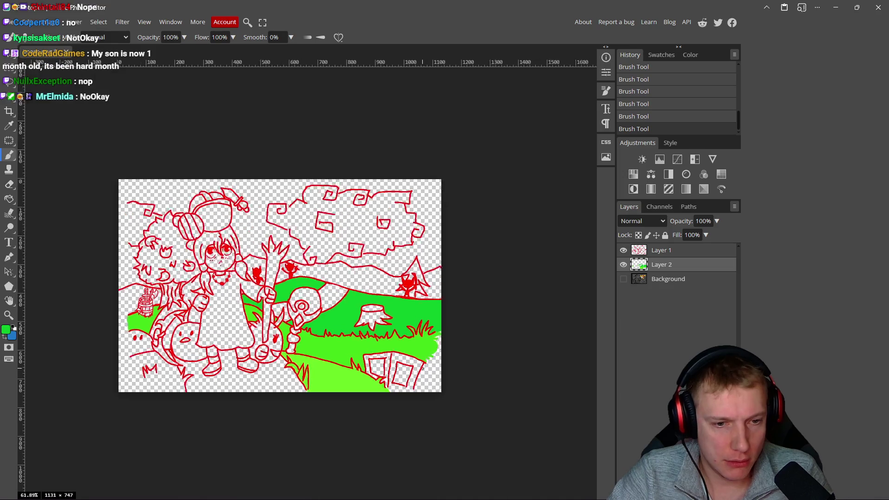
scroll(423, 372, "up", 3)
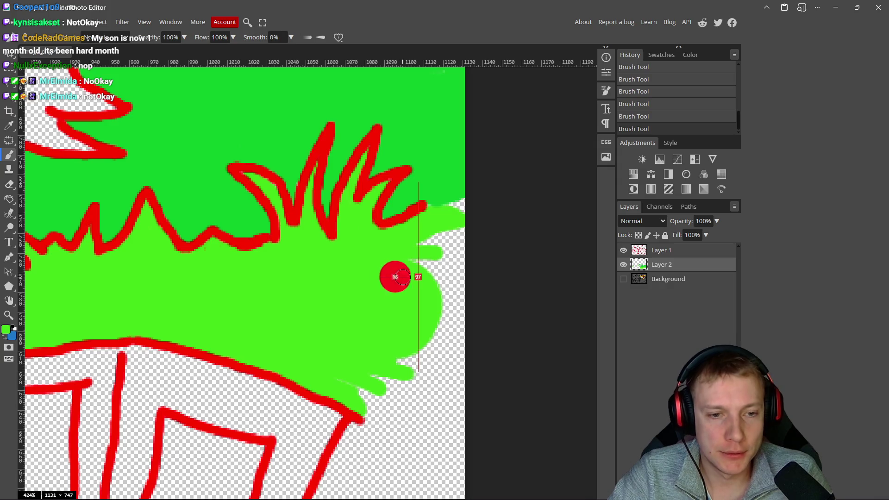
mouse_move(433, 244)
left_mouse_down()
mouse_move(465, 218)
mouse_move(452, 224)
mouse_move(453, 377)
left_mouse_up()
scroll(440, 227, "down", 2)
scroll(449, 324, "down", 3)
mouse_move(446, 247)
left_mouse_down()
mouse_move(347, 234)
mouse_move(411, 215)
mouse_move(360, 337)
mouse_move(353, 284)
mouse_move(327, 371)
left_mouse_up()
Step: Extend the green down to the bottom-right corner and along the canvas's bottom edge
scroll(411, 264, "down", 3)
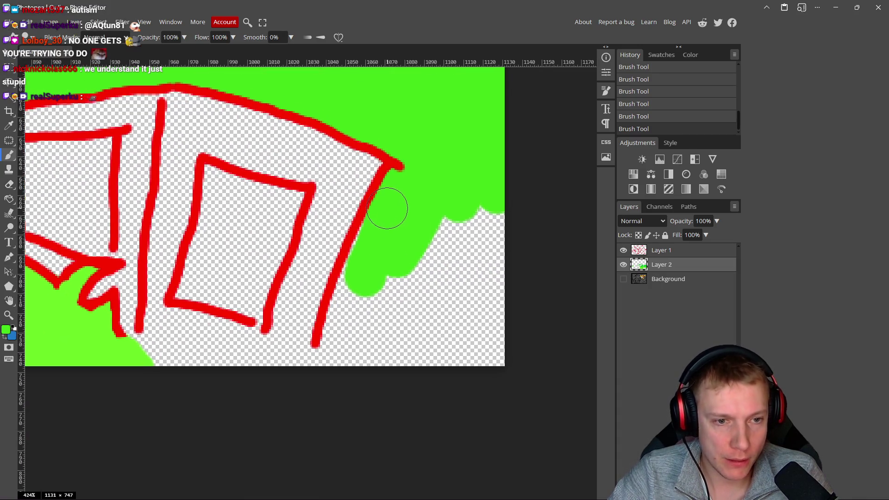
mouse_move(365, 264)
left_mouse_down()
mouse_move(346, 324)
mouse_move(352, 289)
left_mouse_up()
mouse_move(342, 366)
left_mouse_down()
mouse_move(445, 234)
mouse_move(491, 324)
mouse_move(512, 426)
left_mouse_up()
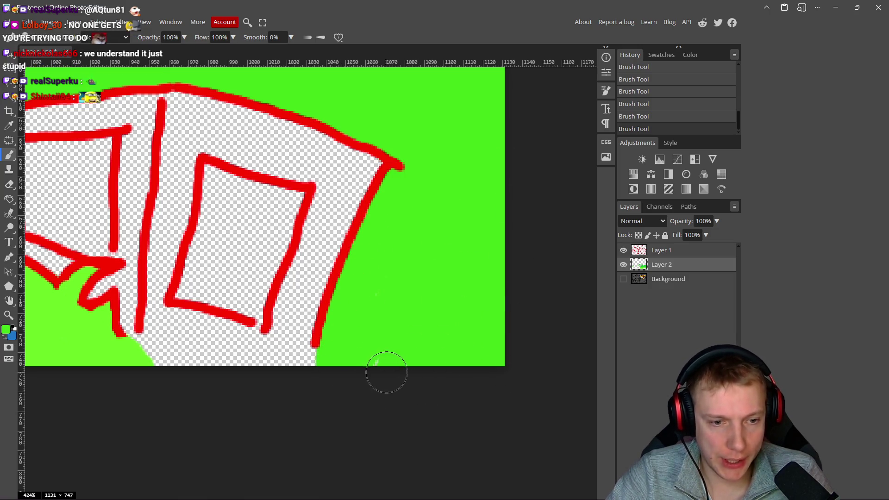
scroll(417, 366, "left", 2)
mouse_move(224, 354)
left_mouse_down()
mouse_move(336, 368)
mouse_move(325, 372)
left_mouse_up()
scroll(393, 377, "down", 10)
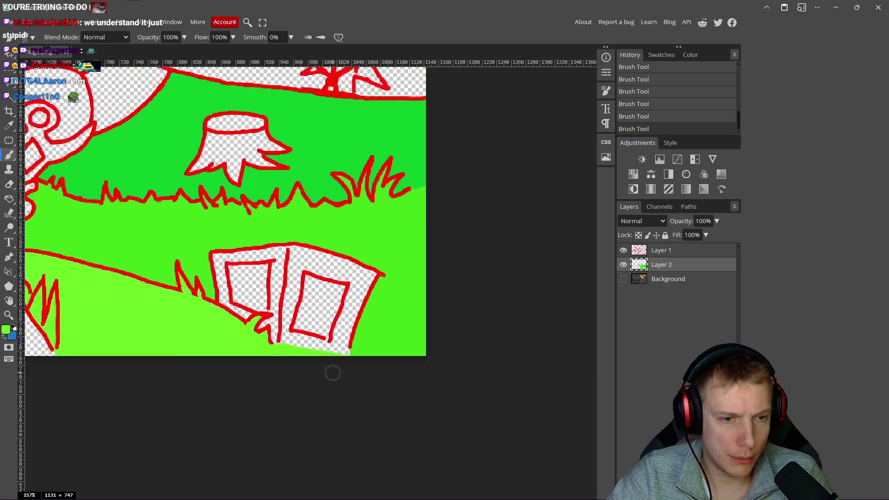
scroll(282, 344, "up", 3)
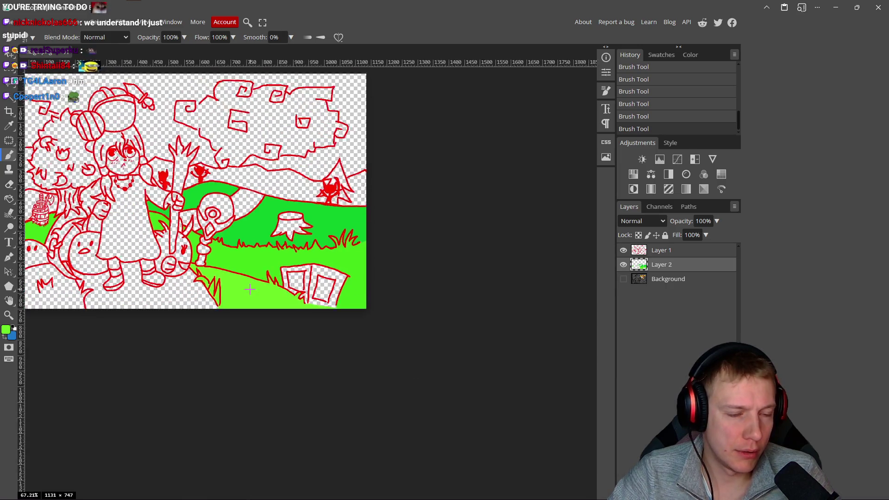
scroll(359, 286, "down", 3)
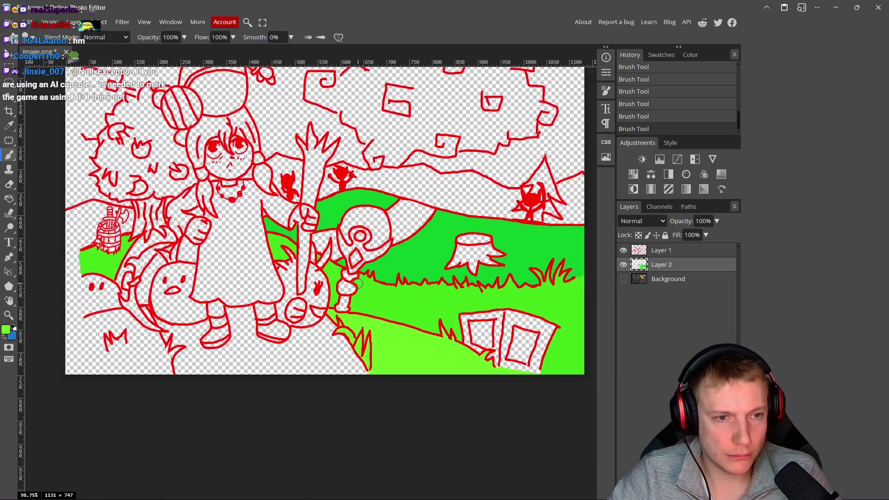
scroll(381, 287, "up", 1)
scroll(381, 286, "down", 10)
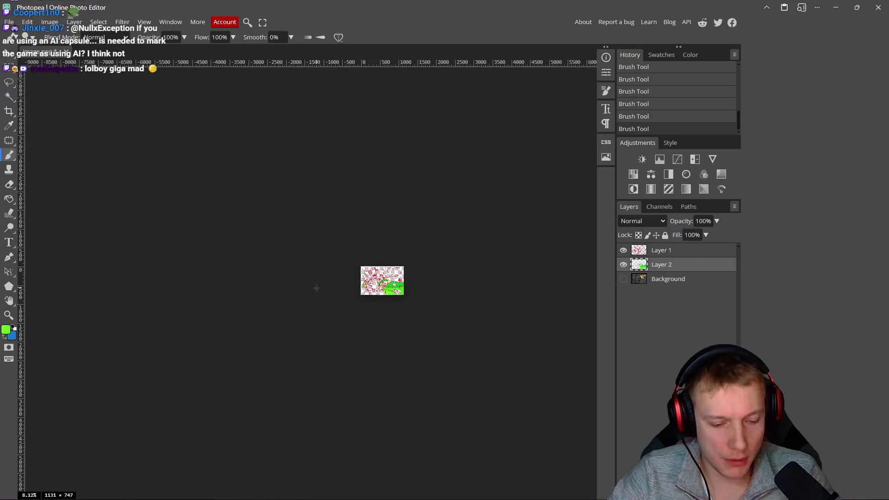
scroll(399, 282, "up", 8)
scroll(430, 277, "up", 3)
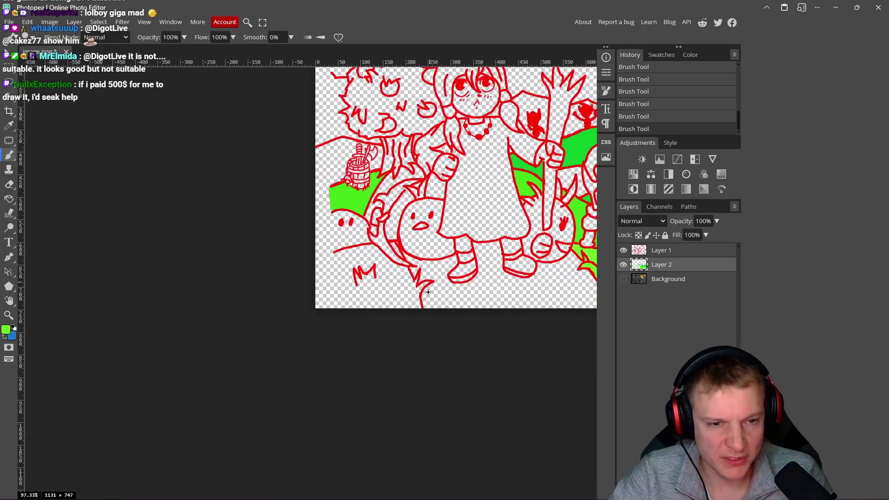
Step: With a smaller brush, paint green along the underside of the red line, redoing the first stroke
key("bracketleft")
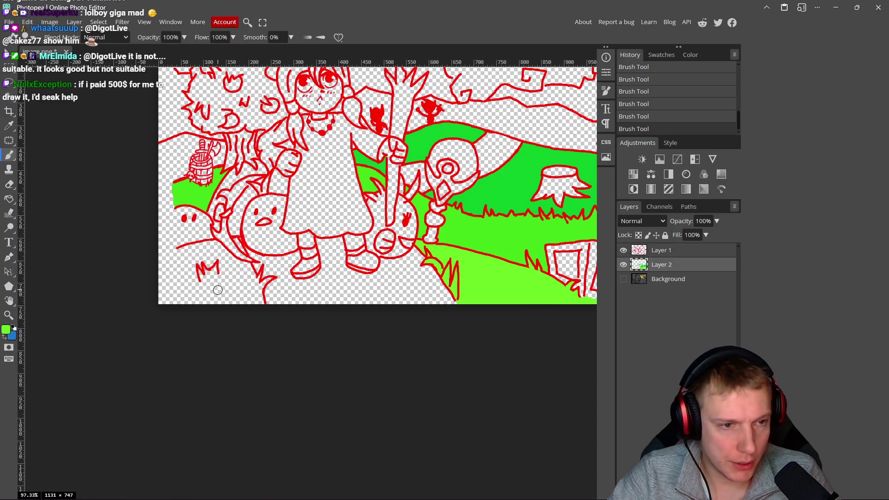
scroll(184, 261, "up", 7)
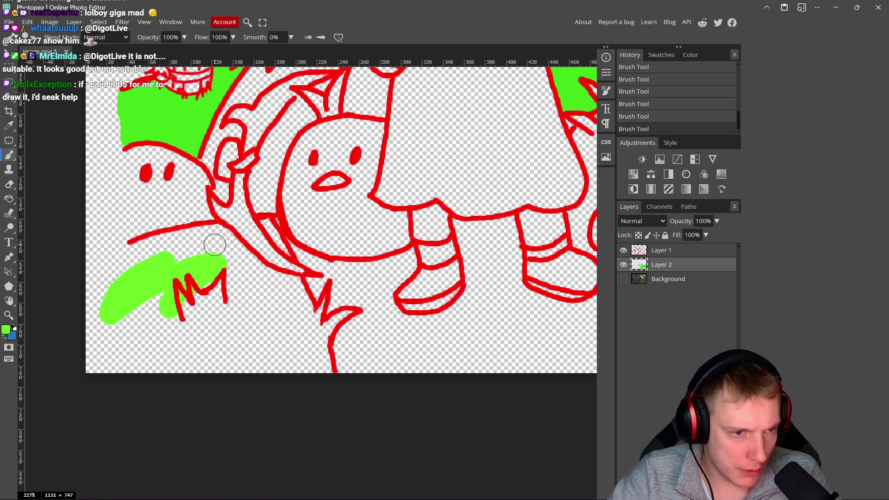
left_click_drag(217, 236, 183, 235)
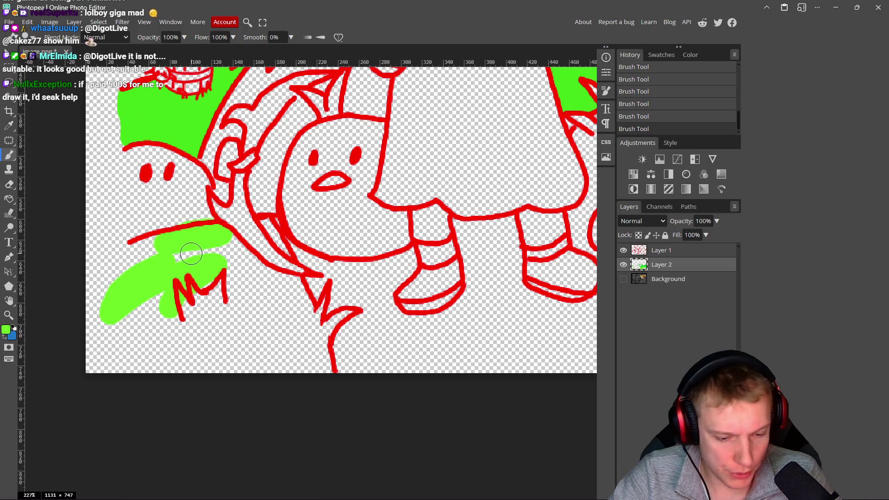
key("ctrl+z")
left_click_drag(211, 234, 160, 242)
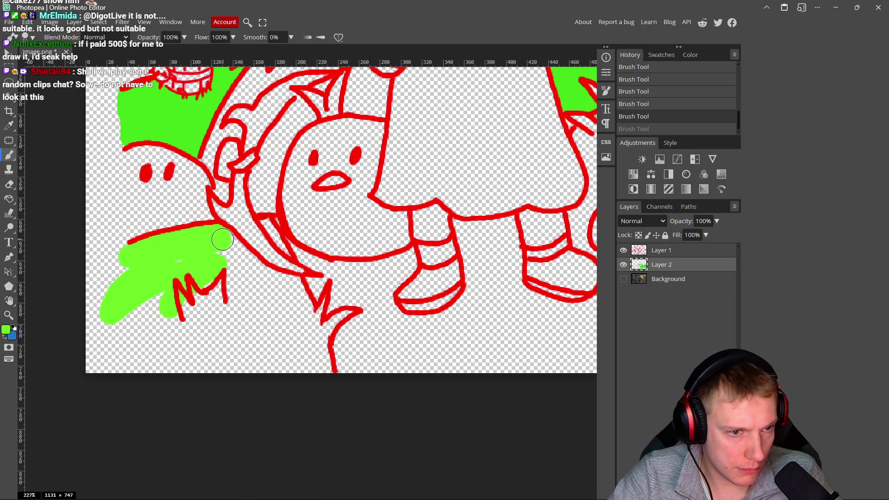
left_click_drag(227, 242, 248, 264)
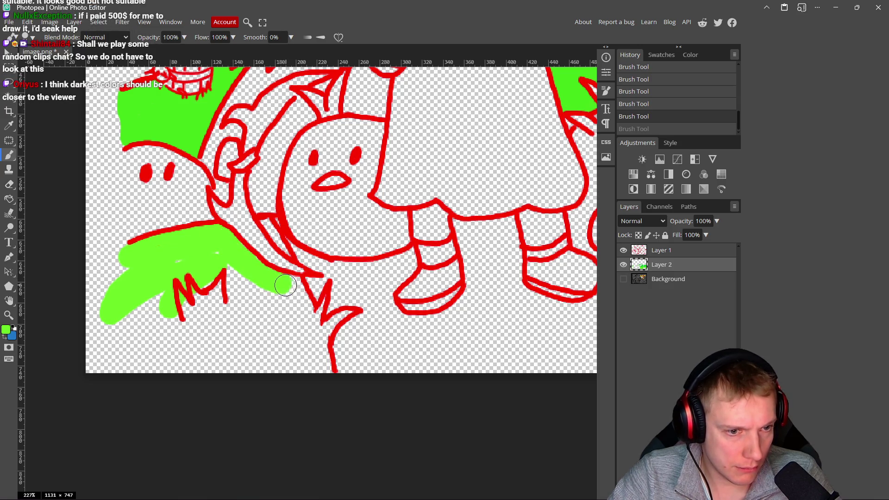
mouse_move(295, 287)
left_mouse_down()
mouse_move(235, 258)
mouse_move(244, 263)
left_mouse_up()
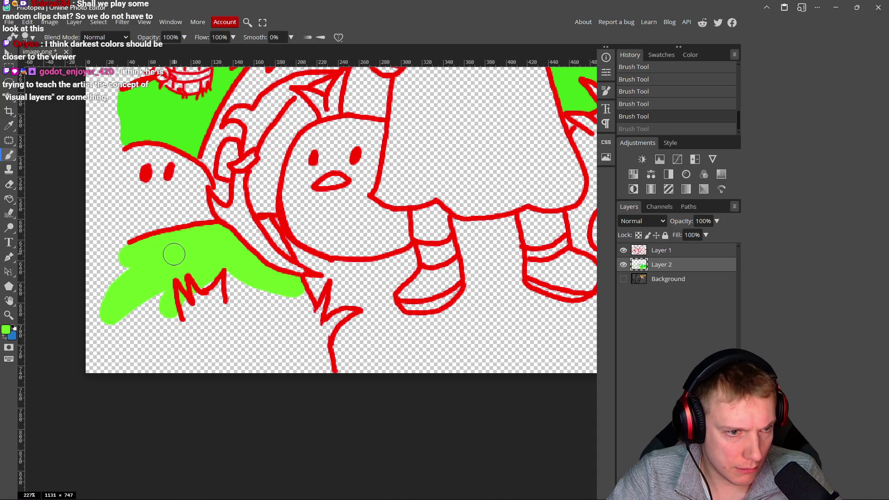
mouse_move(145, 272)
left_mouse_down()
mouse_move(304, 308)
mouse_move(263, 320)
mouse_move(139, 275)
left_mouse_up()
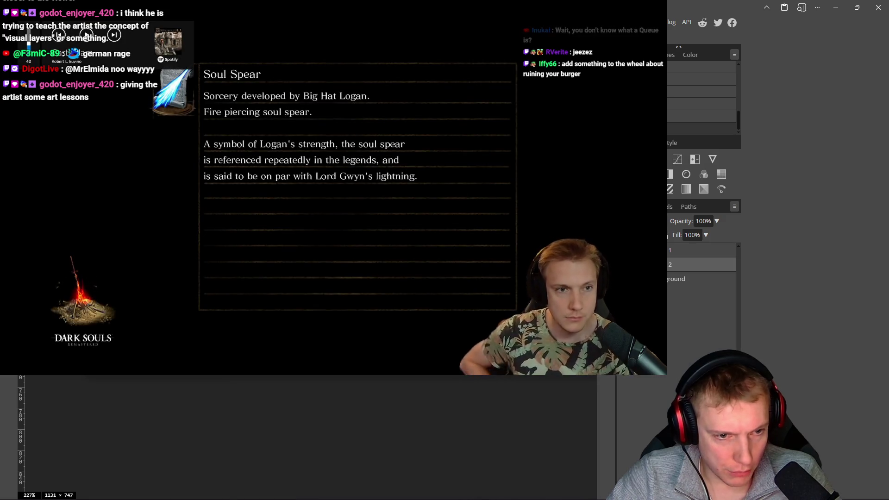
scroll(289, 378, "up", 2)
scroll(327, 384, "up", 4)
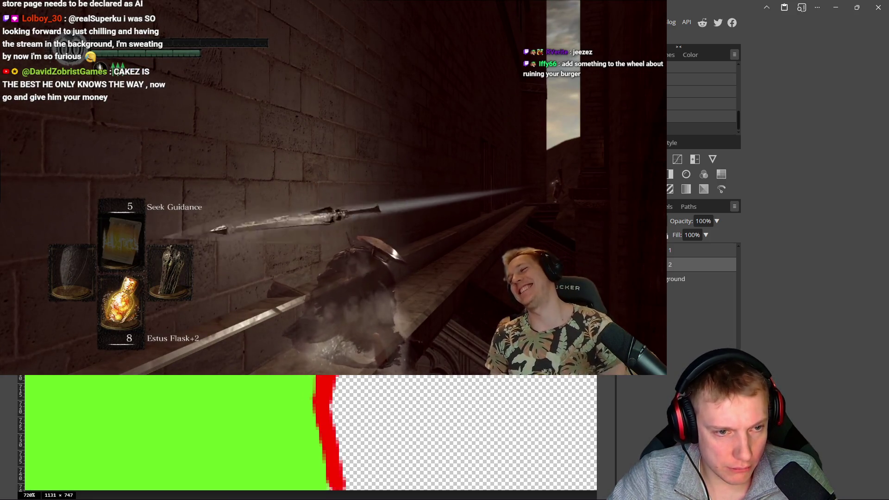
scroll(319, 389, "down", 8)
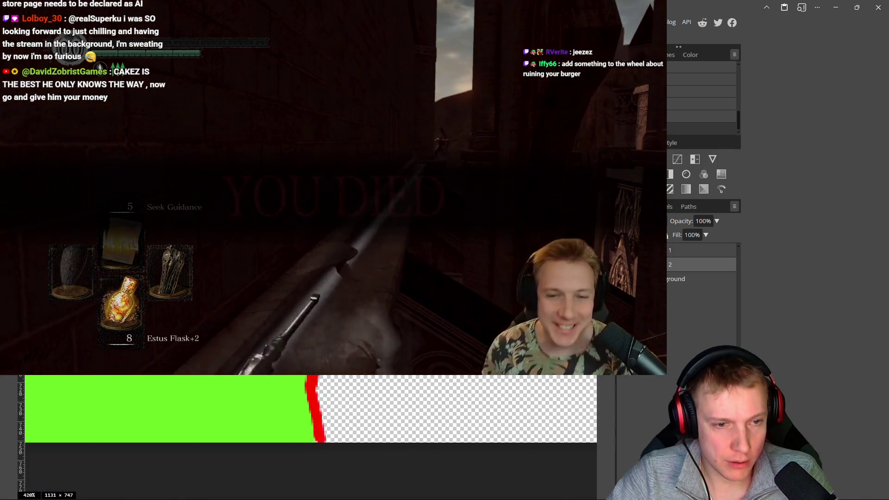
scroll(315, 386, "up", 6)
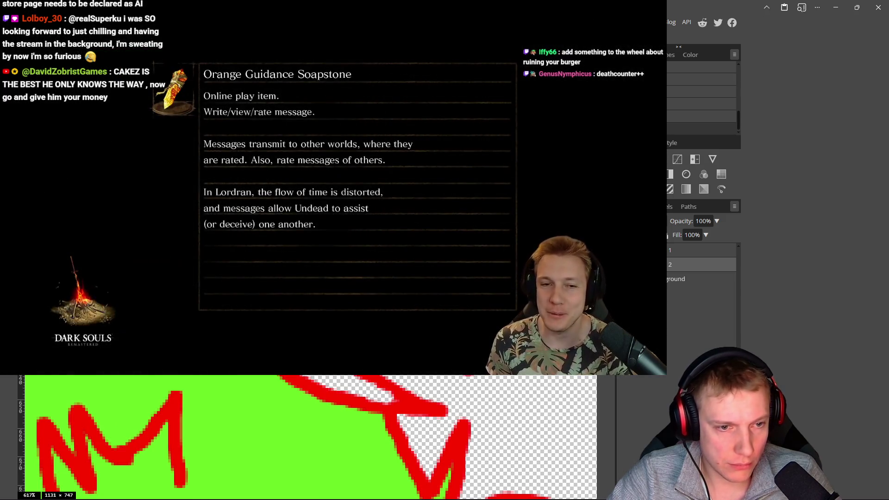
scroll(315, 417, "down", 3)
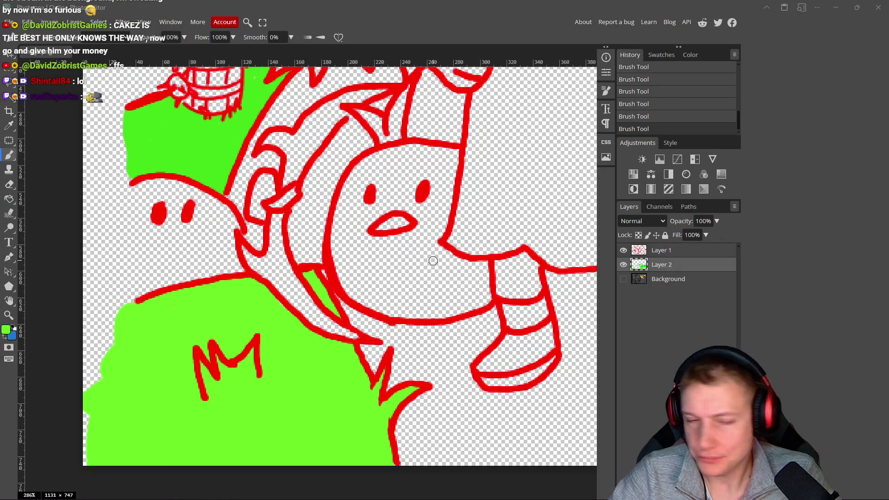
Step: Switch to Layer 1 and sample the outline's red as the painting colour
scroll(422, 296, "up", 3)
scroll(423, 295, "left", 5)
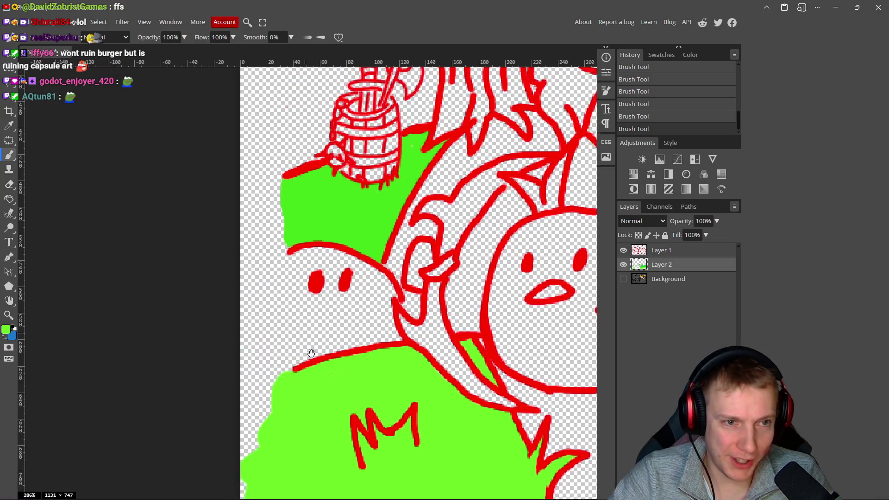
scroll(312, 353, "down", 5)
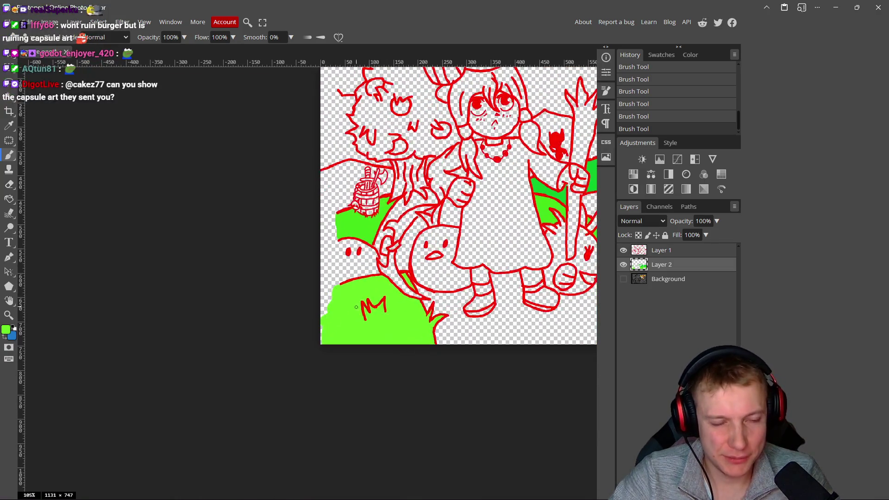
scroll(356, 307, "up", 6)
left_click(670, 251)
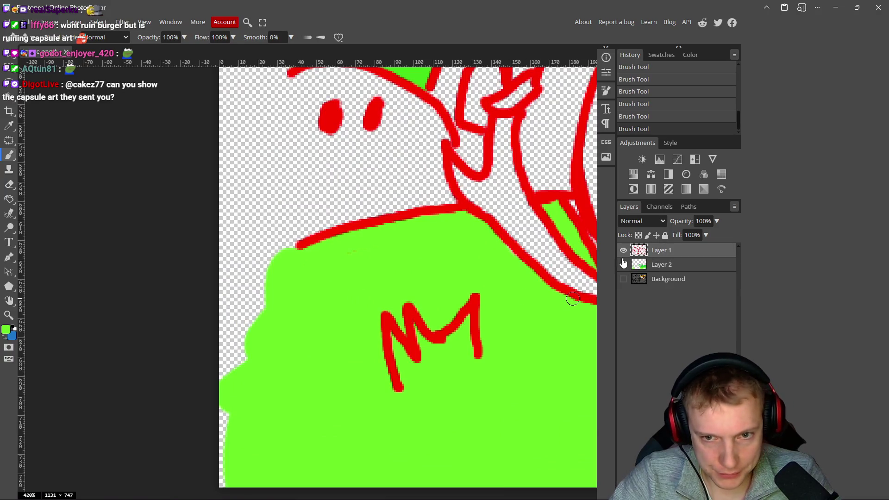
left_click(333, 236, "alt")
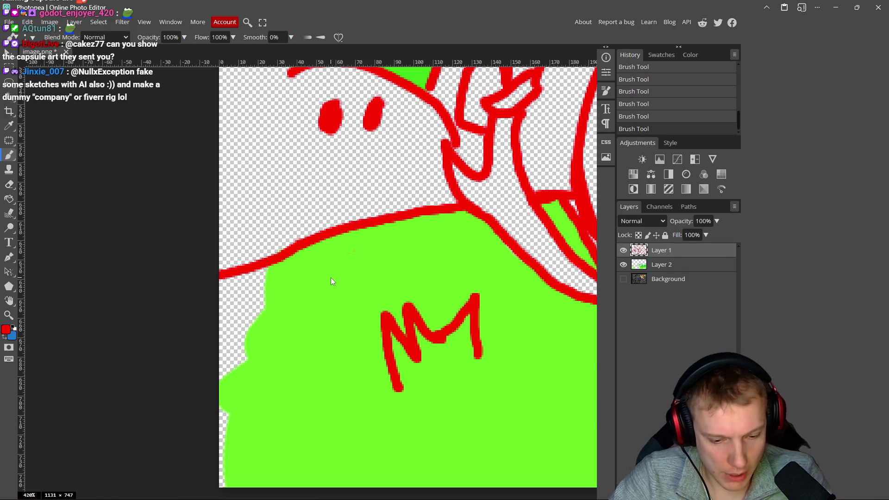
Step: Undo the last two outline strokes, then briefly check the code editor and return
key("ctrl+z")
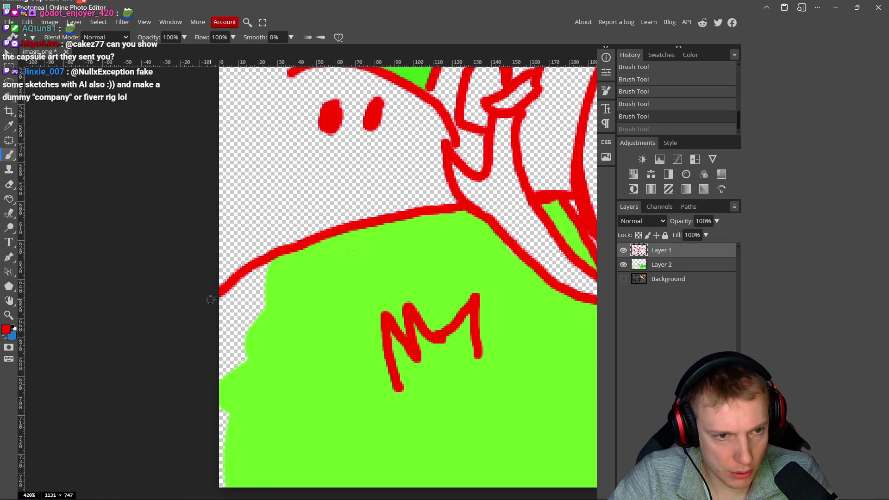
key("ctrl+z")
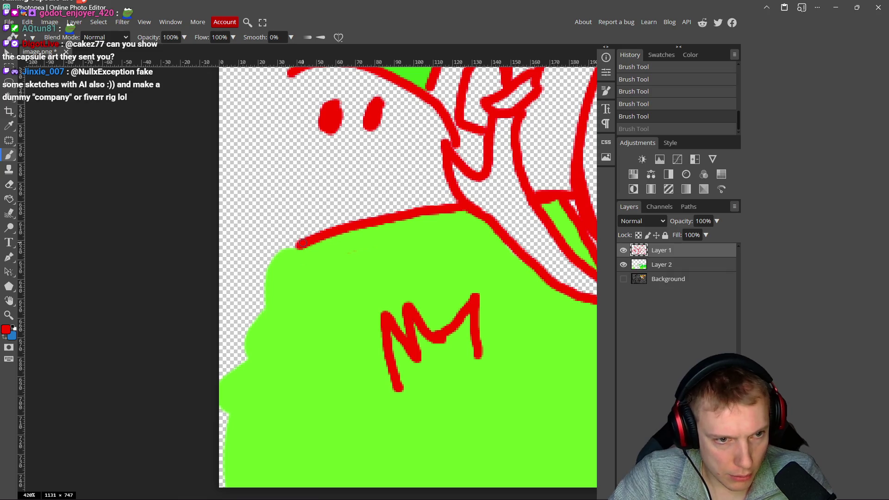
key("alt+Tab")
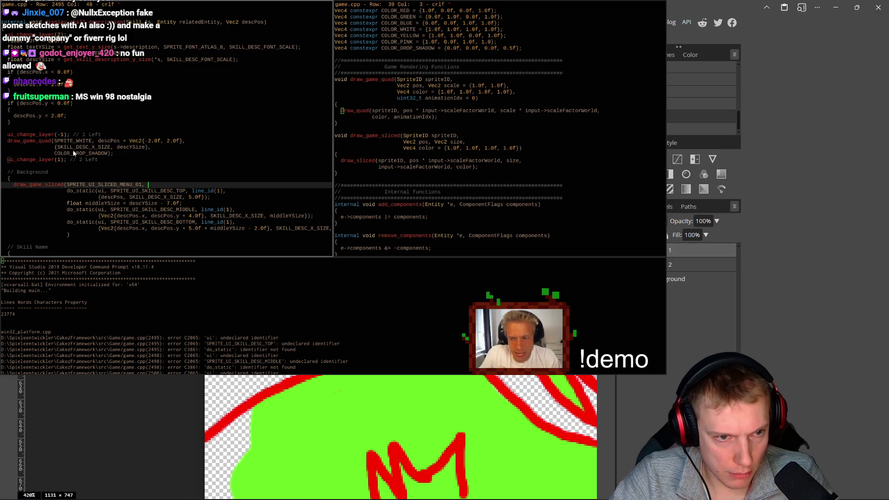
key("alt+Tab")
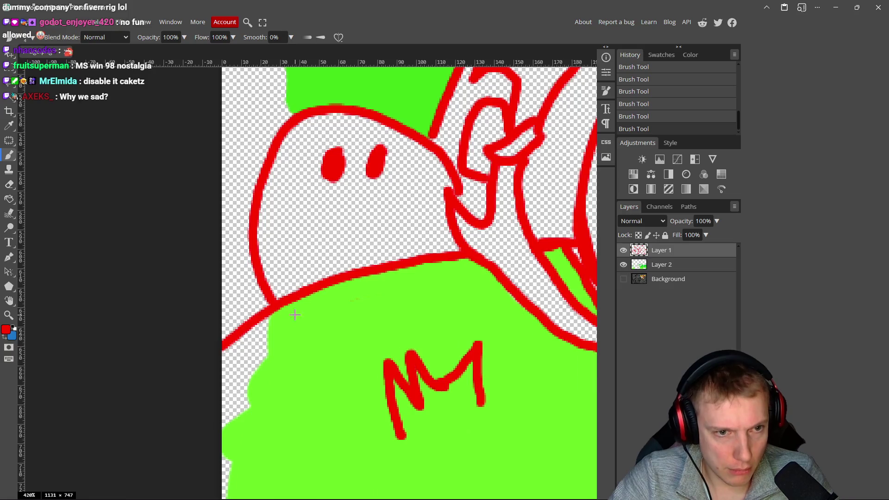
scroll(431, 314, "up", 1)
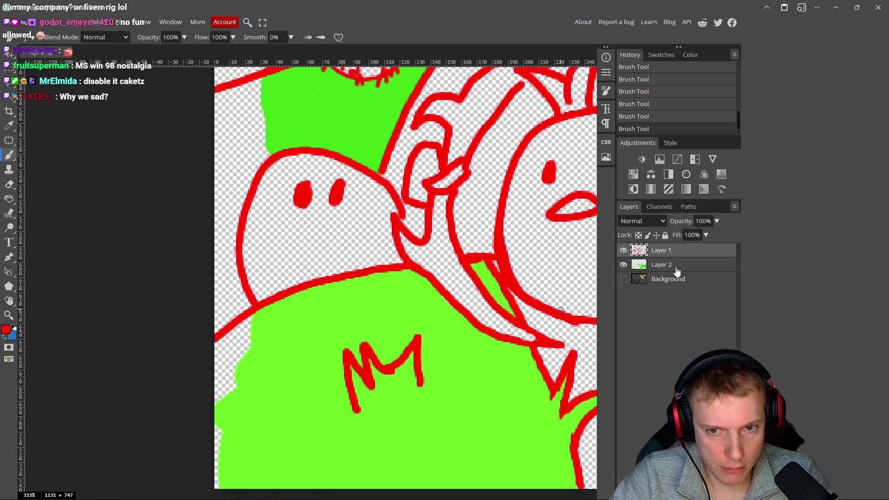
Step: On Layer 2, sample the grass green and fill the left-edge gap below the red line
left_click(661, 264)
scroll(327, 293, "down", 2)
left_click(324, 299, "alt")
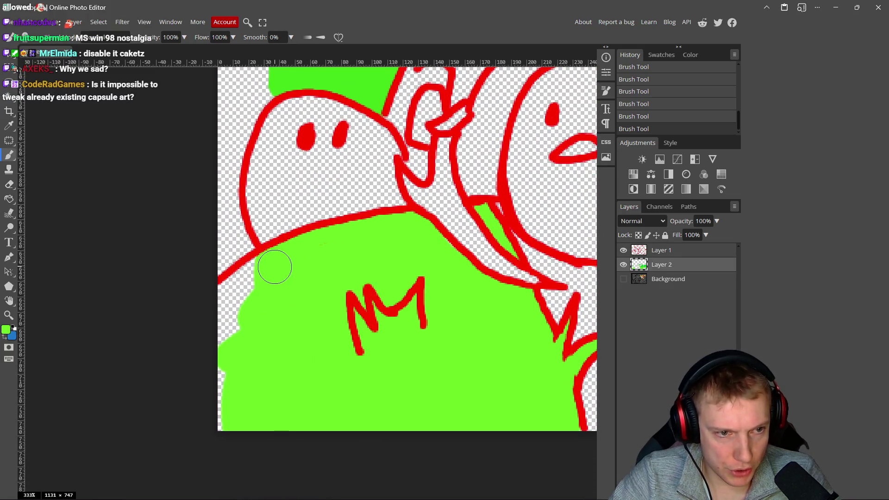
left_click_drag(257, 274, 217, 320)
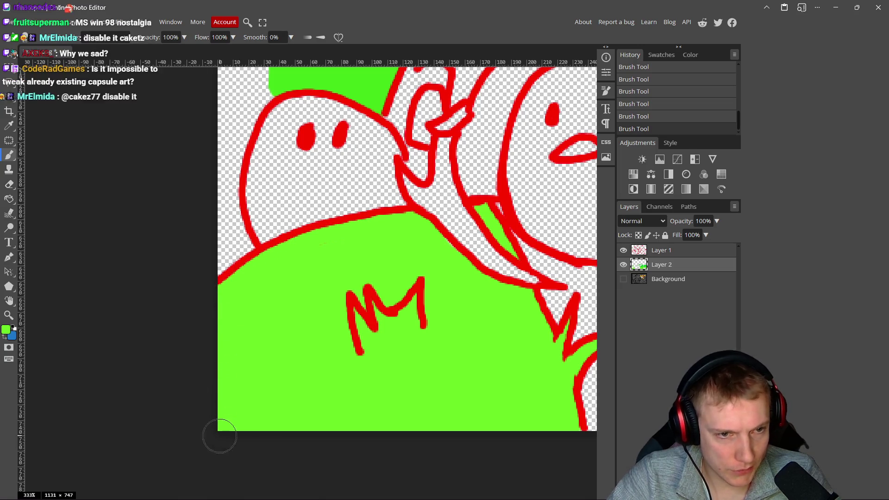
scroll(278, 274, "up", 3)
left_click(261, 190, "alt")
mouse_move(242, 176)
left_mouse_down()
mouse_move(189, 195)
mouse_move(261, 213)
mouse_move(210, 319)
mouse_move(217, 277)
left_mouse_up()
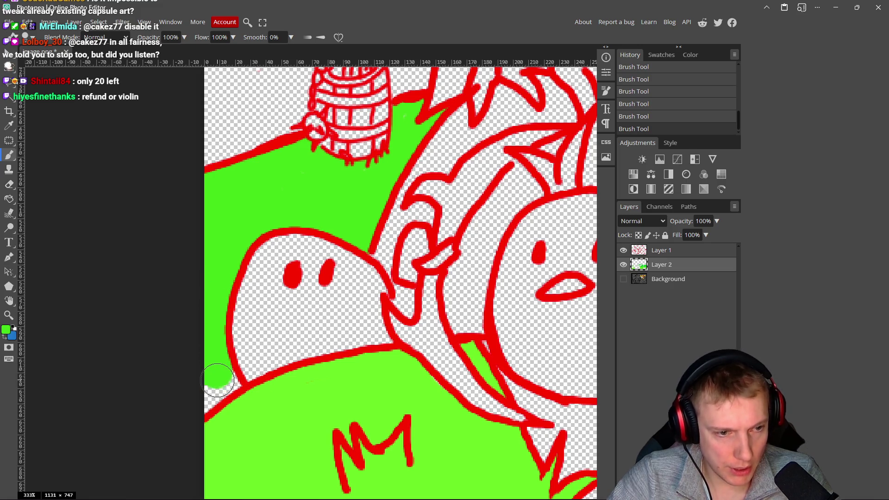
Step: Resize the brush, check the background colour unchanged, and paint a blue stroke down the dress
left_click_drag(196, 400, 207, 383)
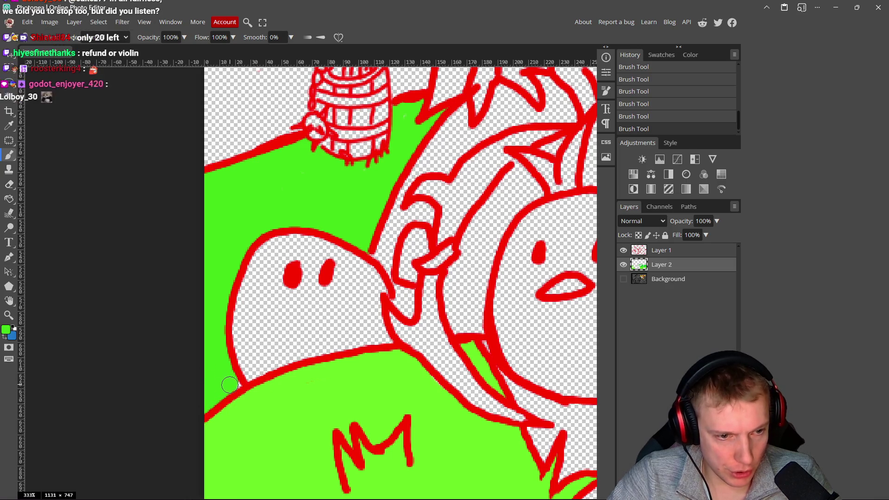
scroll(212, 280, "down", 7)
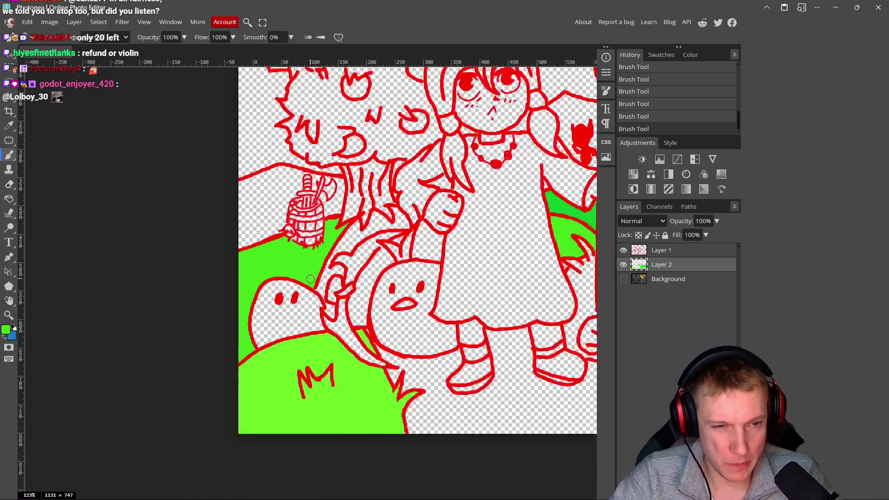
scroll(376, 324, "down", 3)
scroll(369, 261, "up", 2)
scroll(369, 260, "up", 5)
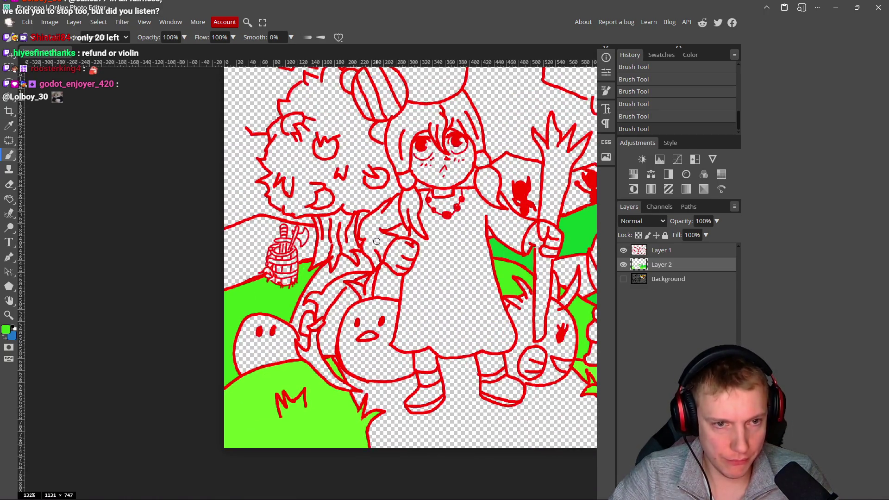
scroll(383, 246, "down", 2)
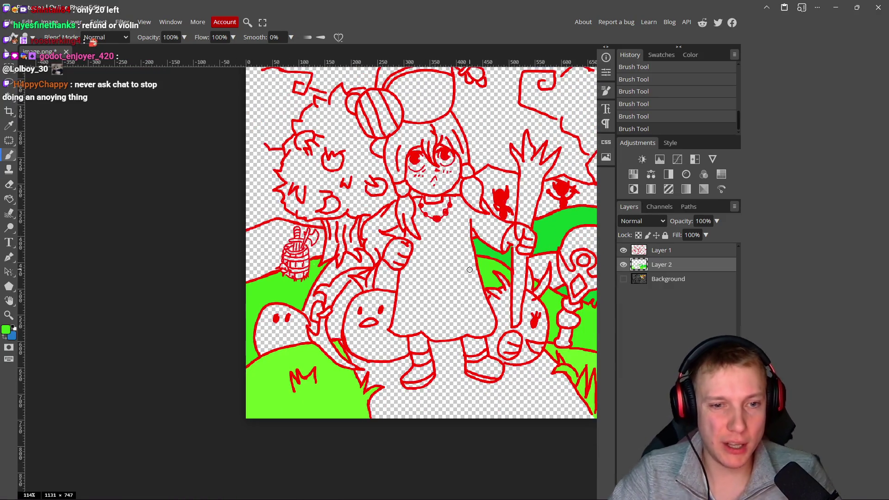
scroll(315, 259, "down", 3)
scroll(315, 259, "up", 3)
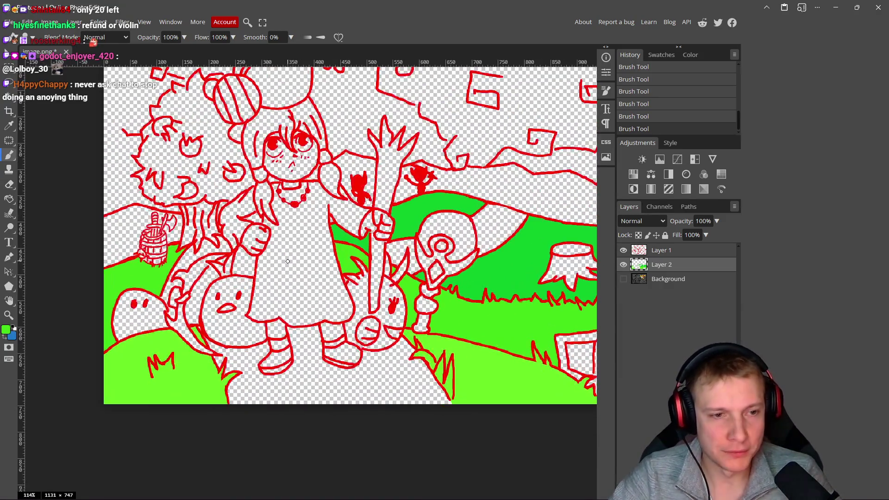
scroll(289, 260, "up", 2)
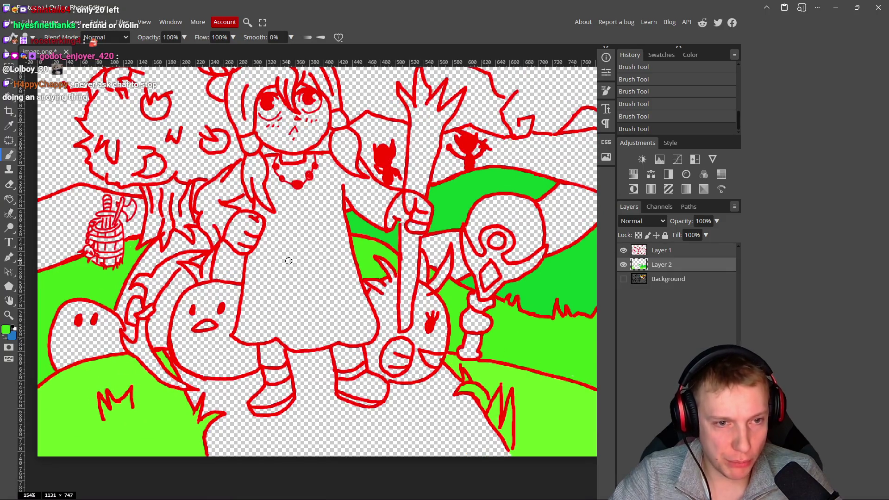
left_click(12, 337)
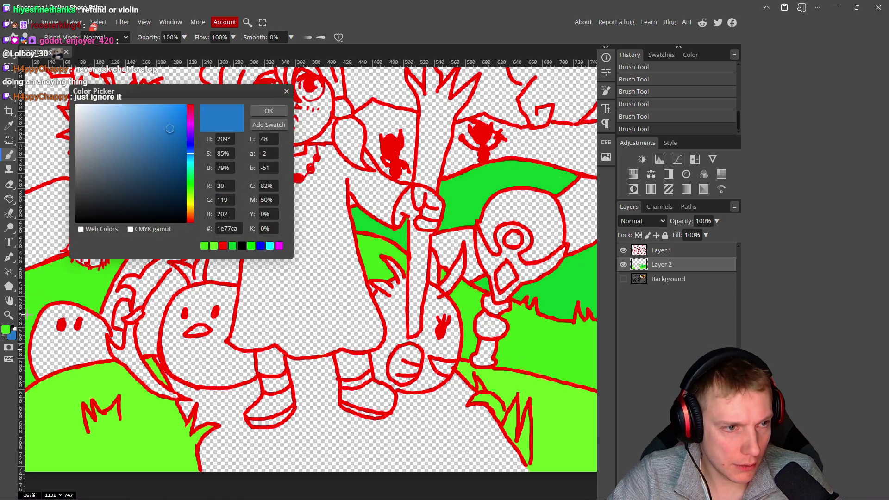
left_click(266, 110)
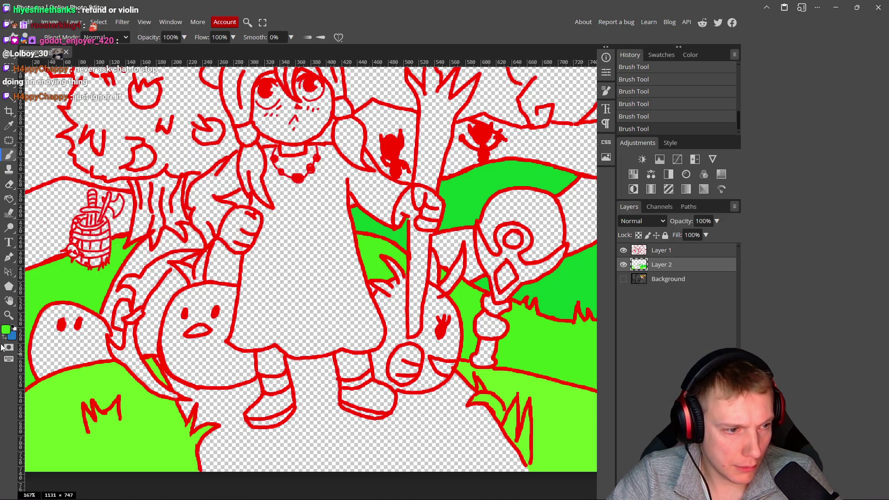
mouse_move(293, 262)
left_mouse_down()
mouse_move(308, 218)
mouse_move(302, 238)
left_mouse_up()
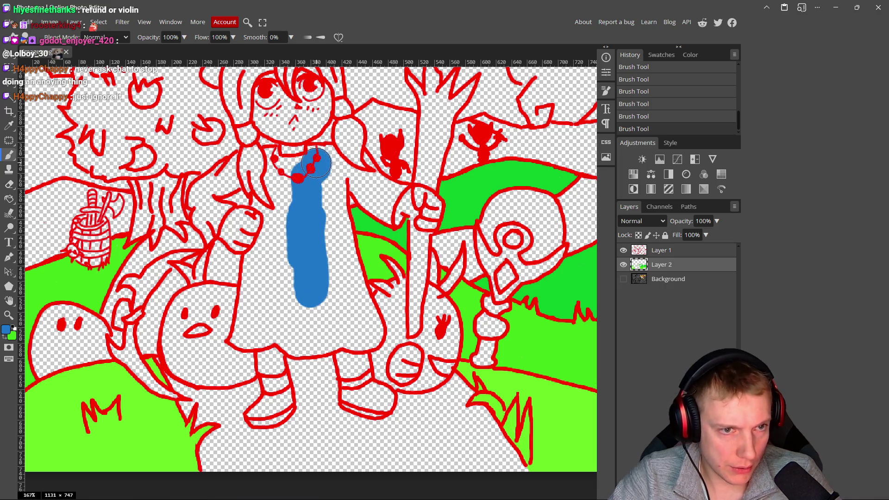
Step: Spread the blue fill across the girl's dress below the necklace
mouse_move(329, 158)
left_mouse_down()
mouse_move(336, 213)
mouse_move(324, 319)
mouse_move(345, 278)
mouse_move(324, 316)
mouse_move(287, 334)
mouse_move(271, 308)
left_mouse_up()
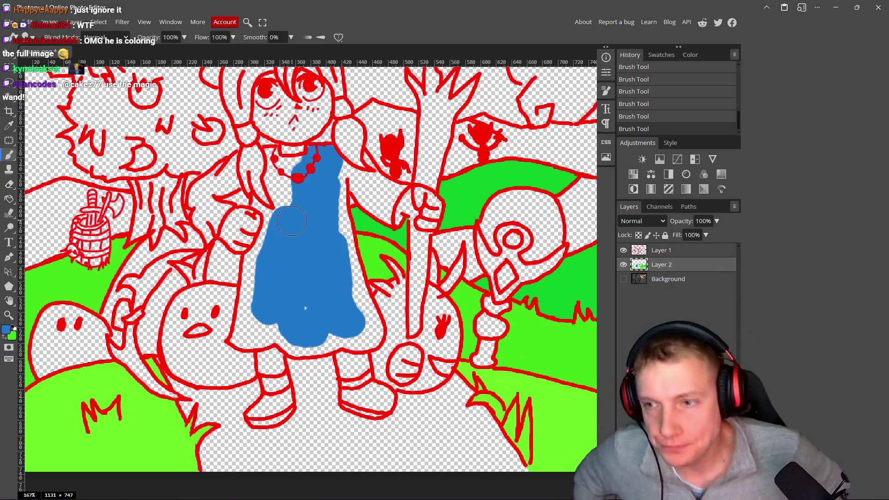
key("alt+Tab")
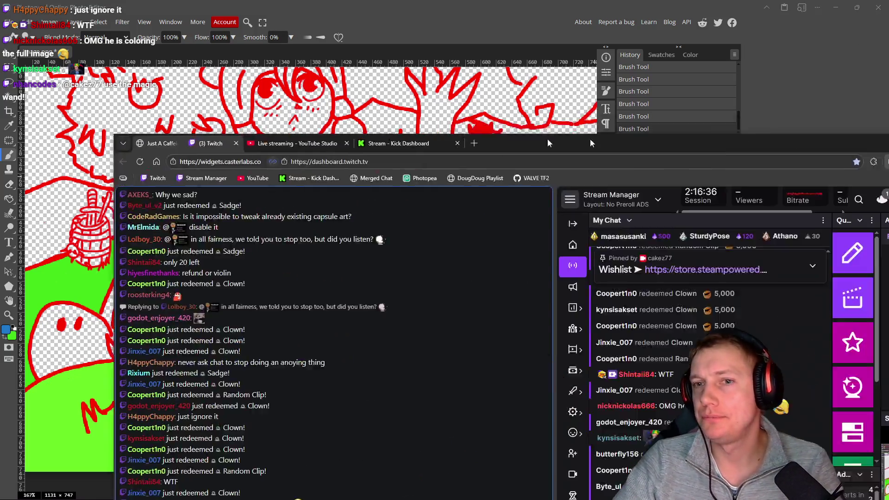
Step: Rearrange the stream windows, pause the queued alert notifications, and minimize the bot window
left_click_drag(590, 138, 534, 28)
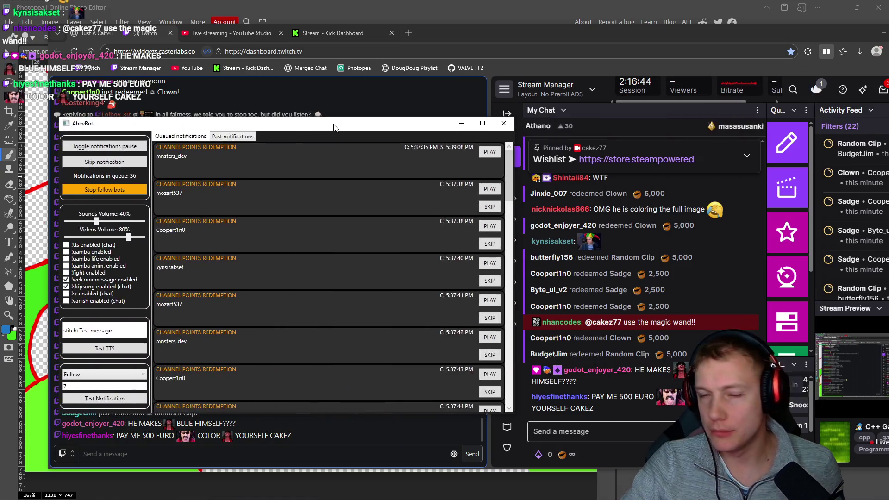
left_click_drag(335, 126, 351, 102)
scroll(296, 213, "down", 8)
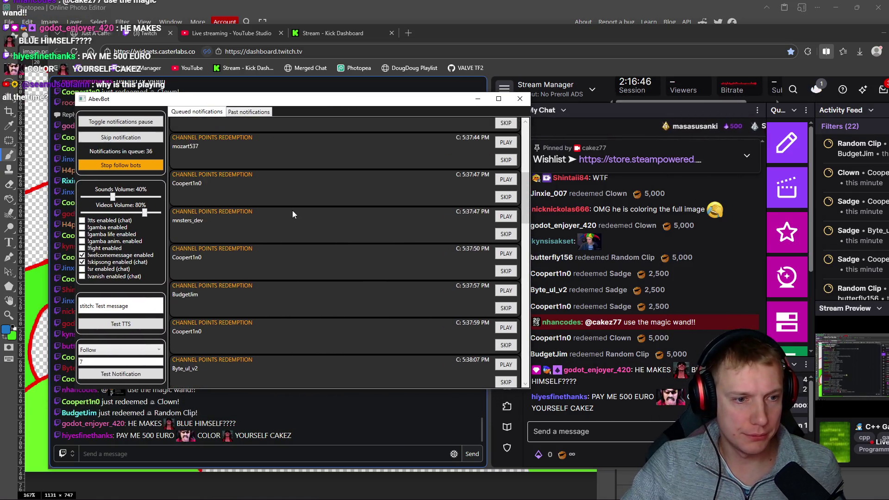
key("F13")
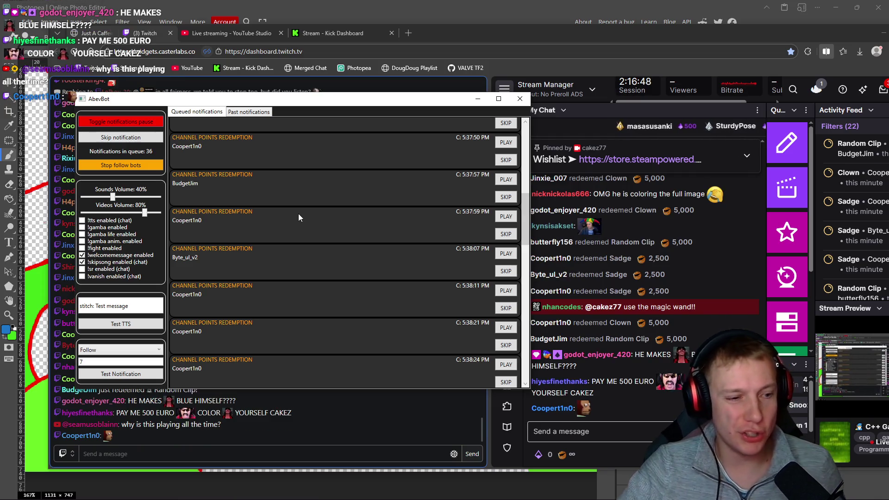
left_click(478, 99)
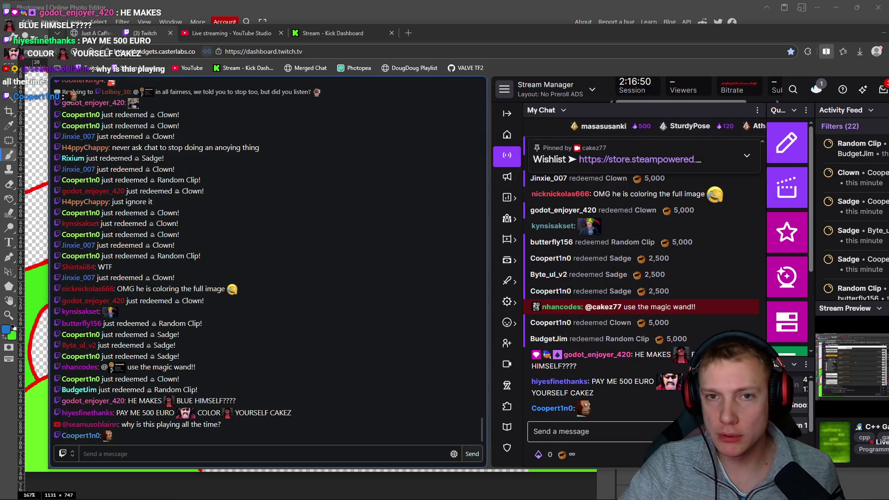
left_click_drag(562, 35, 585, 46)
key("alt+Tab")
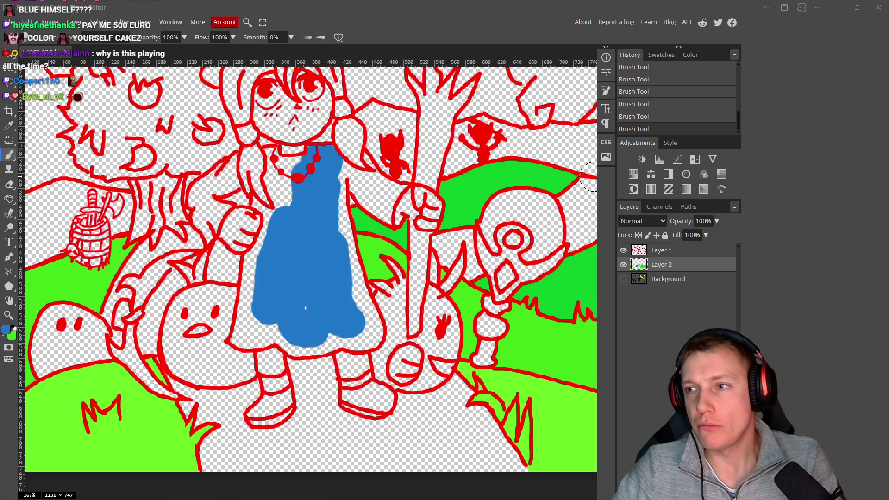
Step: With a smaller brush, paint blue under the red line and fill the white gaps between blue areas
left_click_drag(445, 281, 436, 275)
scroll(330, 186, "up", 5)
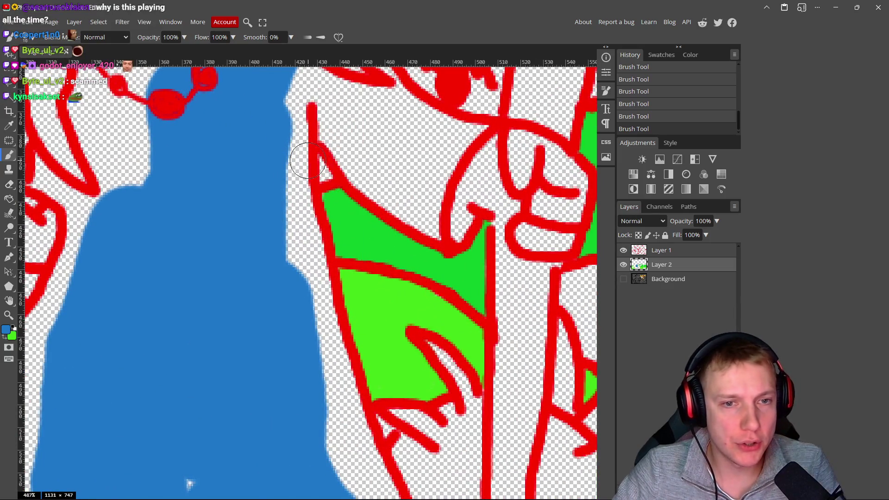
mouse_move(395, 143)
left_mouse_down()
mouse_move(363, 185)
mouse_move(420, 169)
mouse_move(384, 190)
mouse_move(385, 238)
mouse_move(316, 228)
mouse_move(270, 158)
left_mouse_up()
scroll(278, 208, "up", 2)
mouse_move(277, 204)
left_mouse_down()
mouse_move(369, 228)
mouse_move(437, 267)
mouse_move(406, 334)
mouse_move(370, 333)
mouse_move(318, 292)
left_mouse_up()
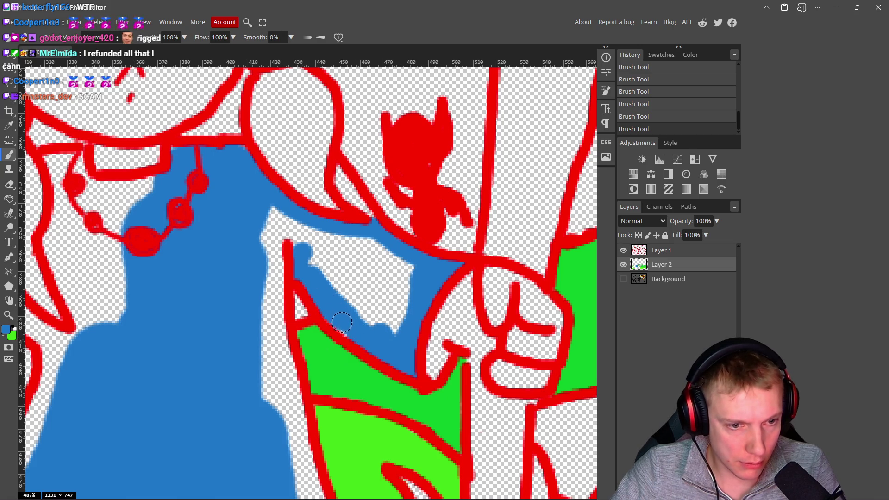
mouse_move(376, 328)
left_mouse_down()
mouse_move(406, 266)
mouse_move(394, 324)
mouse_move(408, 273)
left_mouse_up()
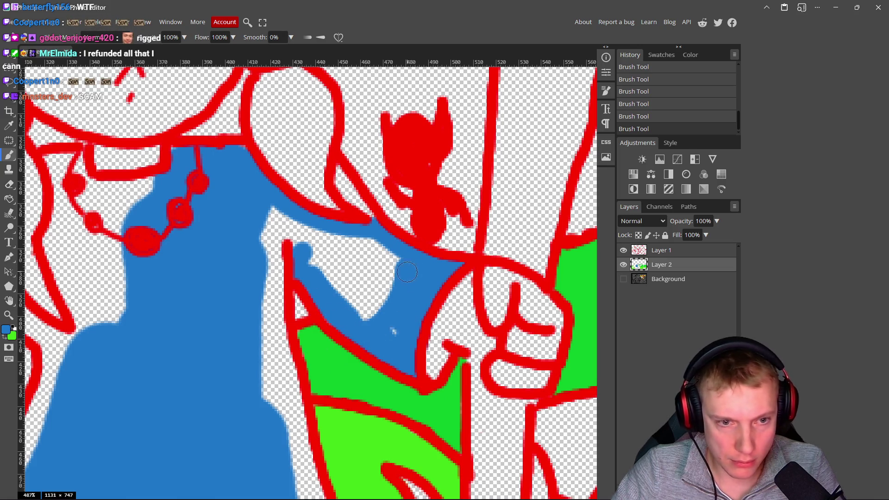
left_click_drag(374, 240, 393, 332)
mouse_move(392, 256)
left_mouse_down()
mouse_move(281, 220)
mouse_move(309, 253)
mouse_move(352, 259)
mouse_move(373, 308)
mouse_move(331, 273)
mouse_move(348, 305)
left_mouse_up()
Step: Cover the thin white strip and notch beside the red outline in blue, redoing one stroke
mouse_move(269, 231)
left_mouse_down()
mouse_move(273, 324)
mouse_move(280, 296)
mouse_move(273, 370)
mouse_move(285, 369)
mouse_move(278, 387)
left_mouse_up()
mouse_move(264, 310)
left_mouse_down()
mouse_move(268, 398)
mouse_move(218, 248)
left_mouse_up()
mouse_move(241, 259)
left_mouse_down()
mouse_move(232, 278)
mouse_move(262, 257)
left_mouse_up()
mouse_move(265, 289)
left_mouse_down()
mouse_move(261, 333)
mouse_move(257, 324)
left_mouse_up()
key("ctrl+z")
mouse_move(254, 254)
left_mouse_down()
mouse_move(274, 352)
mouse_move(244, 255)
mouse_move(249, 306)
left_mouse_up()
scroll(213, 224, "down", 3)
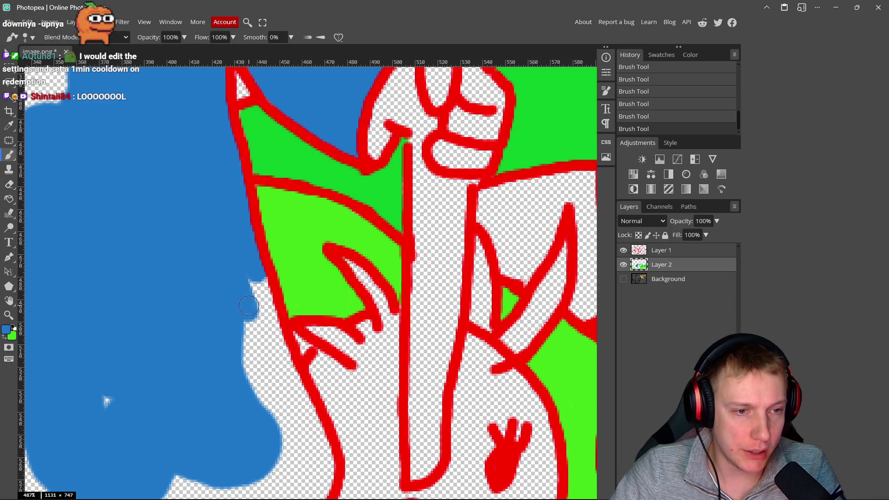
mouse_move(257, 273)
left_mouse_down()
mouse_move(301, 408)
mouse_move(252, 371)
mouse_move(246, 333)
left_mouse_up()
Step: Extend blue down the outline and fill the white notches along the dress's lower edge
scroll(246, 332, "down", 3)
mouse_move(250, 287)
left_mouse_down()
mouse_move(285, 345)
mouse_move(279, 303)
left_mouse_up()
mouse_move(301, 332)
left_mouse_down()
mouse_move(308, 364)
mouse_move(276, 366)
mouse_move(285, 361)
left_mouse_up()
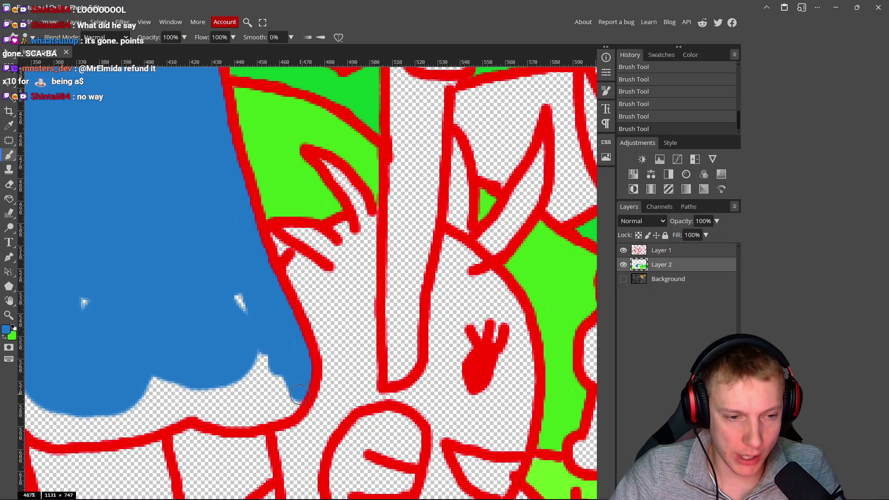
left_click_drag(289, 408, 212, 418)
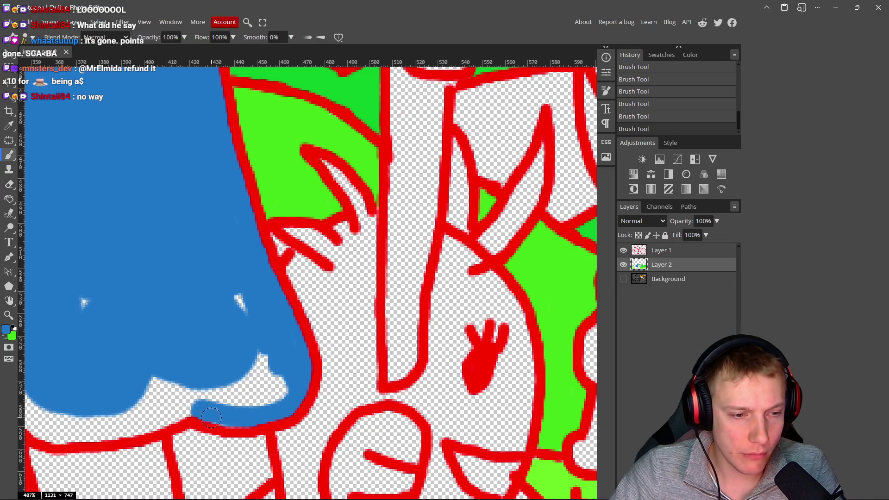
left_click_drag(272, 416, 254, 312)
left_click_drag(268, 397, 206, 391)
scroll(232, 370, "left", 5)
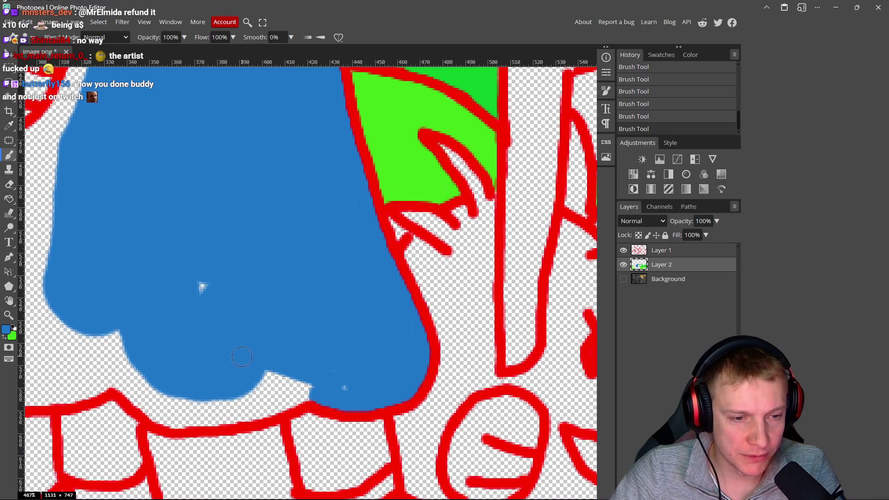
Step: Fill the white notches along the dress's bottom and left edges with blue
left_click_drag(242, 357, 347, 391)
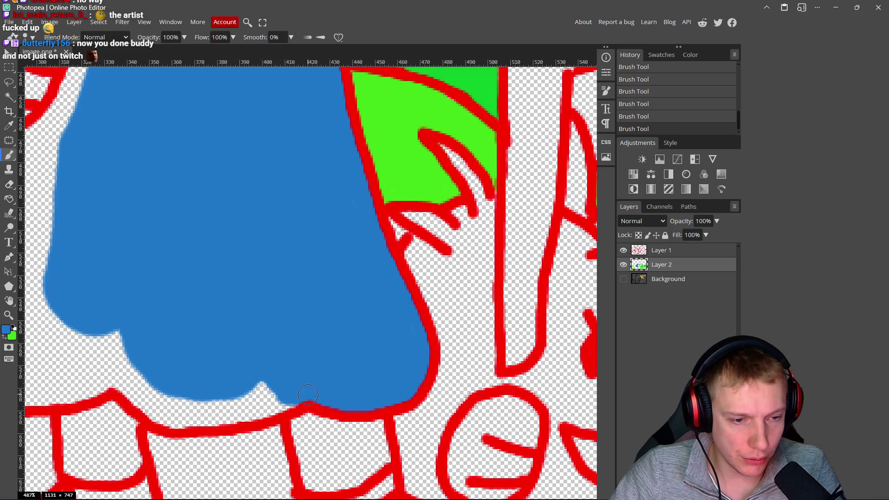
mouse_move(278, 400)
left_mouse_down()
mouse_move(204, 420)
mouse_move(169, 407)
mouse_move(120, 371)
mouse_move(126, 389)
mouse_move(159, 418)
mouse_move(185, 424)
mouse_move(175, 397)
left_mouse_up()
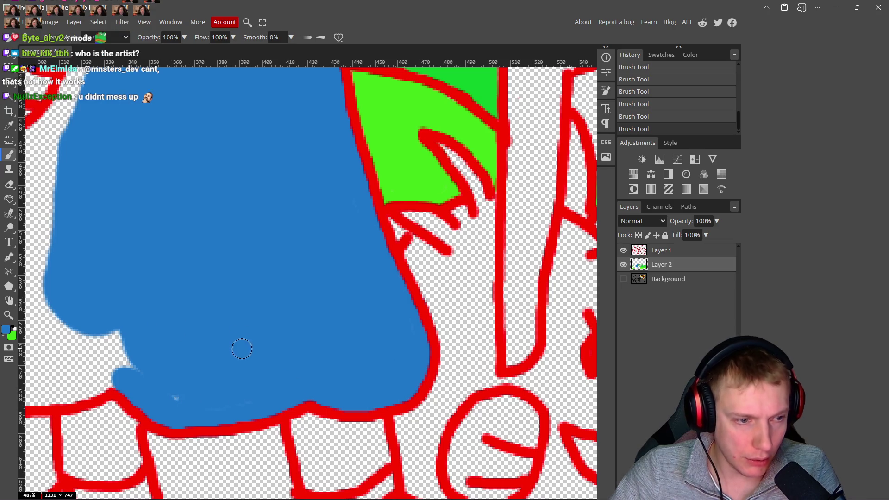
left_click_drag(177, 386, 118, 348)
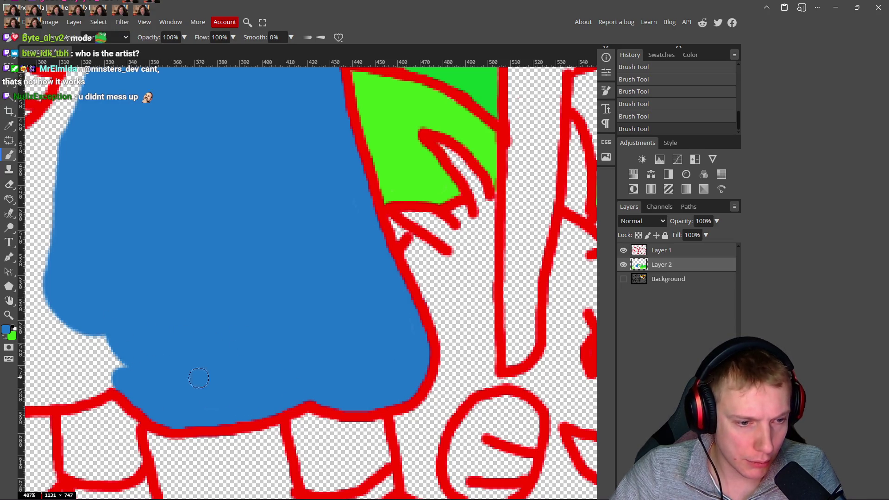
scroll(199, 379, "left", 4)
left_click_drag(294, 334, 319, 336)
mouse_move(290, 369)
left_mouse_down()
mouse_move(199, 369)
mouse_move(186, 341)
left_mouse_up()
mouse_move(292, 357)
left_mouse_down()
mouse_move(258, 333)
mouse_move(202, 320)
mouse_move(209, 225)
mouse_move(222, 203)
mouse_move(207, 337)
left_mouse_up()
scroll(253, 270, "up", 2)
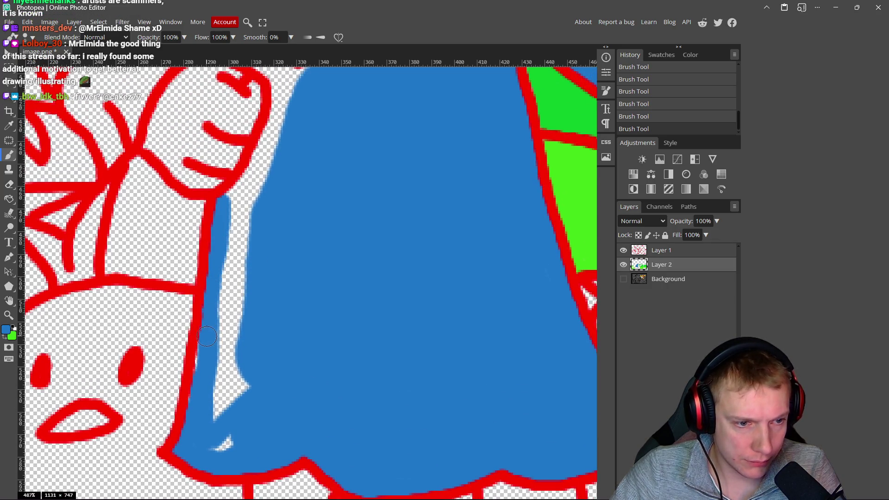
mouse_move(238, 439)
left_mouse_down()
mouse_move(218, 443)
mouse_move(233, 361)
mouse_move(222, 287)
mouse_move(245, 222)
mouse_move(257, 334)
left_mouse_up()
Step: Paint blue up the dress side and into the white gaps around the necklace
mouse_move(229, 288)
left_mouse_down()
mouse_move(278, 178)
mouse_move(233, 300)
left_mouse_up()
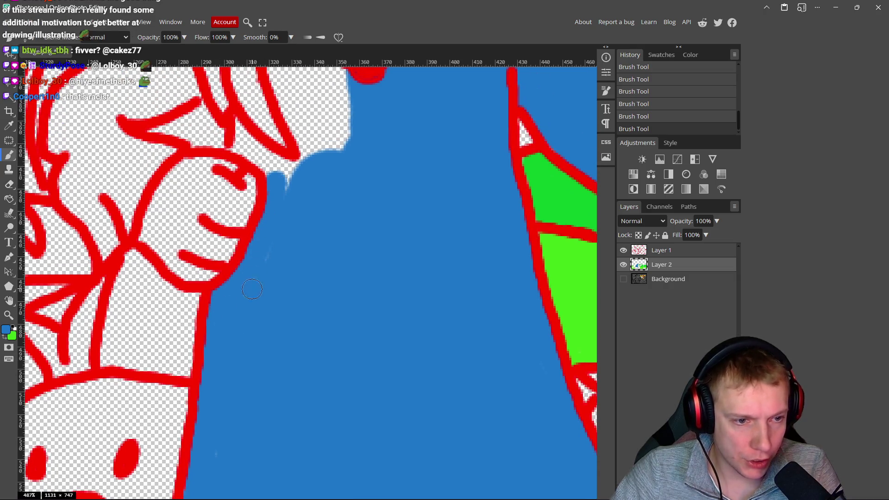
left_click_drag(306, 167, 326, 141)
left_click_drag(326, 141, 325, 309)
mouse_move(330, 278)
left_mouse_down()
mouse_move(345, 159)
mouse_move(361, 141)
mouse_move(336, 151)
left_mouse_up()
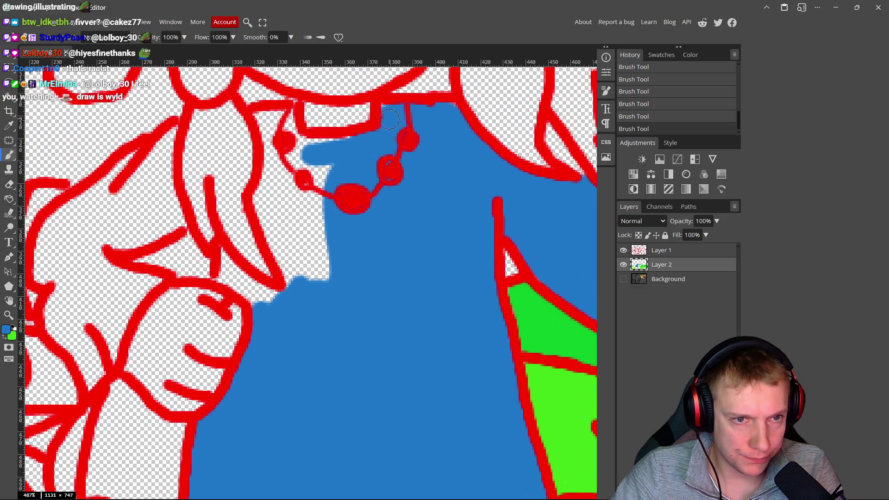
mouse_move(292, 121)
left_mouse_down()
mouse_move(267, 117)
mouse_move(266, 183)
mouse_move(328, 173)
mouse_move(314, 236)
mouse_move(326, 212)
left_mouse_up()
mouse_move(299, 172)
left_mouse_down()
mouse_move(273, 218)
mouse_move(287, 259)
mouse_move(295, 228)
left_mouse_up()
Step: Paint blue below the hair line and diagonally along the sleeve
left_click_drag(293, 317, 230, 260)
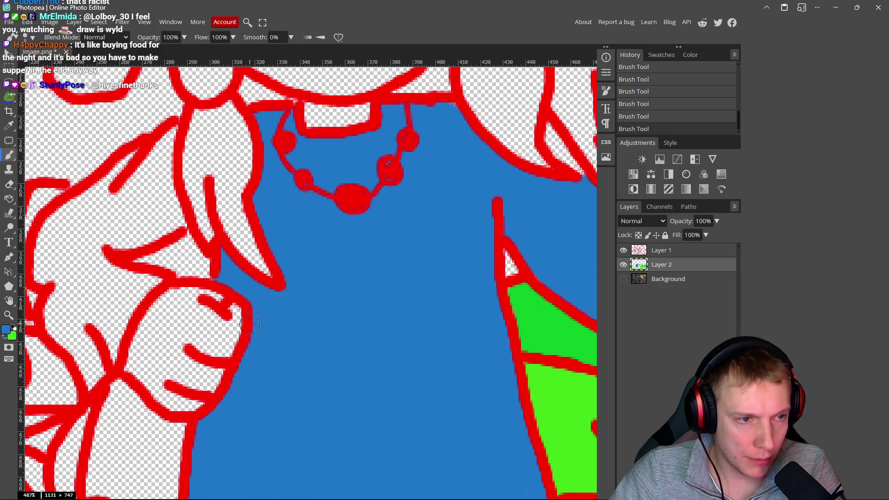
mouse_move(173, 137)
left_mouse_down()
mouse_move(142, 172)
mouse_move(120, 171)
left_mouse_up()
left_click_drag(133, 219, 230, 197)
mouse_move(197, 163)
left_mouse_down()
mouse_move(150, 209)
mouse_move(142, 252)
mouse_move(285, 241)
left_mouse_up()
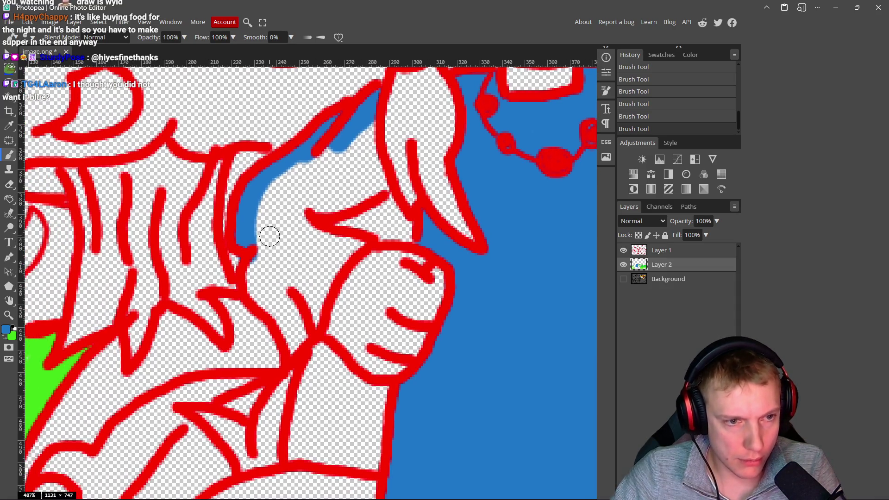
Step: On Layer 1, sample the outline red, shrink the brush, and erase a stray bit by the sleeve
left_click(672, 253)
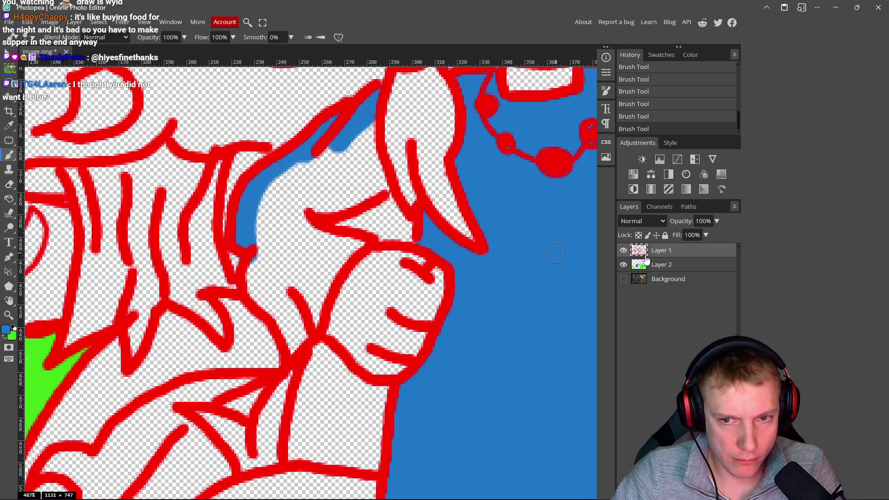
left_click(241, 267, "alt")
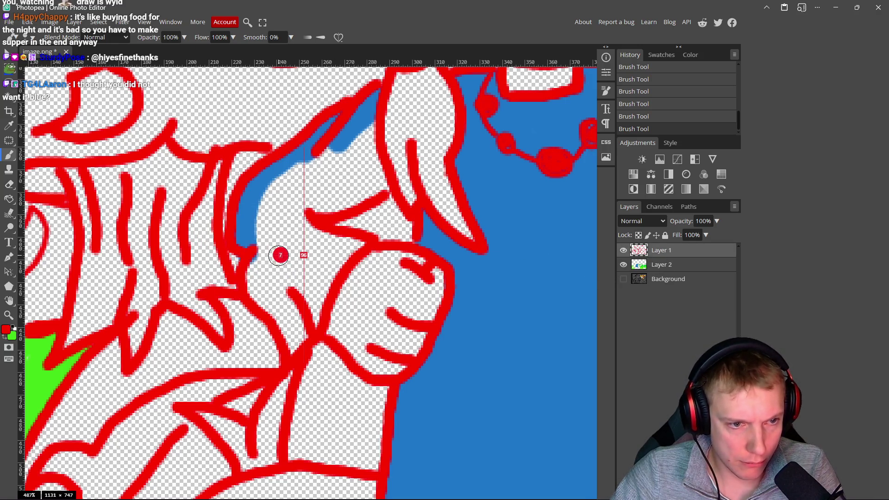
left_click_drag(276, 257, 242, 258)
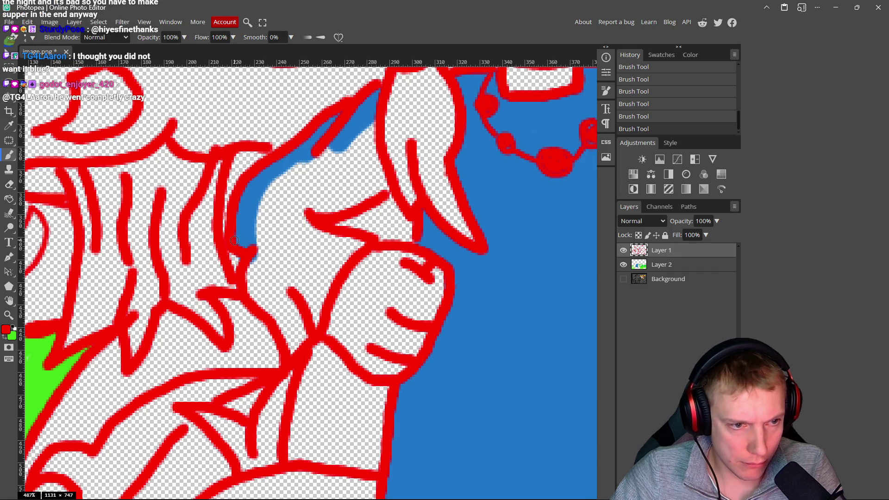
right_click(246, 261)
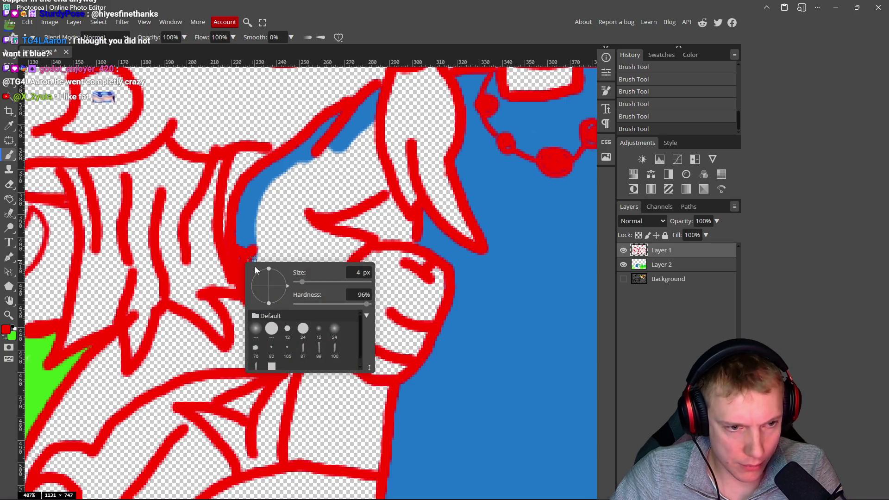
key("Escape")
key("e")
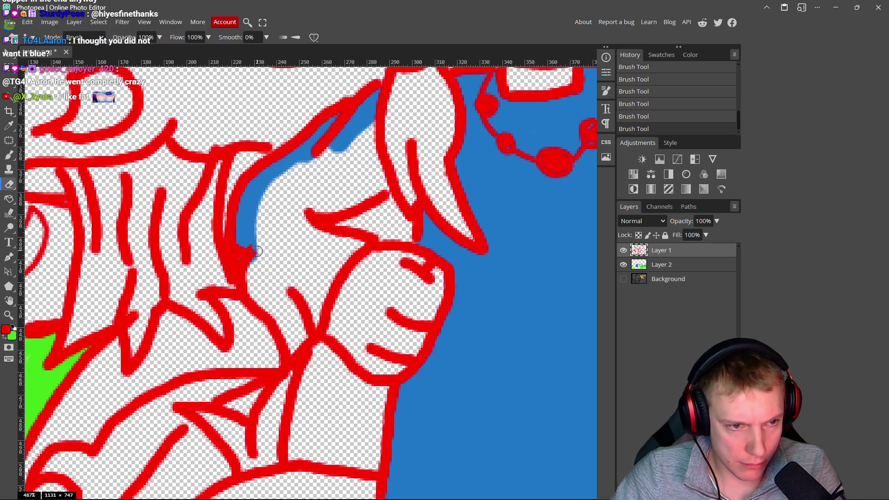
left_click_drag(242, 251, 243, 267)
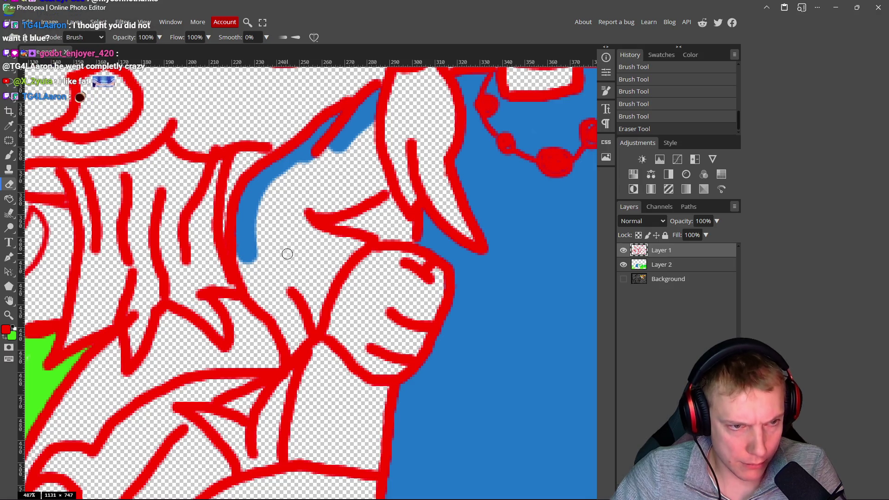
Step: Back on Layer 2, sample the dress blue and fill the white area by the sleeve
left_click(665, 265)
key("b")
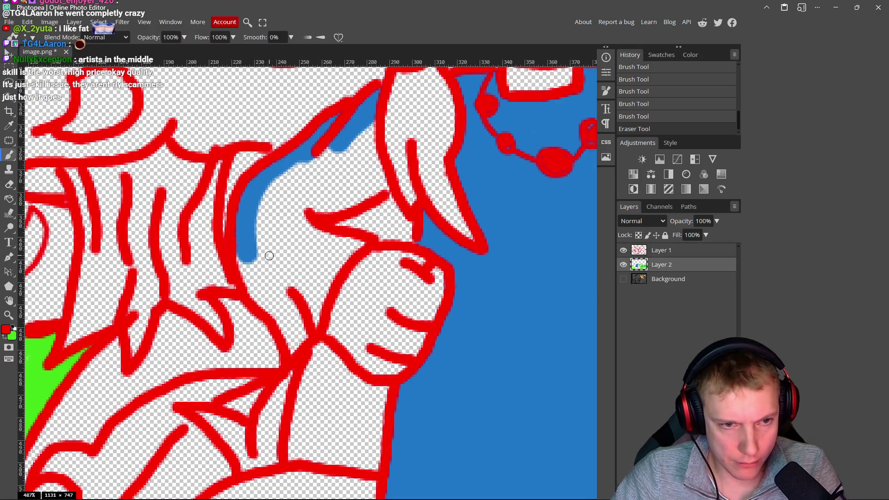
left_click(252, 208, "alt")
mouse_move(257, 234)
left_mouse_down()
mouse_move(247, 271)
mouse_move(296, 346)
mouse_move(351, 244)
mouse_move(299, 215)
mouse_move(377, 186)
mouse_move(371, 126)
mouse_move(332, 164)
mouse_move(360, 167)
mouse_move(356, 179)
mouse_move(301, 185)
mouse_move(268, 236)
mouse_move(263, 207)
mouse_move(282, 266)
mouse_move(295, 254)
mouse_move(312, 258)
mouse_move(290, 319)
mouse_move(256, 259)
left_mouse_up()
scroll(320, 229, "down", 2)
scroll(325, 225, "down", 10)
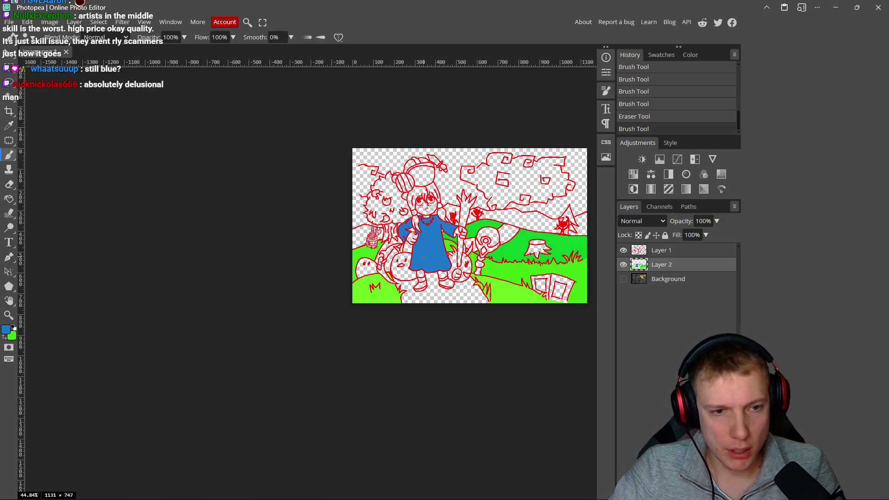
Step: Sample the grass green beside the girl's arm, zooming out and back to check the picture
scroll(405, 272, "up", 5)
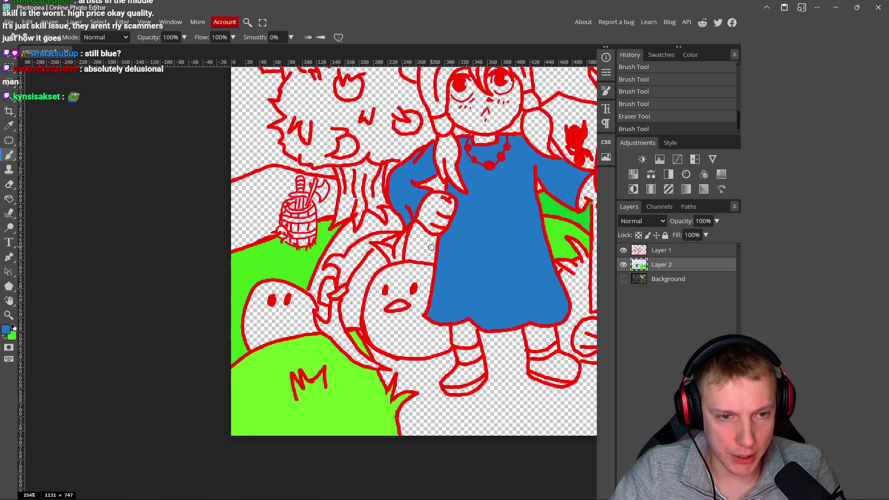
scroll(417, 253, "right", 1)
left_click(256, 254, "alt")
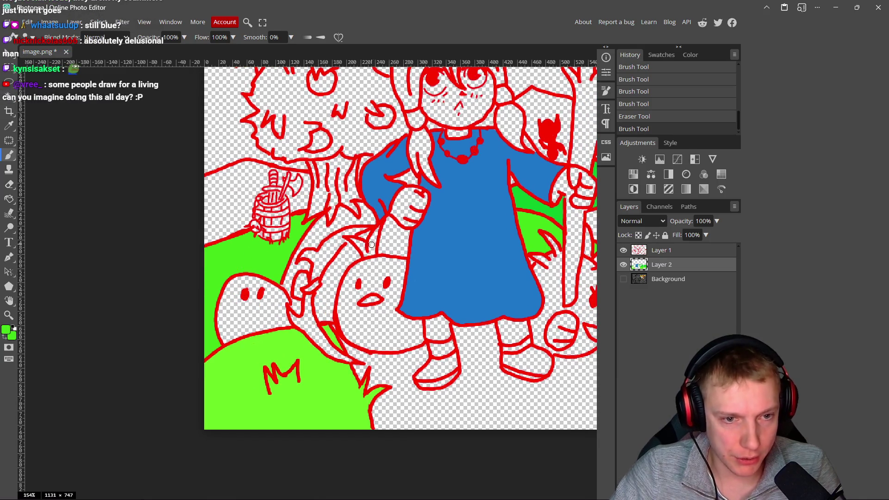
scroll(387, 225, "up", 2)
scroll(382, 236, "down", 3)
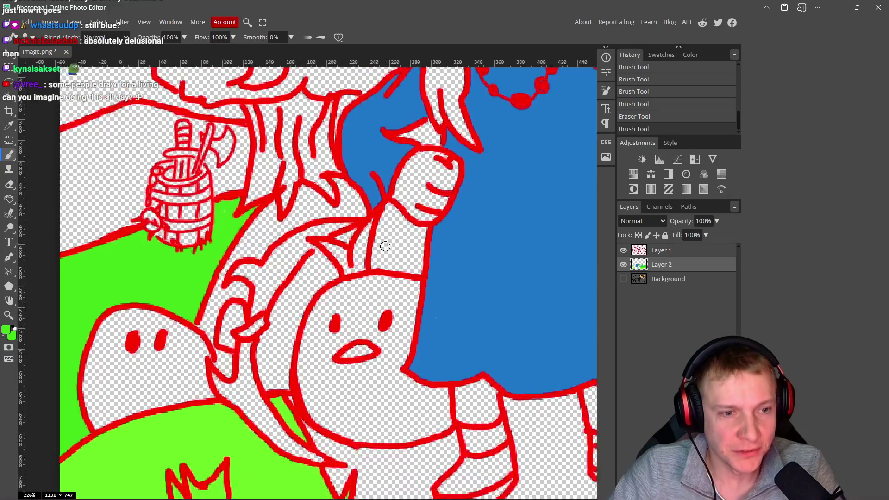
scroll(378, 245, "down", 2)
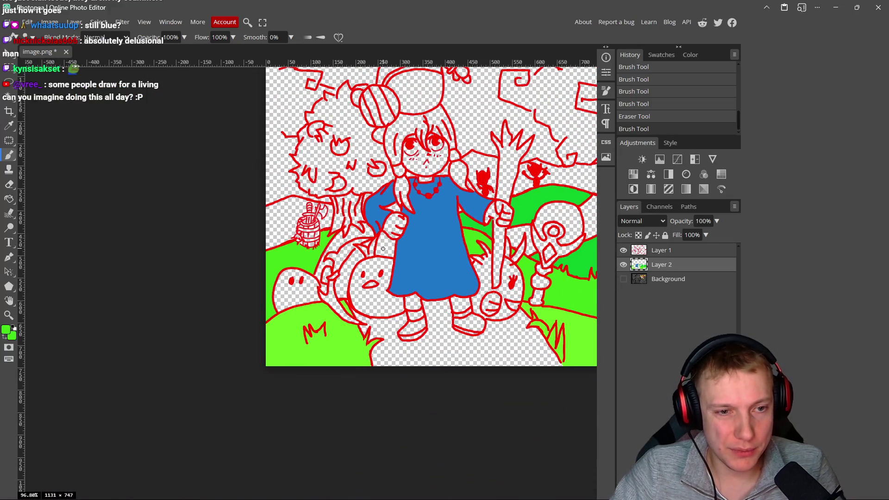
scroll(383, 249, "up", 7)
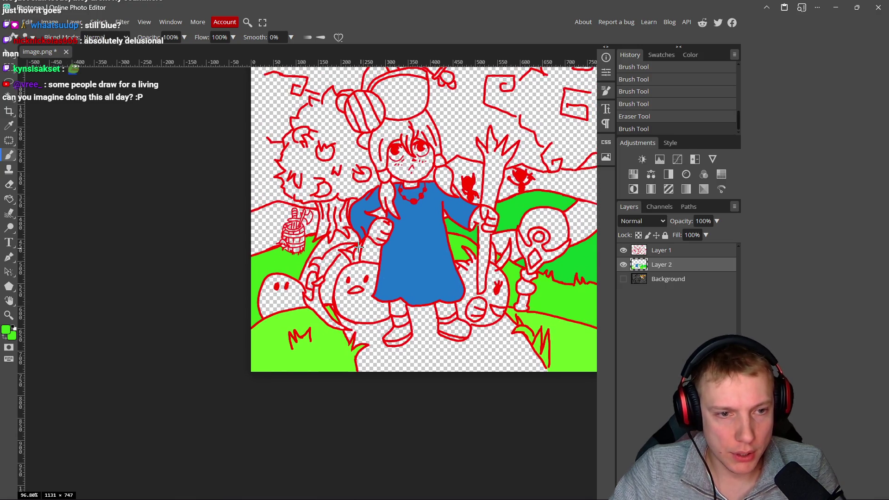
scroll(371, 246, "right", 1)
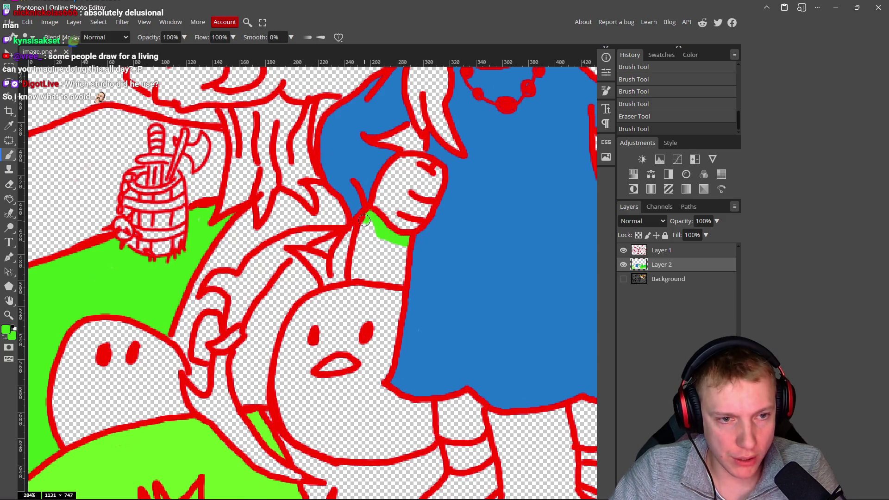
Step: Brush bright green into the pocket below the girl's fist, then zoom out to view the whole illustration
left_click_drag(359, 251, 372, 226)
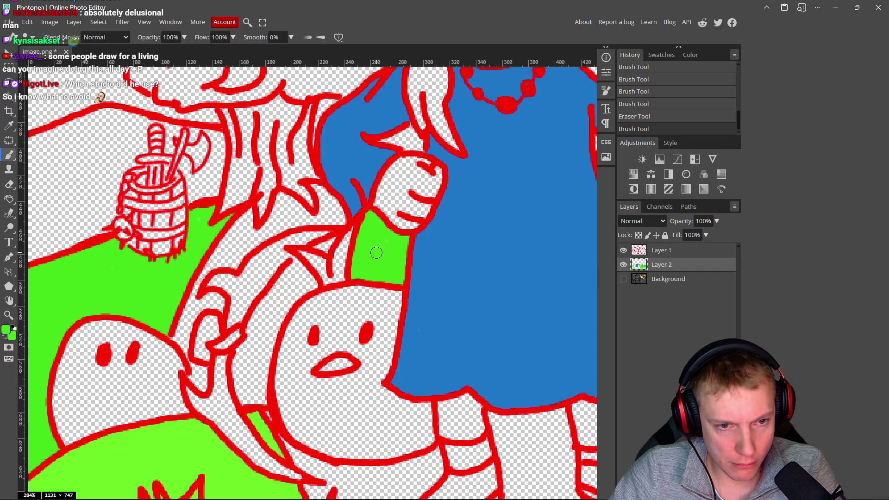
scroll(387, 242, "down", 6)
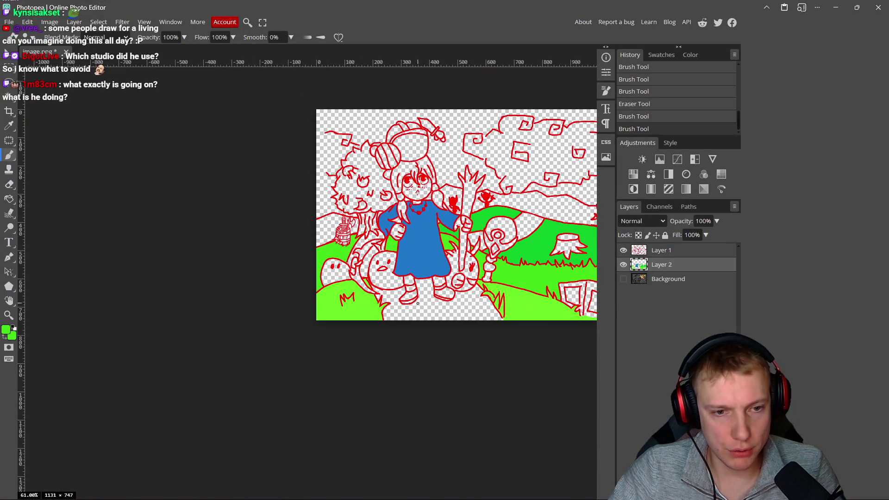
left_click_drag(490, 246, 450, 240)
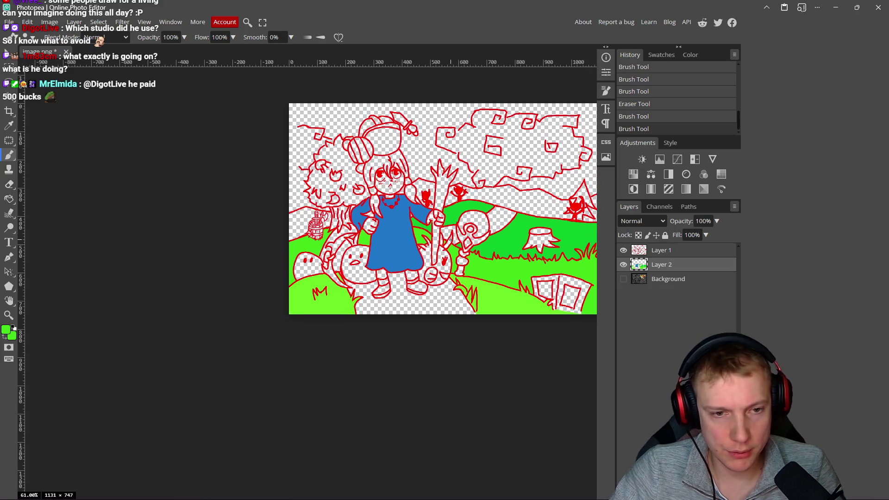
scroll(469, 269, "up", 2)
scroll(477, 255, "down", 3)
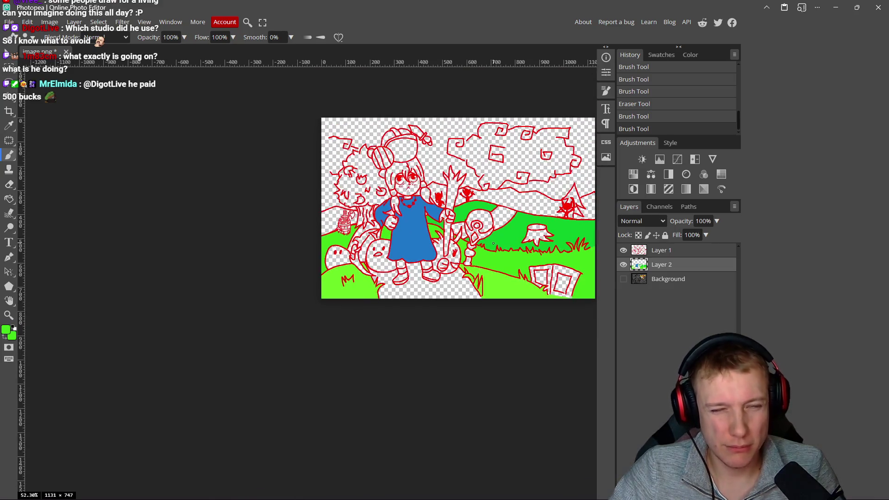
scroll(488, 239, "up", 2)
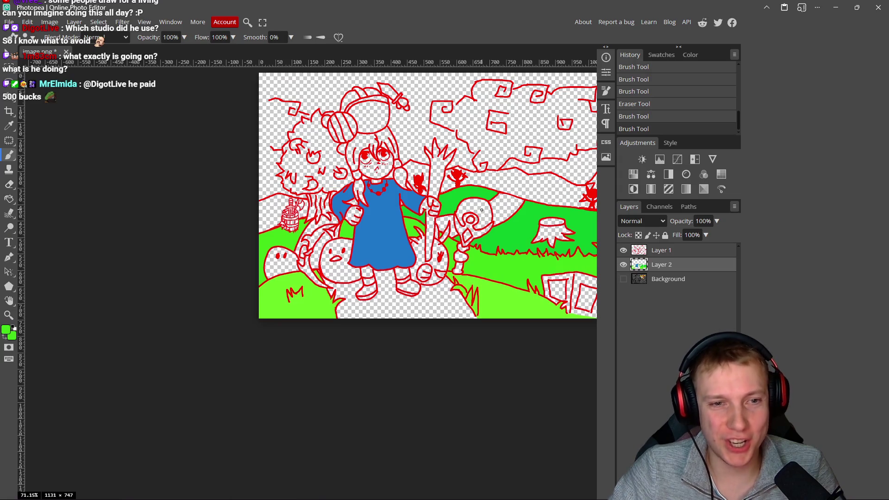
scroll(481, 210, "right", 2)
scroll(345, 207, "left", 4)
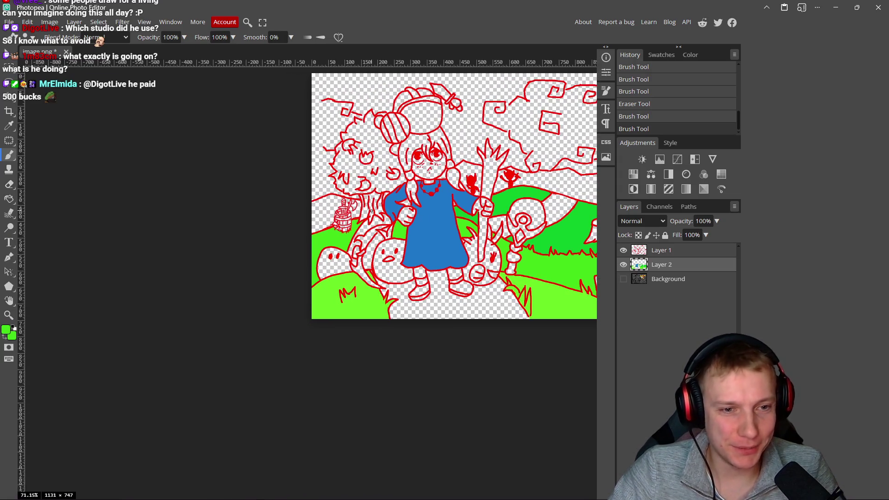